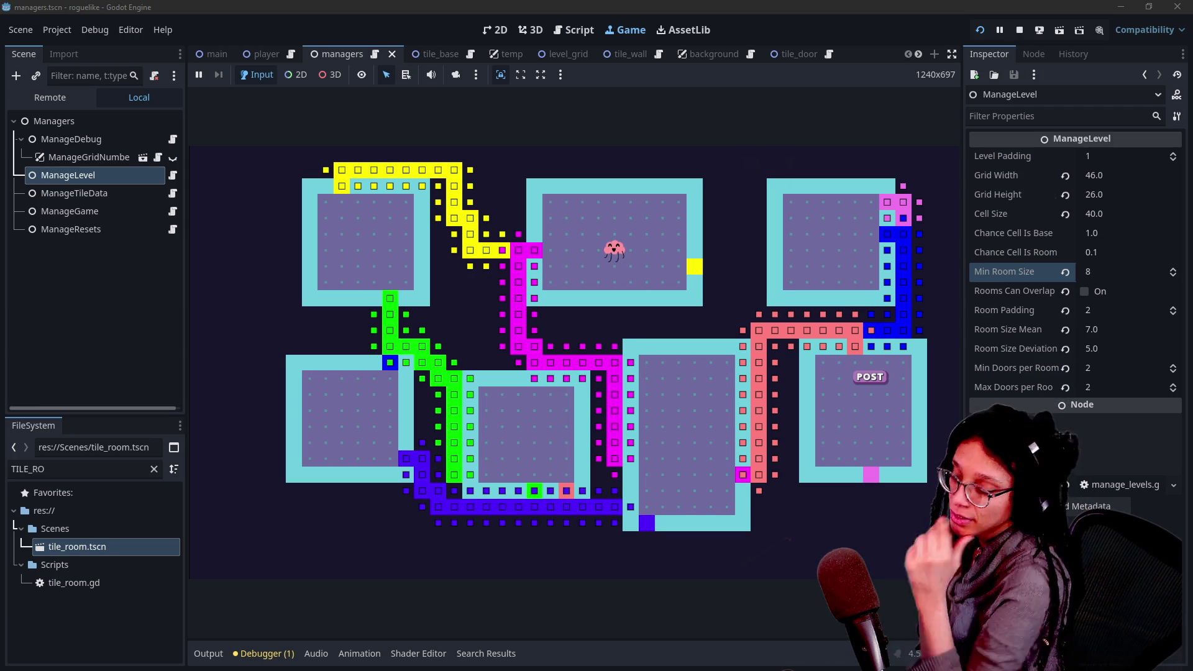
Inspect tile cells in the running game, then stop it and return to manage_debug.gd's enum.
{"action": "left_click", "coordinate": [714, 277]}
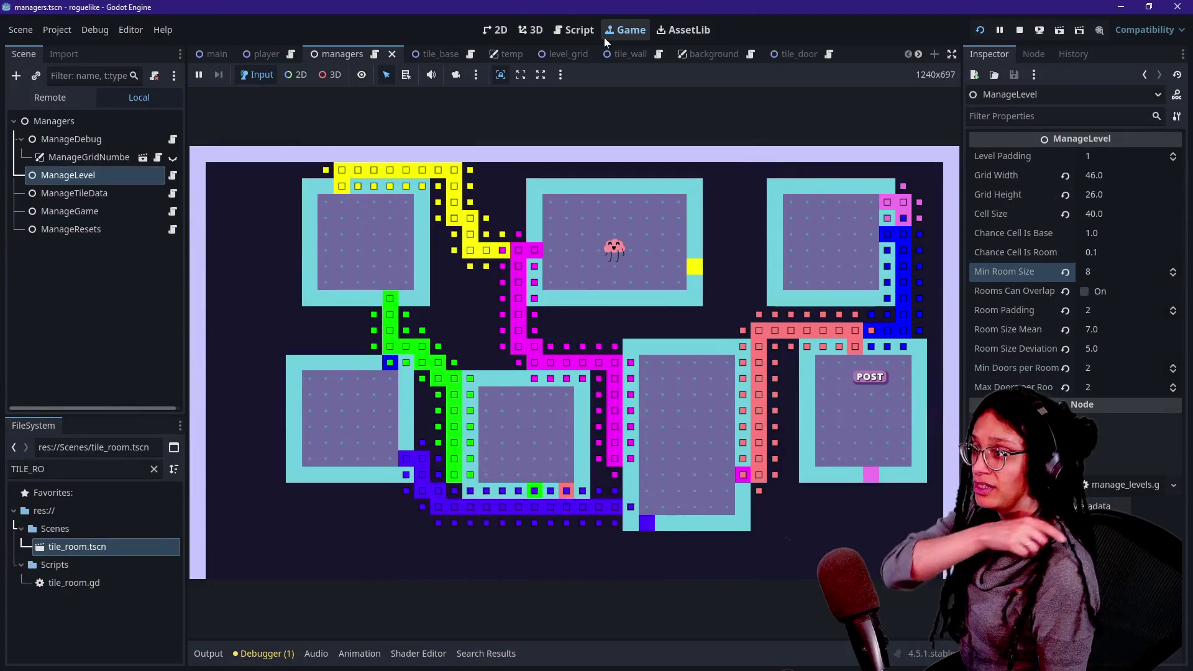
{"action": "left_click", "coordinate": [587, 30]}
{"action": "left_click", "coordinate": [1021, 31]}
{"action": "left_click", "coordinate": [739, 233]}
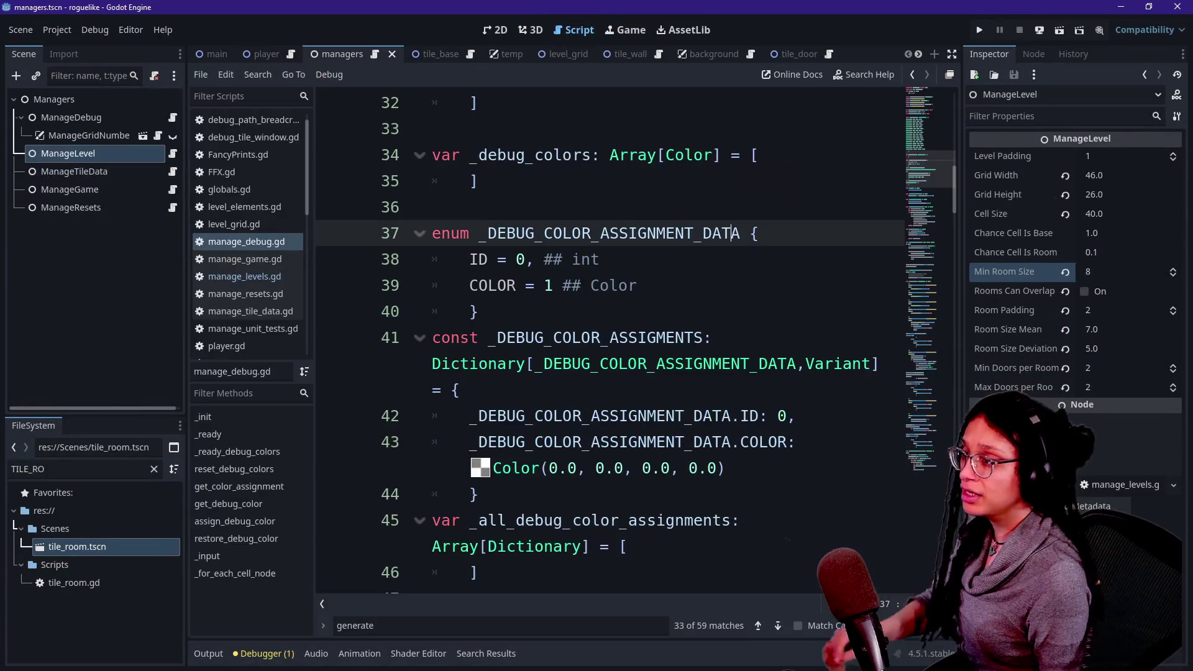
Open manage_resets.gd and hide the side docks with distraction-free mode.
{"action": "left_click", "coordinate": [279, 292]}
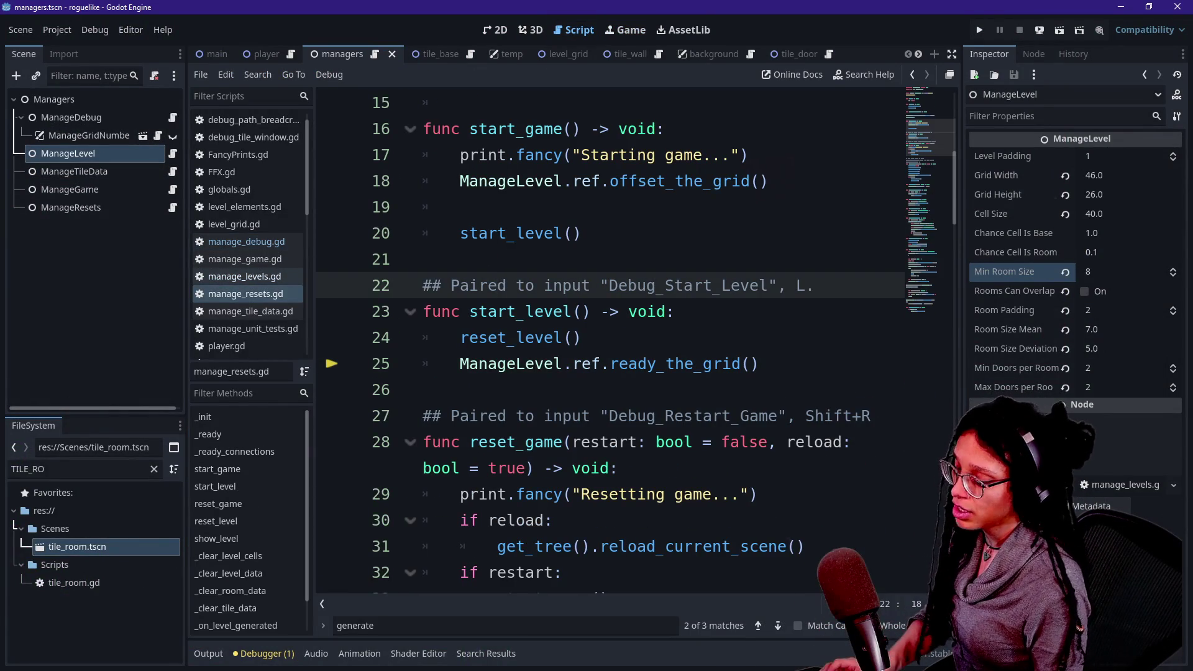
{"action": "key", "text": "ctrl+shift+F11"}
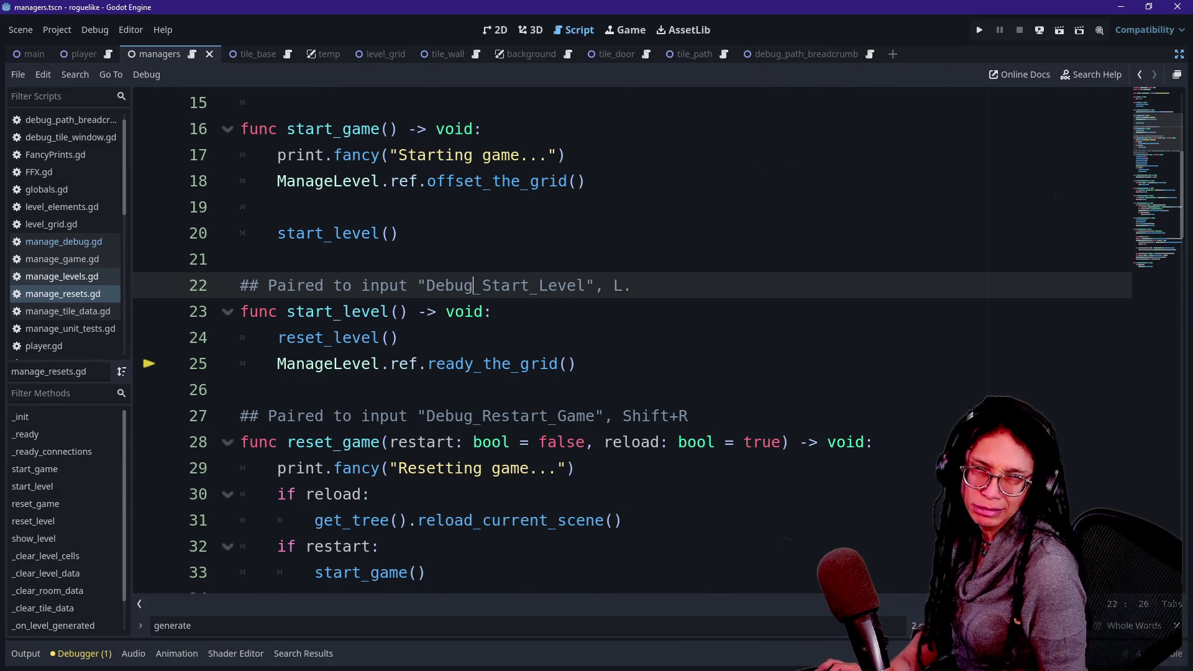
{"action": "left_click", "coordinate": [241, 389]}
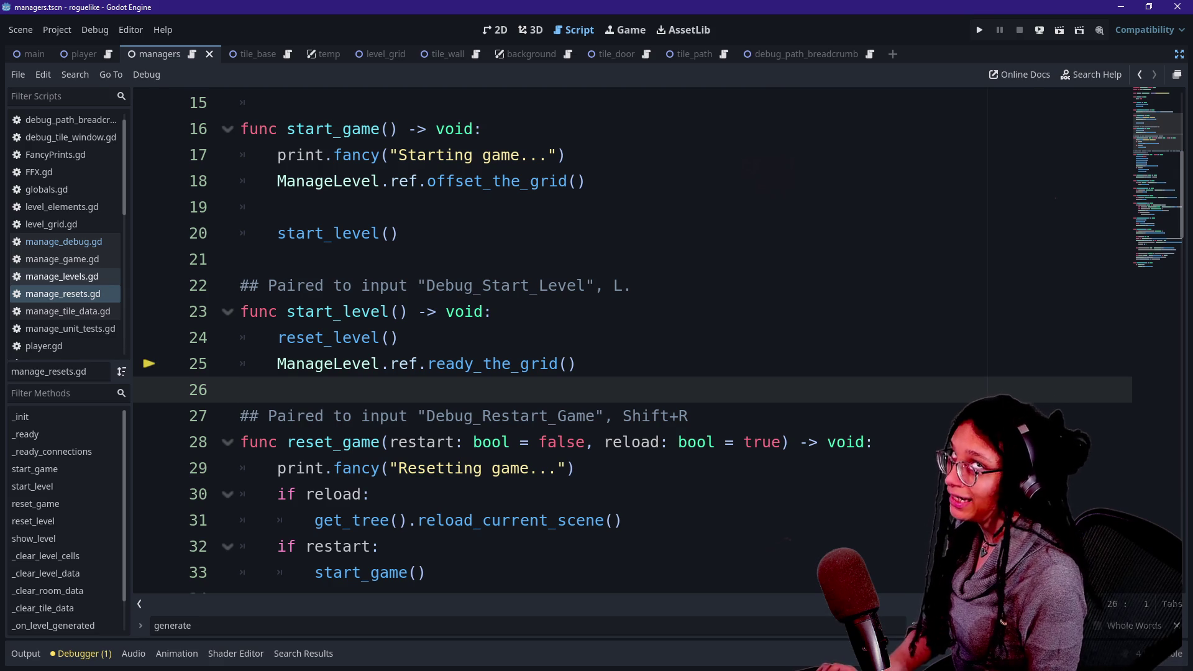
Search for 'valid' via Quick Open, project-wide search and in-script find, dismissing each.
{"action": "key", "text": "shift+alt+o"}
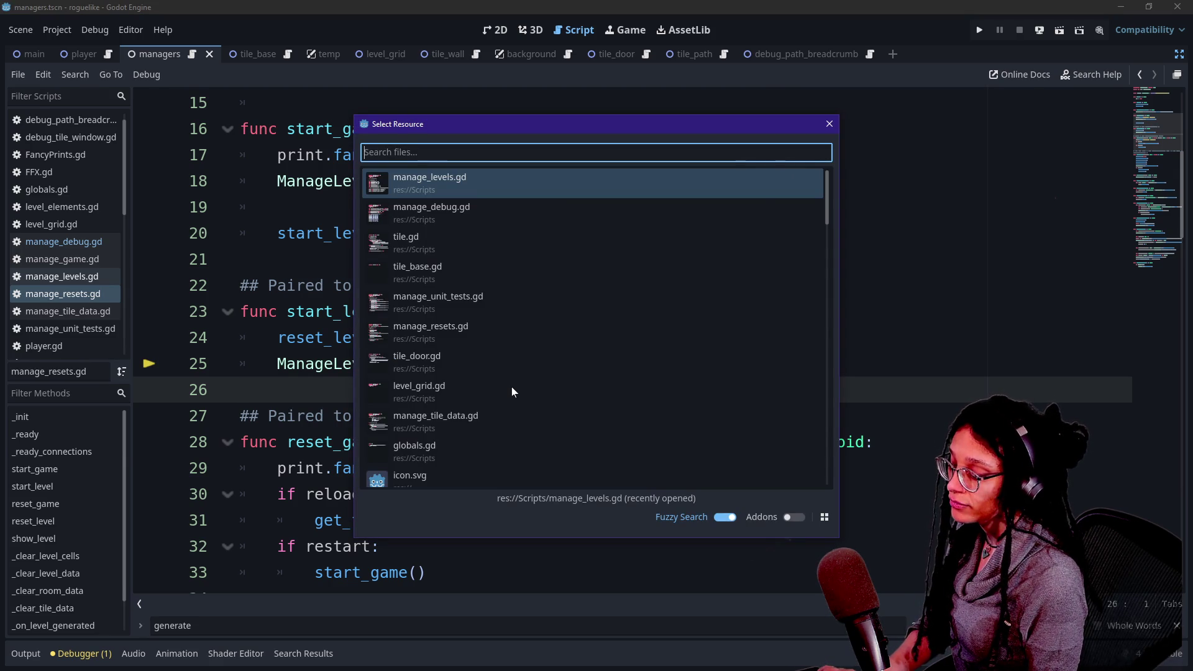
{"action": "type", "text": "valid"}
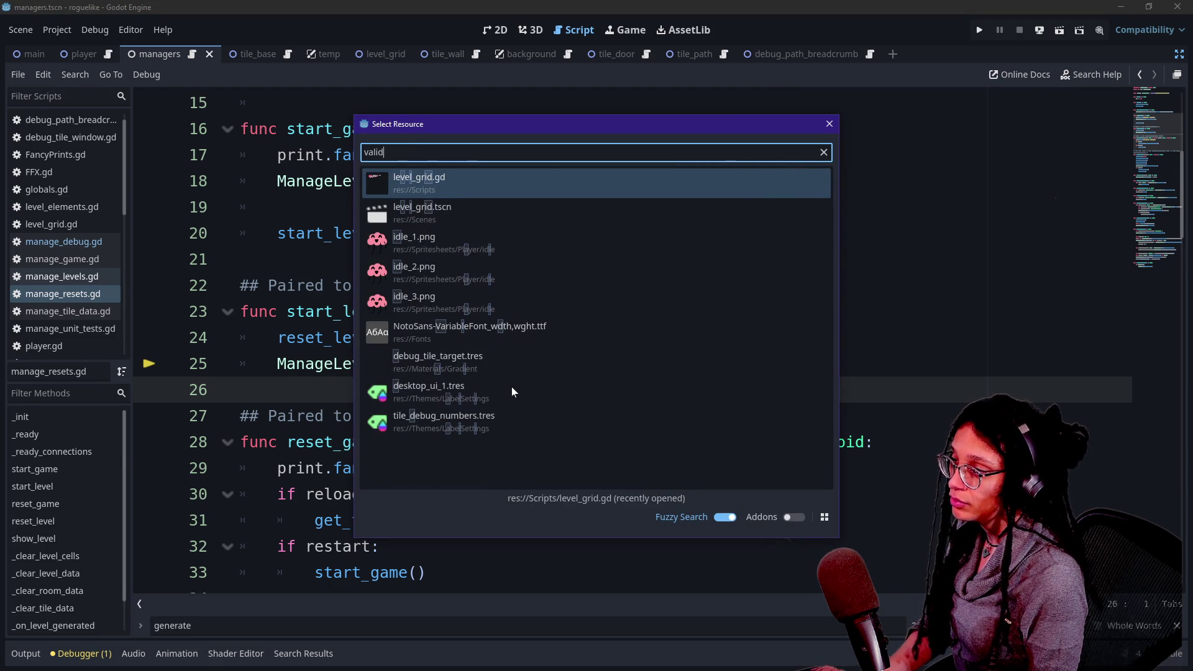
{"action": "key", "text": "Escape"}
{"action": "key", "text": "Escape"}
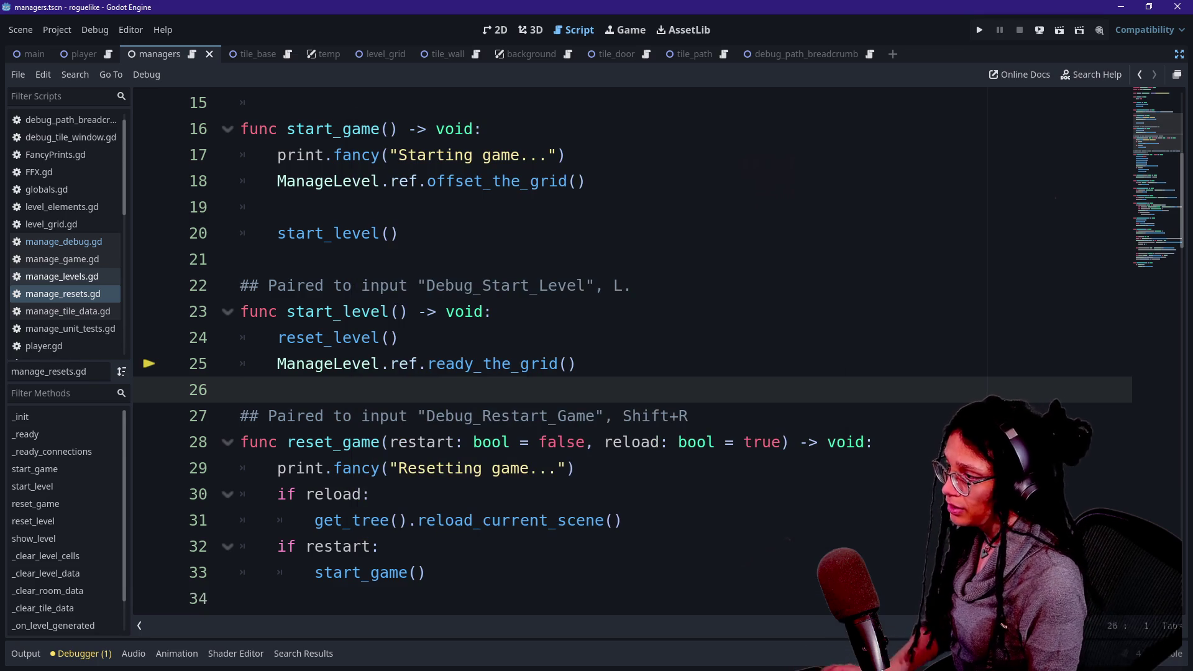
{"action": "key", "text": "ctrl+shift+f"}
{"action": "type", "text": "valid"}
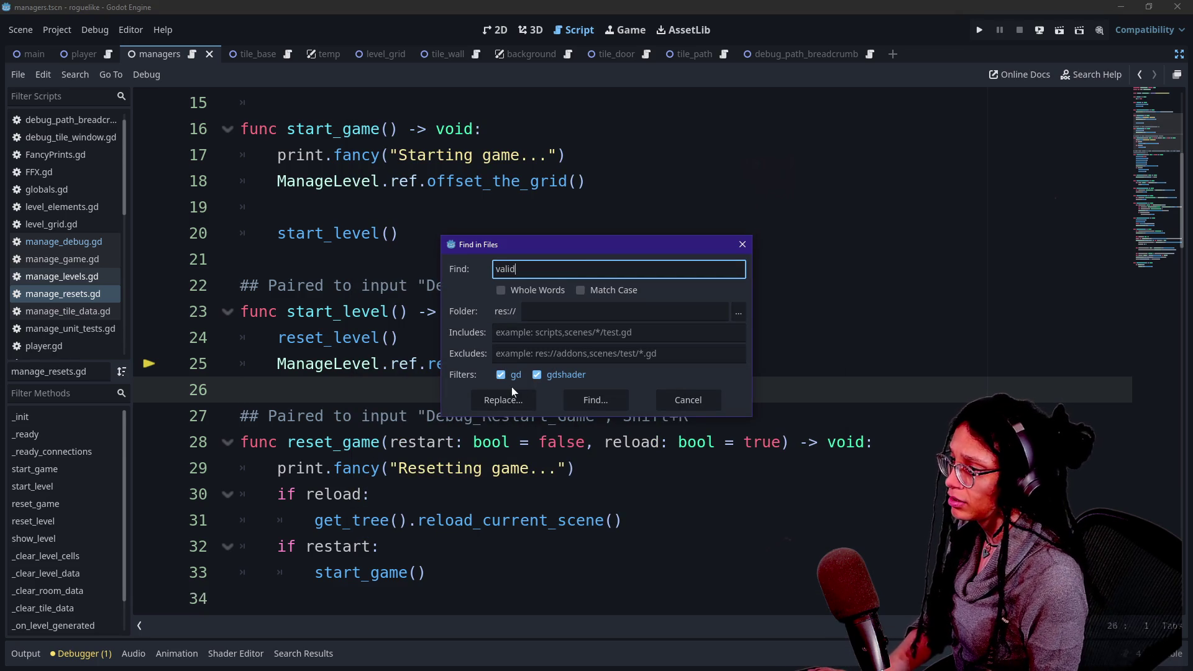
{"action": "key", "text": "Escape"}
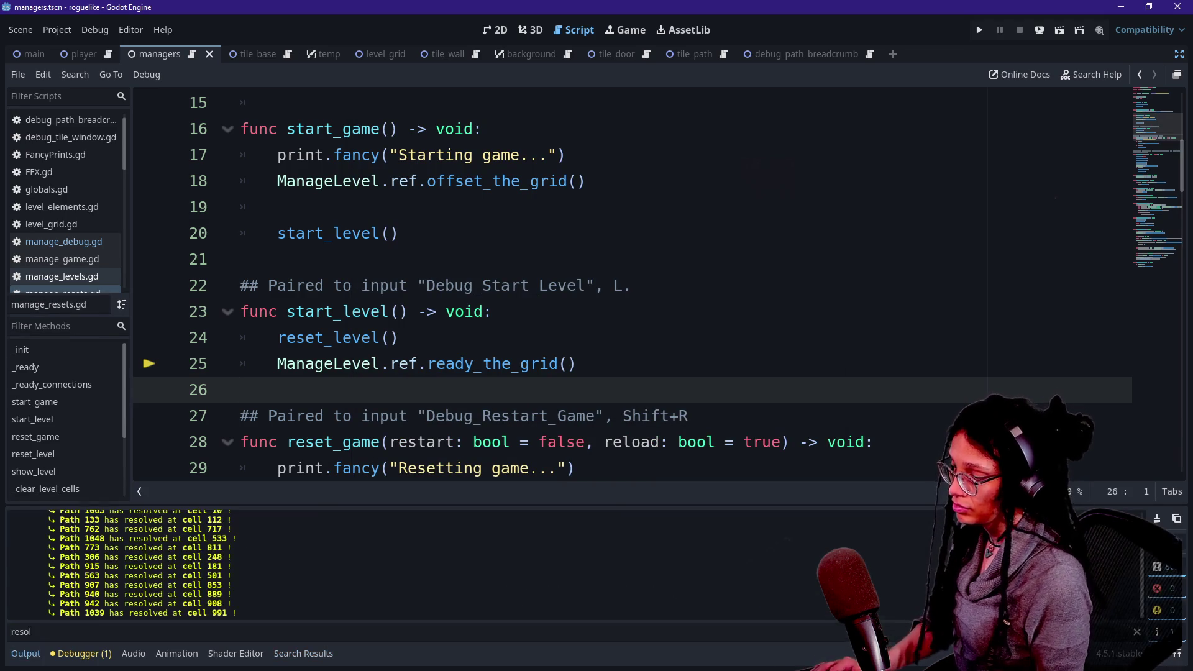
{"action": "key", "text": "ctrl+f"}
{"action": "type", "text": "valid"}
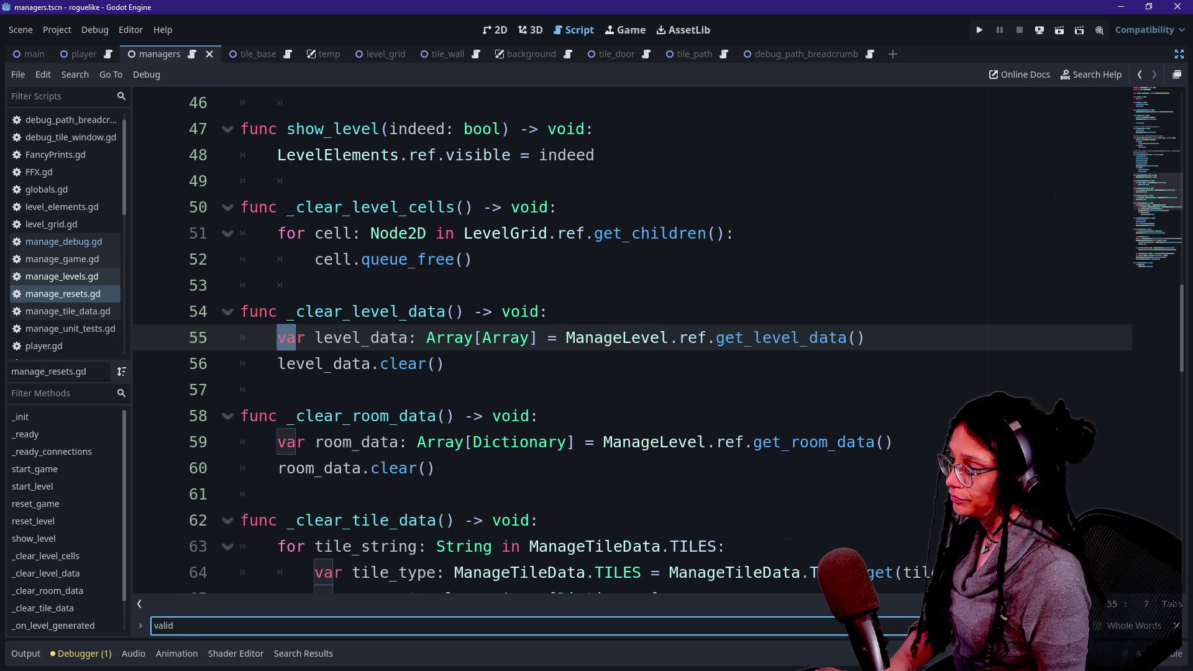
Open manage_levels.gd and start a find within it.
{"action": "key", "text": "shift+alt+o"}
{"action": "type", "text": "manage"}
{"action": "key", "text": "Down"}
{"action": "key", "text": "Down"}
{"action": "key", "text": "Down"}
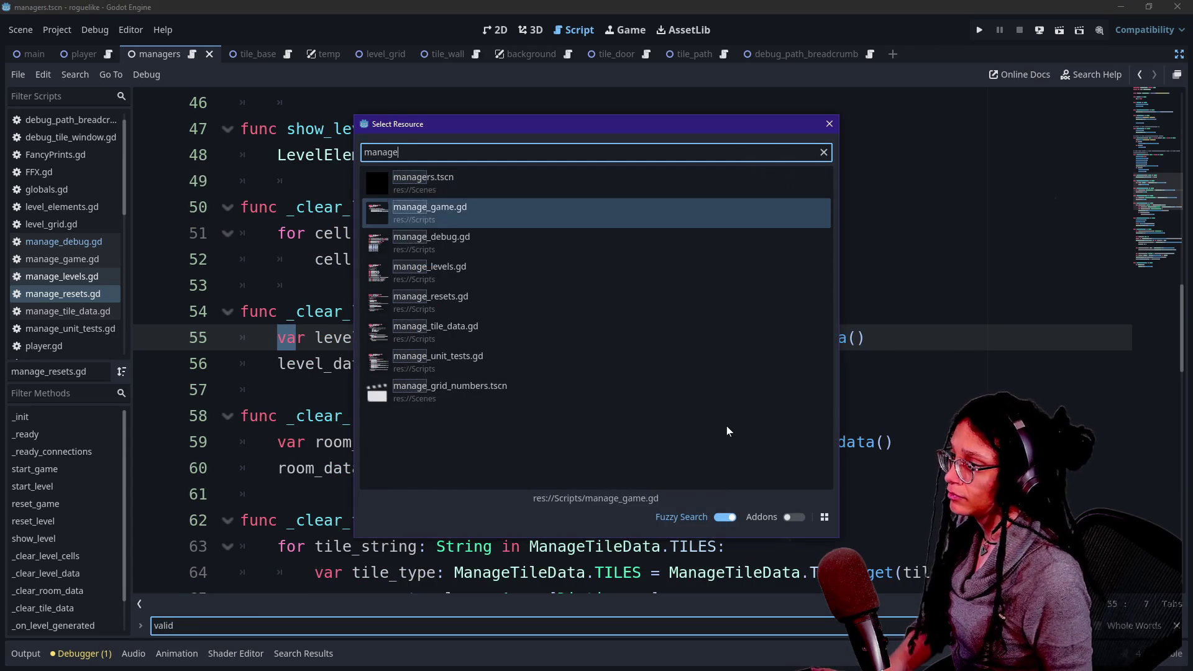
{"action": "key", "text": "Escape"}
{"action": "key", "text": "ctrl+shift+comma"}
{"action": "key", "text": "ctrl+f"}
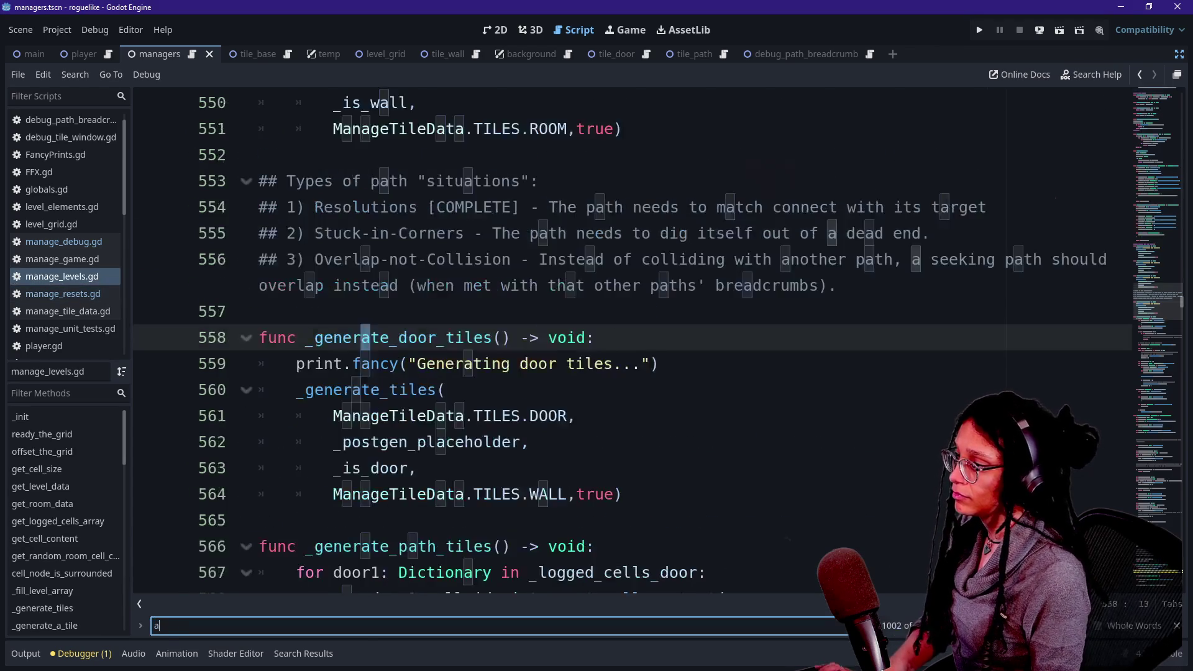
Search 'valid' and comment out the end_cell_id lookup on lines 700–701.
{"action": "type", "text": "alid"}
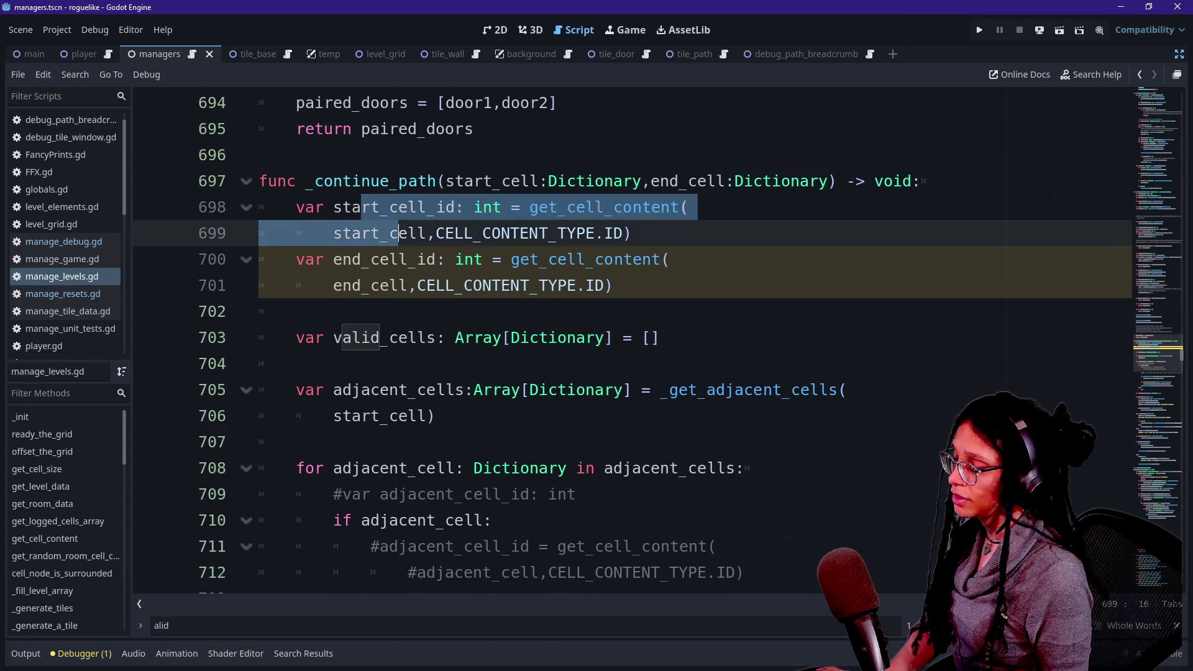
{"action": "left_click", "coordinate": [613, 285]}
{"action": "left_click", "coordinate": [662, 259], "text": "shift"}
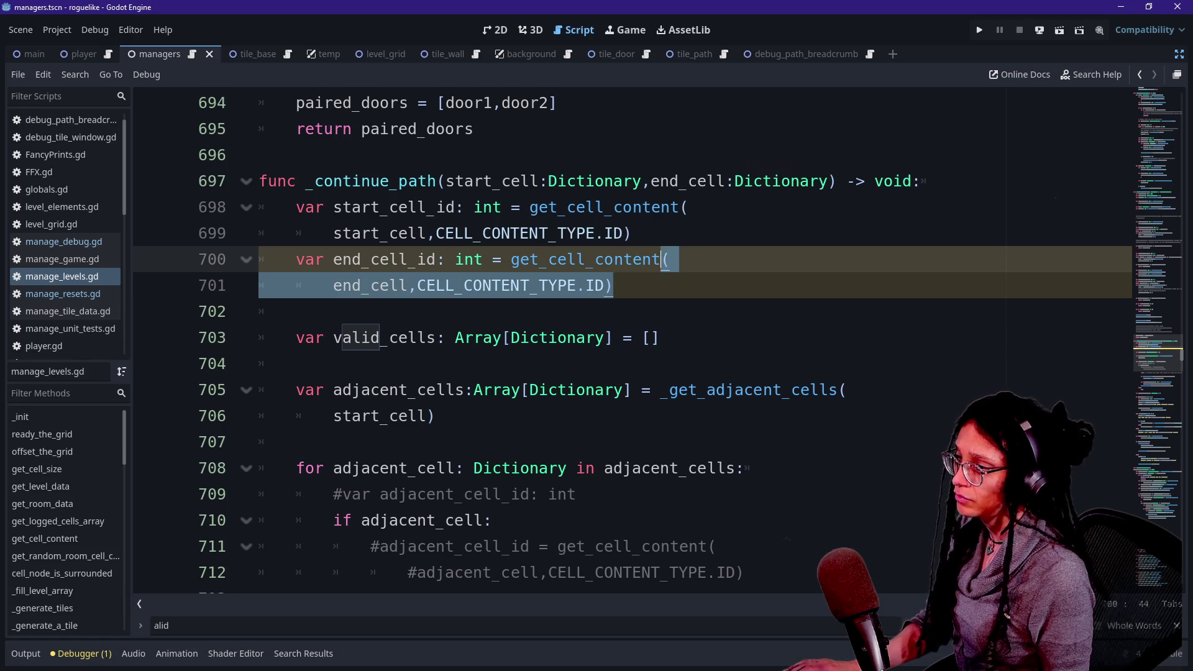
{"action": "key", "text": "ctrl+k"}
Scroll through _continue_path and jump to the _is_a_valid_path definition.
{"action": "left_click_drag", "start_coordinate": [293, 337], "coordinate": [746, 468]}
{"action": "left_click", "coordinate": [413, 495]}
{"action": "left_click", "coordinate": [297, 442]}
{"action": "scroll", "coordinate": [632, 341], "scroll_direction": "down", "scroll_amount": 1}
{"action": "scroll", "coordinate": [632, 341], "scroll_direction": "down", "scroll_amount": 1}
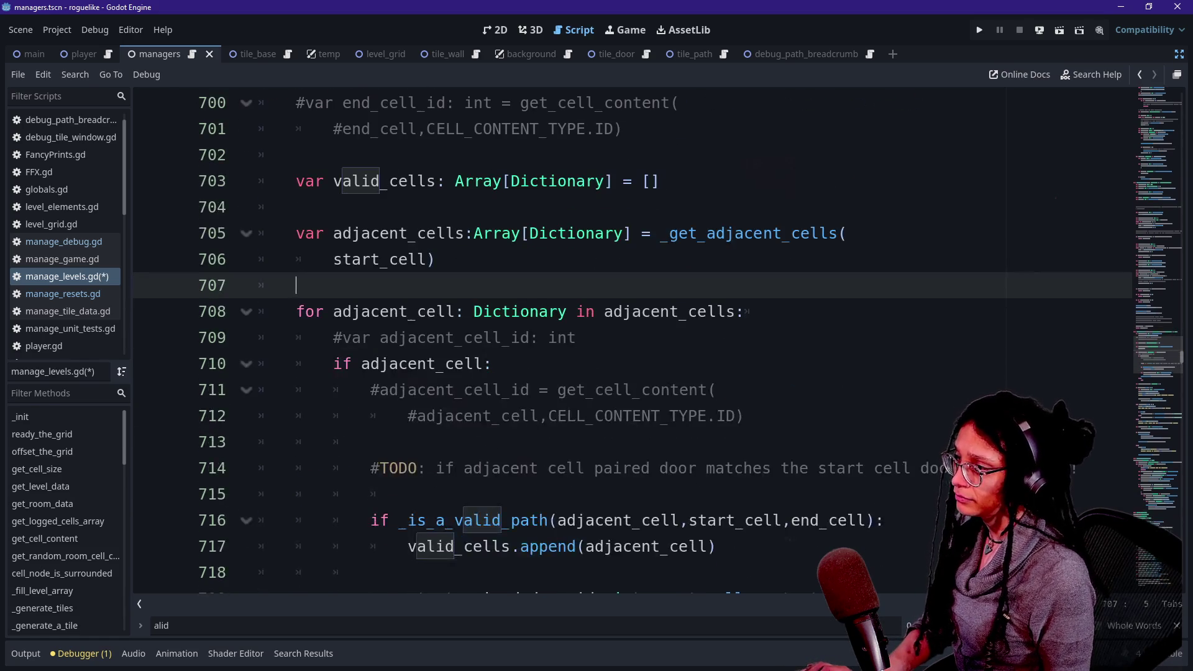
{"action": "scroll", "coordinate": [632, 342], "scroll_direction": "down", "scroll_amount": 1}
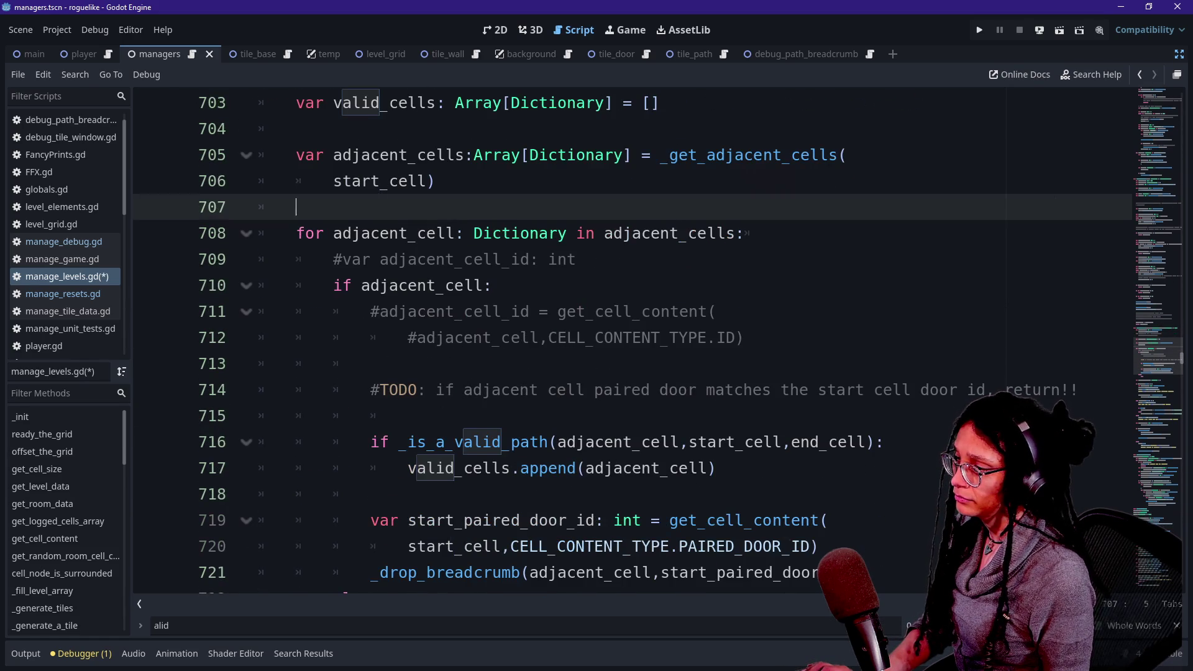
{"action": "scroll", "coordinate": [632, 341], "scroll_direction": "down", "scroll_amount": 6}
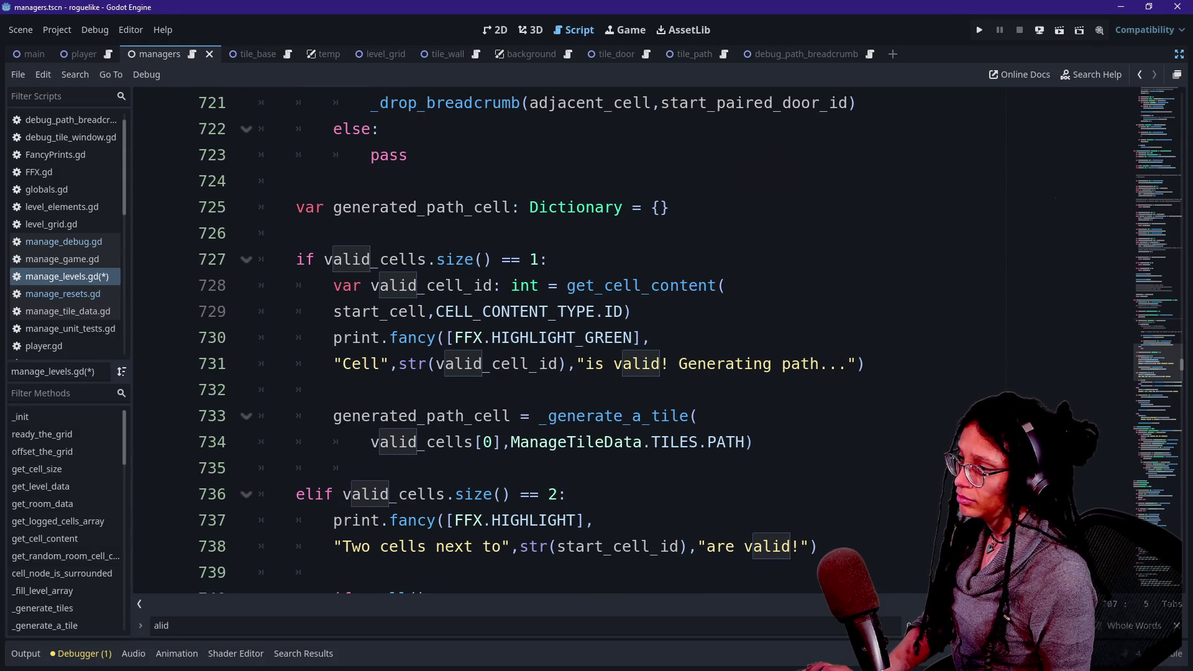
{"action": "scroll", "coordinate": [488, 314], "scroll_direction": "up", "scroll_amount": 4}
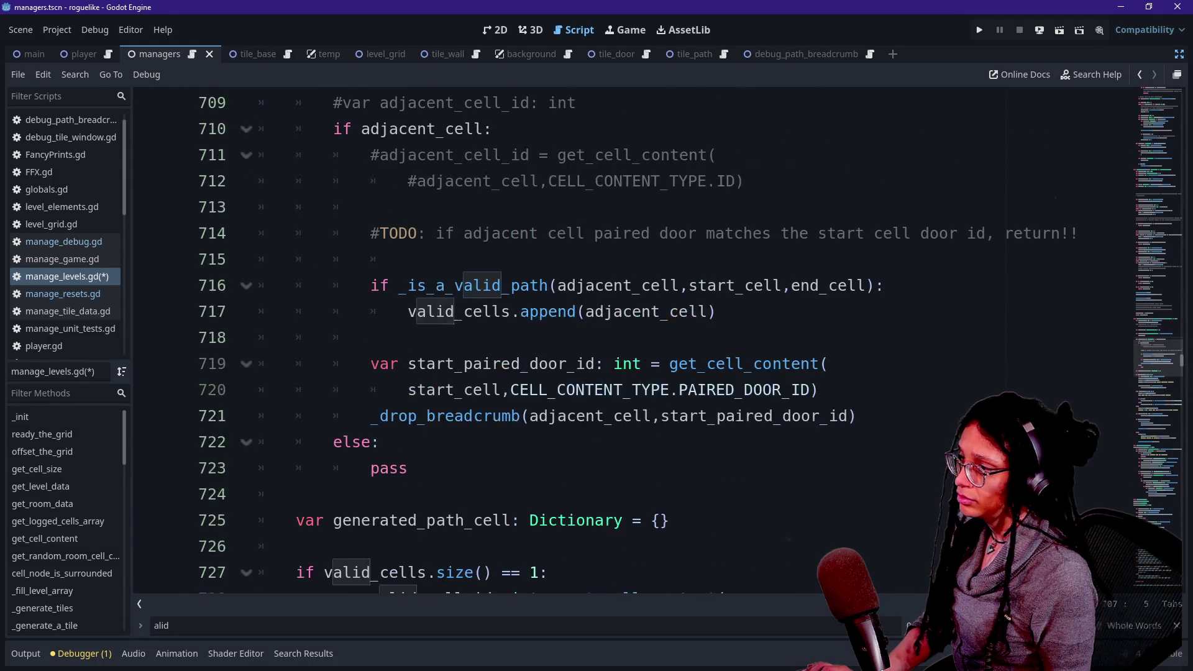
{"action": "left_click", "coordinate": [487, 319], "text": "ctrl"}
{"action": "scroll", "coordinate": [632, 341], "scroll_direction": "down", "scroll_amount": 4}
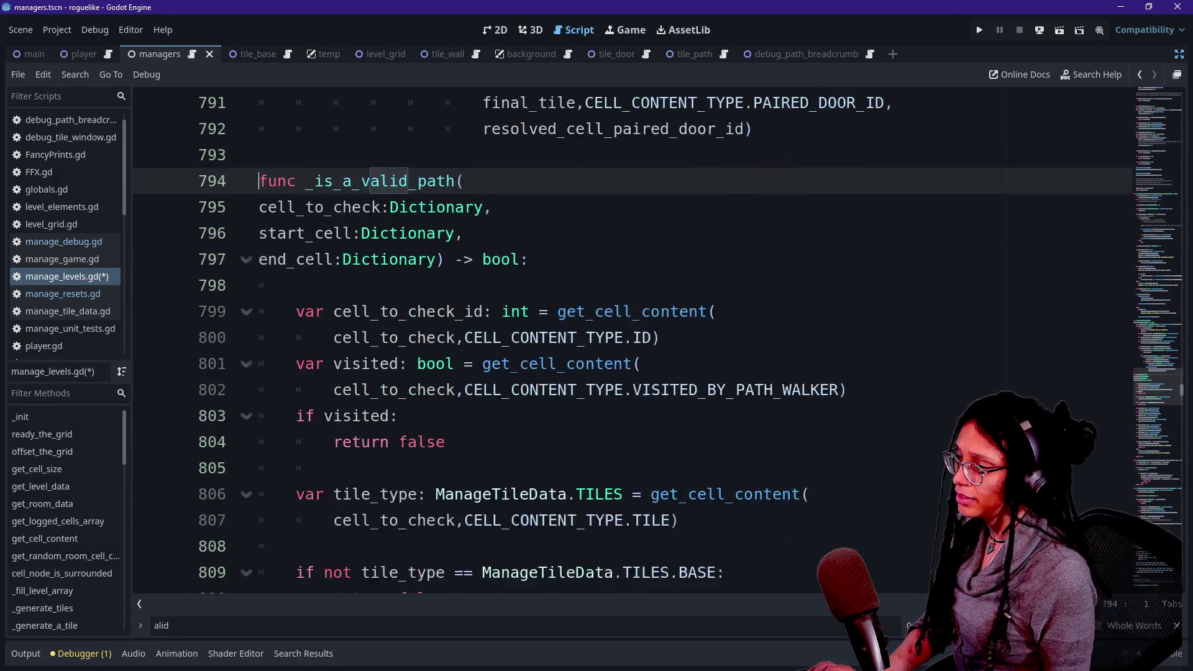
Read down through _is_a_valid_path into _is_in_between and scroll back up.
{"action": "scroll", "coordinate": [632, 342], "scroll_direction": "up", "scroll_amount": 2}
{"action": "left_click_drag", "start_coordinate": [314, 181], "coordinate": [418, 363]}
{"action": "left_click", "coordinate": [398, 416]}
{"action": "key", "text": "Down"}
{"action": "key", "text": "Down"}
{"action": "key", "text": "Down"}
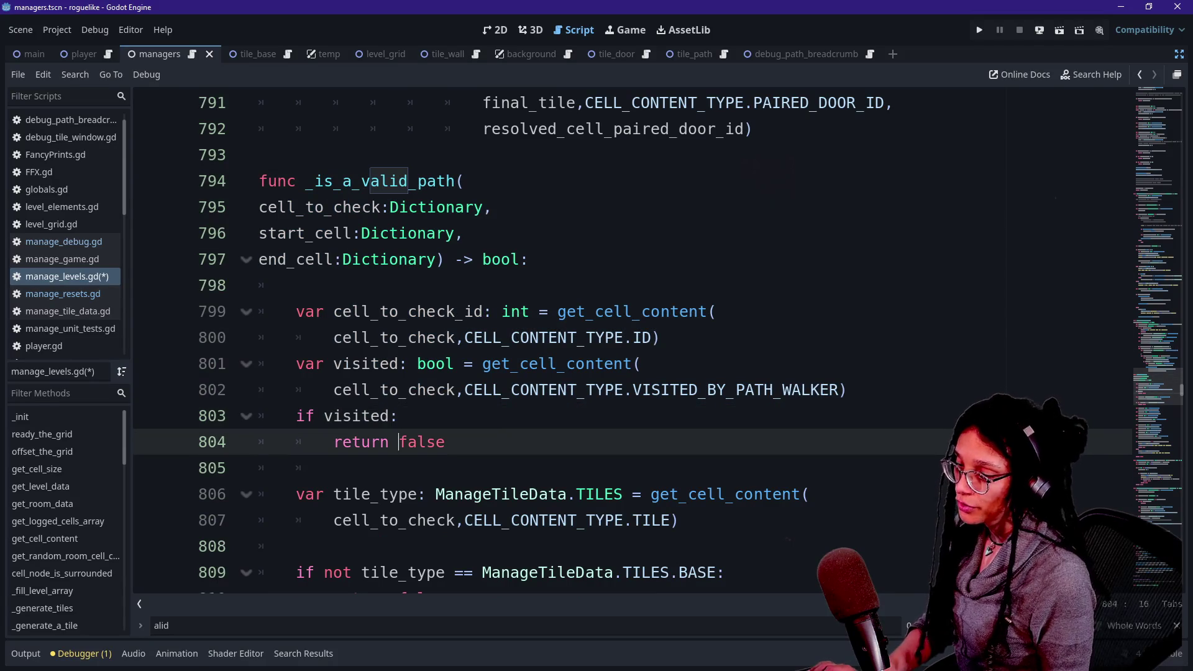
{"action": "key", "text": "Down"}
{"action": "key", "text": "Down"}
{"action": "key", "text": "Down"}
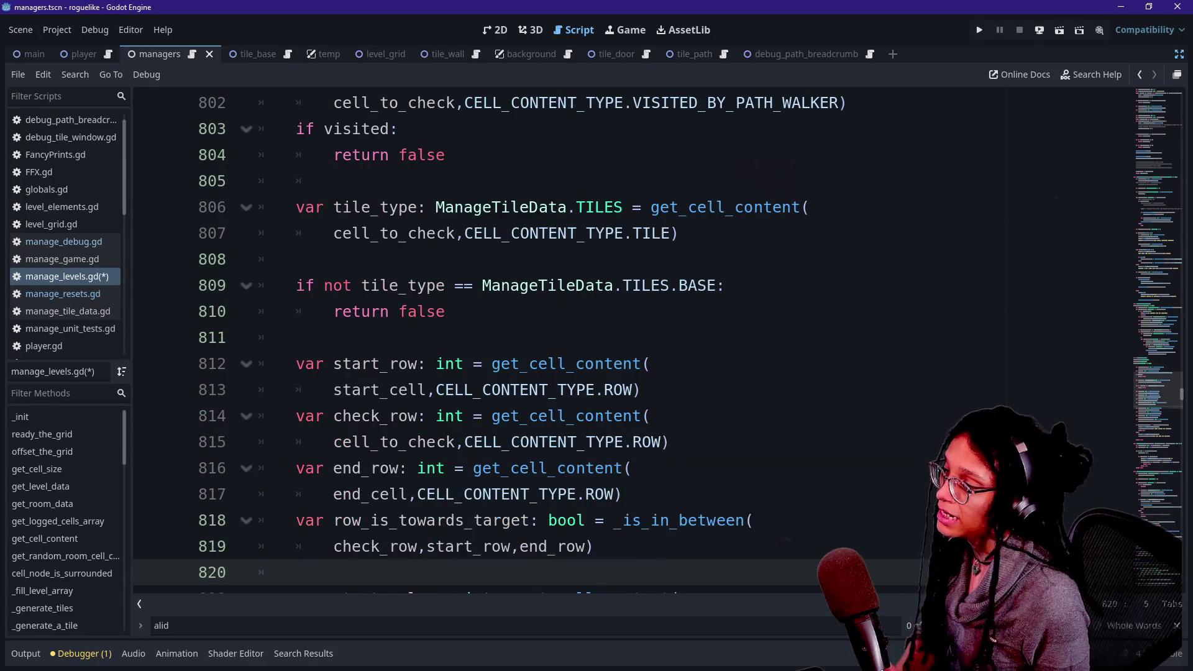
{"action": "key", "text": "Down"}
{"action": "key", "text": "Down"}
{"action": "key", "text": "Down"}
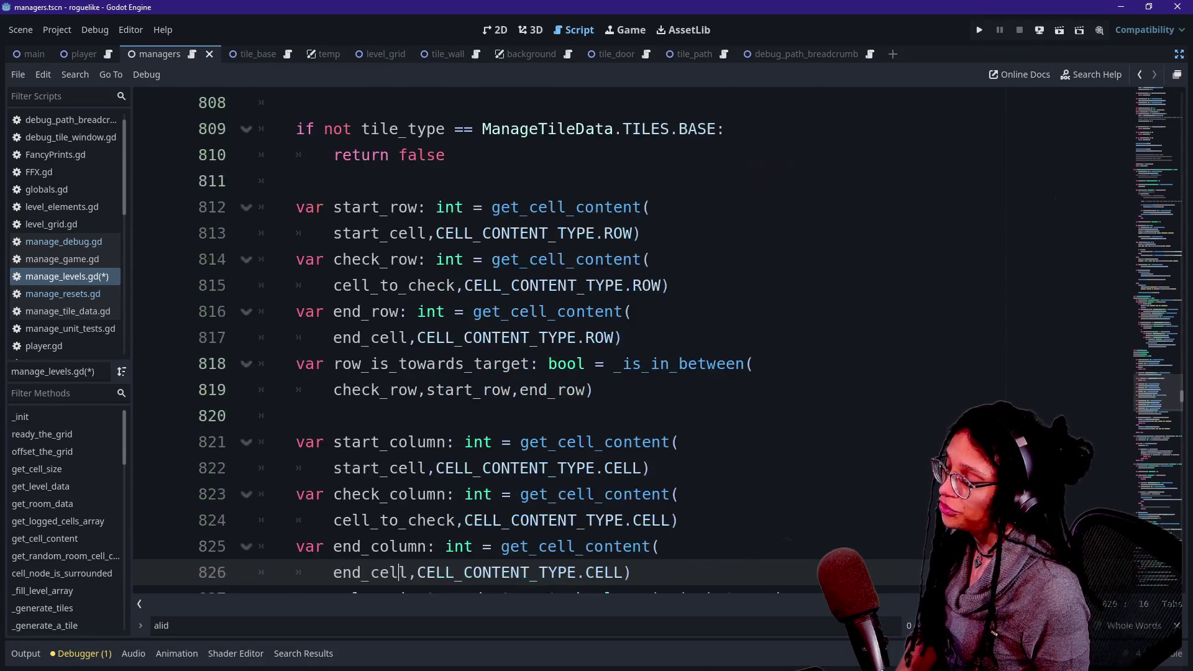
{"action": "key", "text": "Down"}
{"action": "key", "text": "Down"}
{"action": "key", "text": "Down"}
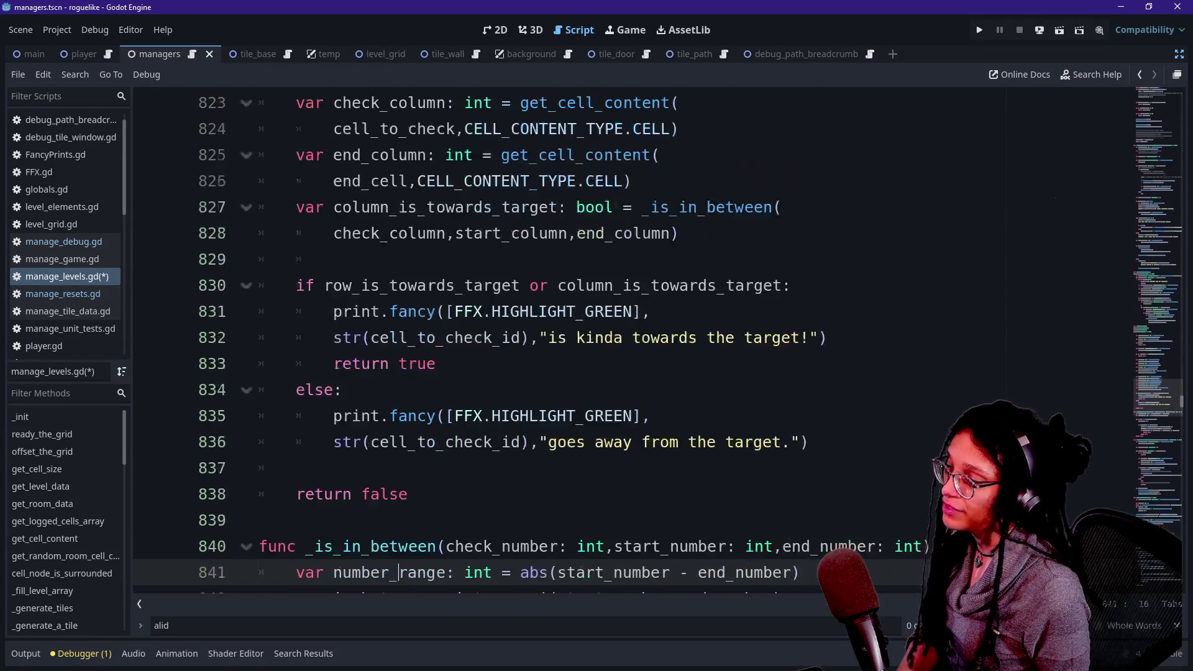
{"action": "key", "text": "Down"}
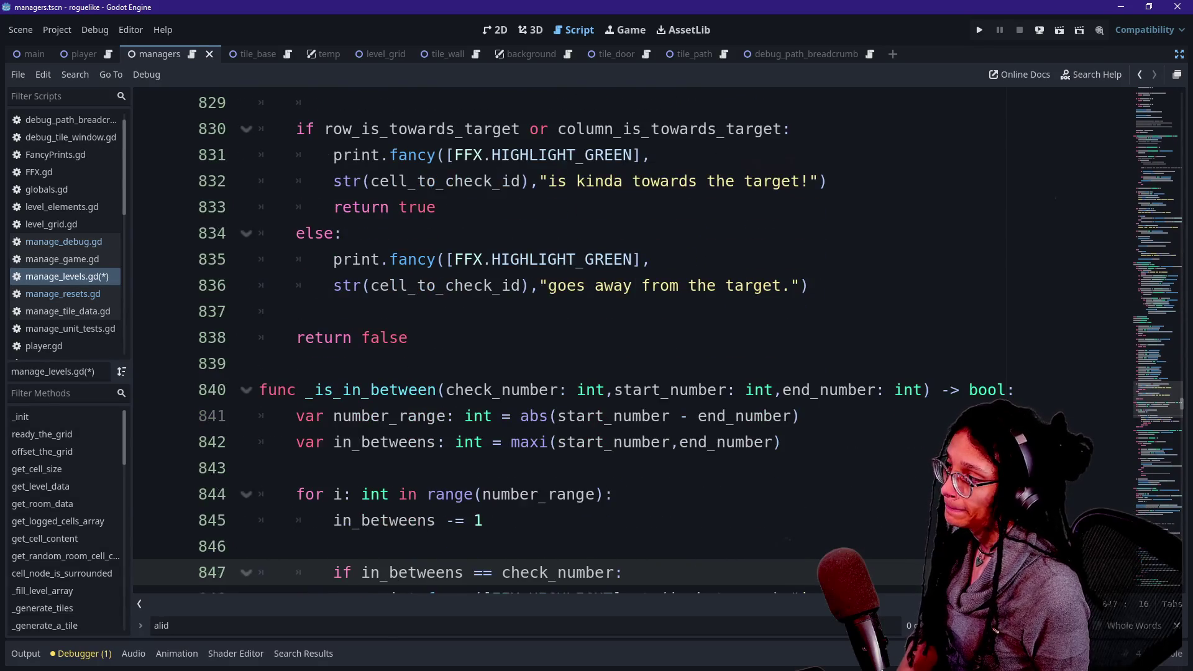
{"action": "scroll", "coordinate": [658, 340], "scroll_direction": "down", "scroll_amount": 4}
{"action": "scroll", "coordinate": [658, 340], "scroll_direction": "up", "scroll_amount": 7}
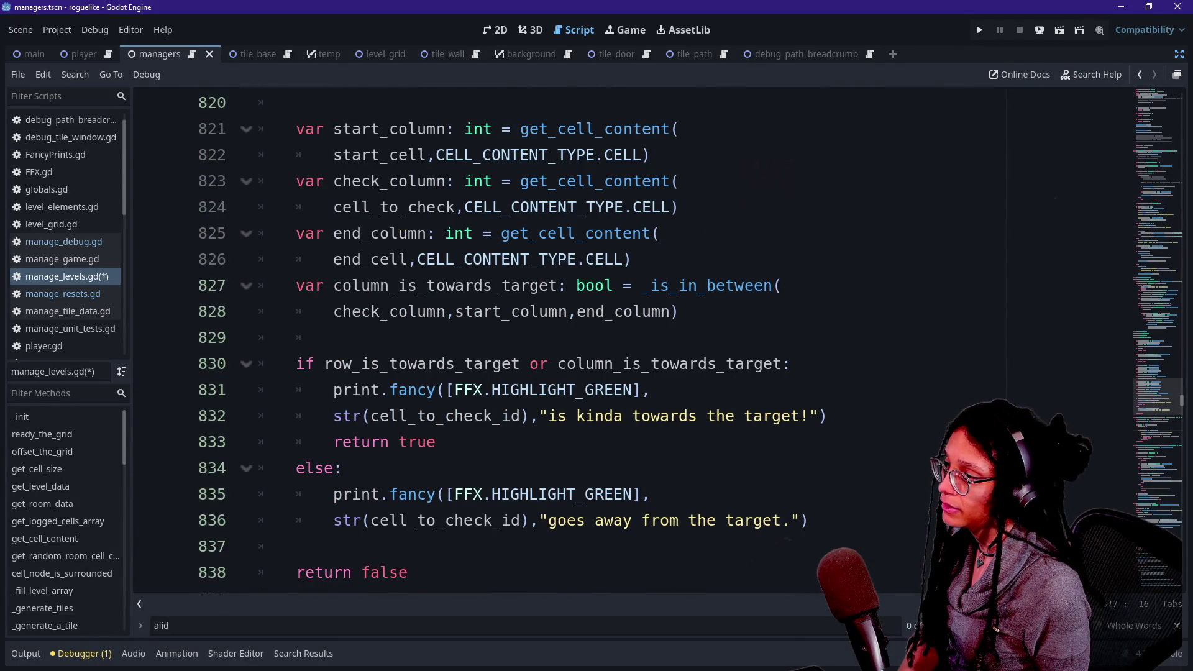
{"action": "scroll", "coordinate": [360, 366], "scroll_direction": "up", "scroll_amount": 6}
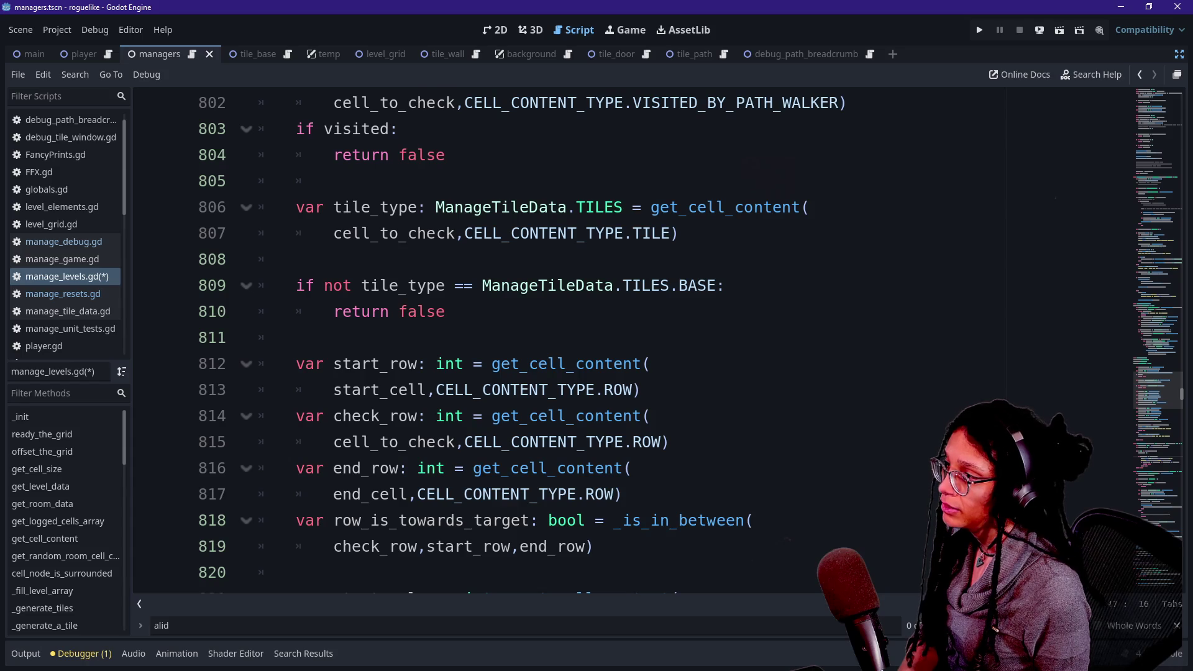
{"action": "scroll", "coordinate": [373, 236], "scroll_direction": "up", "scroll_amount": 1}
{"action": "scroll", "coordinate": [348, 186], "scroll_direction": "up", "scroll_amount": 1}
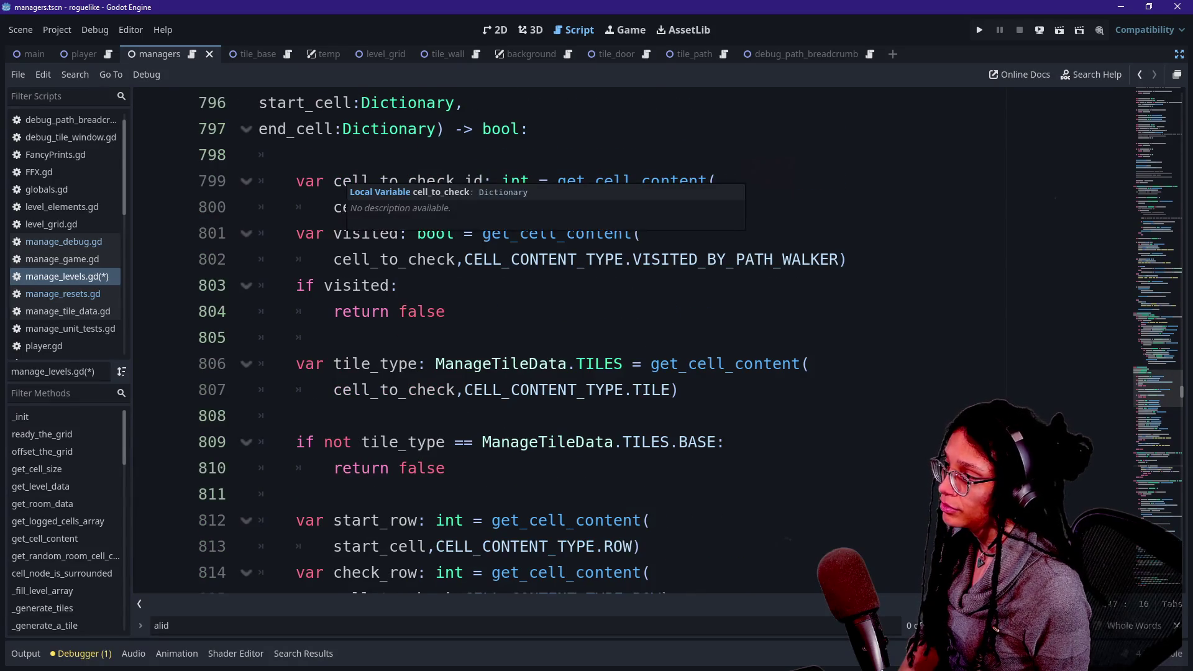
Insert a blank line above the 'if visited' check on line 802.
{"action": "left_click", "coordinate": [295, 181]}
{"action": "left_click", "coordinate": [398, 285]}
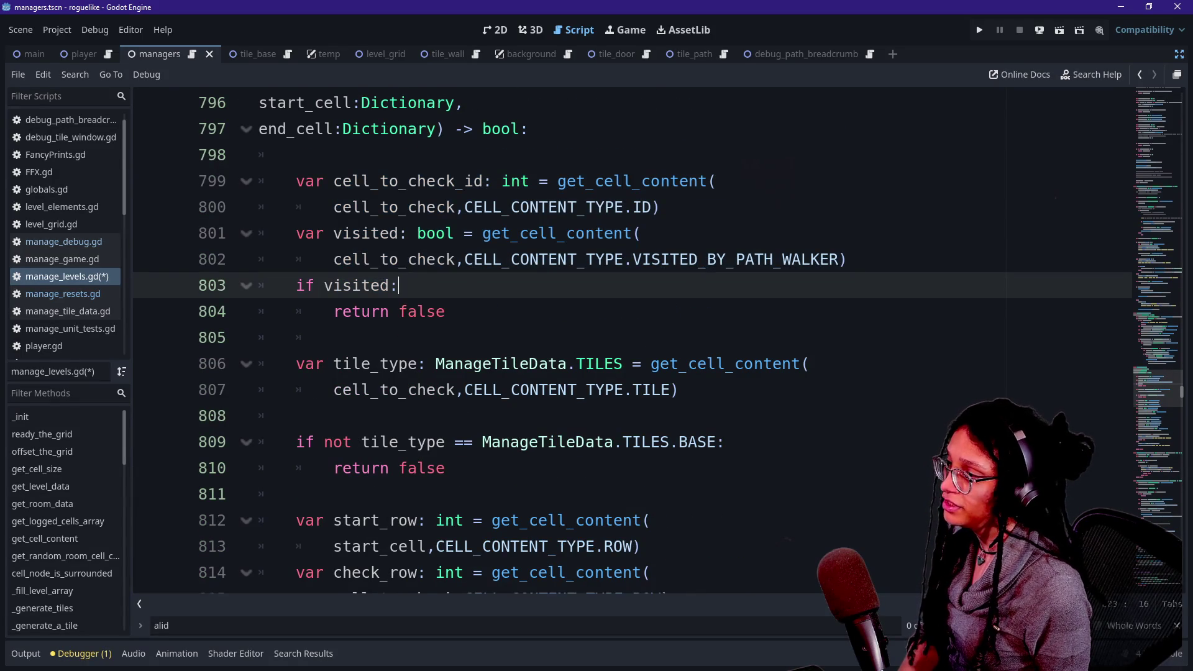
{"action": "key", "text": "Home"}
{"action": "key", "text": "shift+End"}
{"action": "key", "text": "End"}
{"action": "left_click", "coordinate": [334, 311]}
{"action": "key", "text": "shift+End"}
{"action": "key", "text": "End"}
{"action": "key", "text": "Up"}
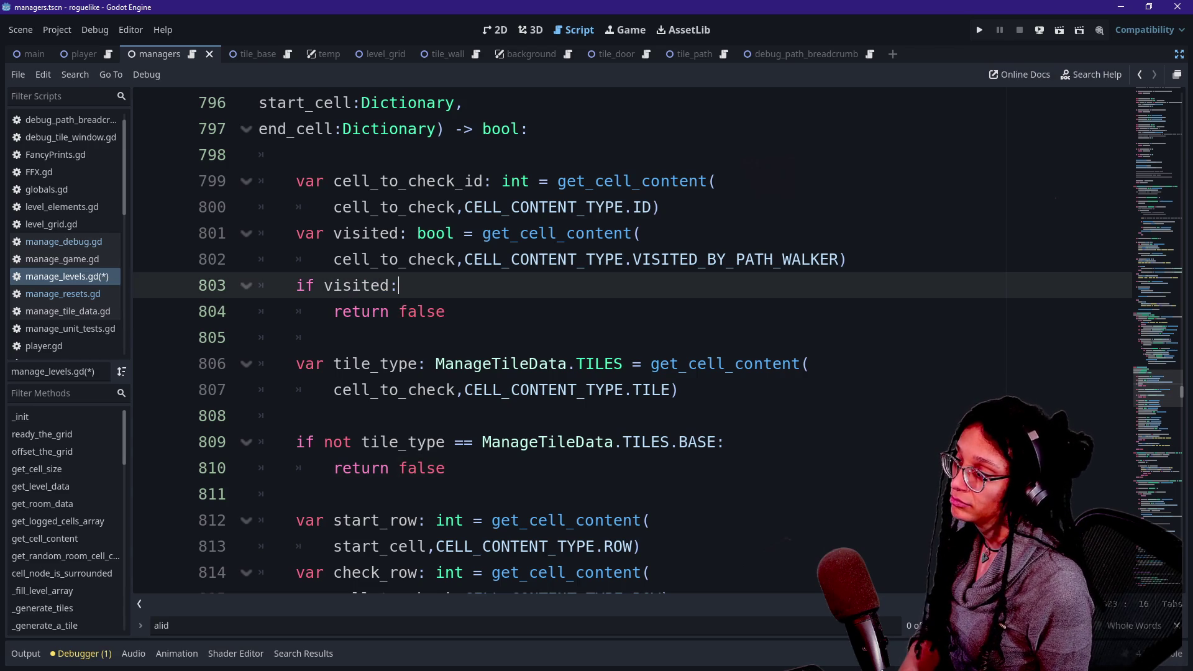
{"action": "key", "text": "ctrl+shift+Return"}
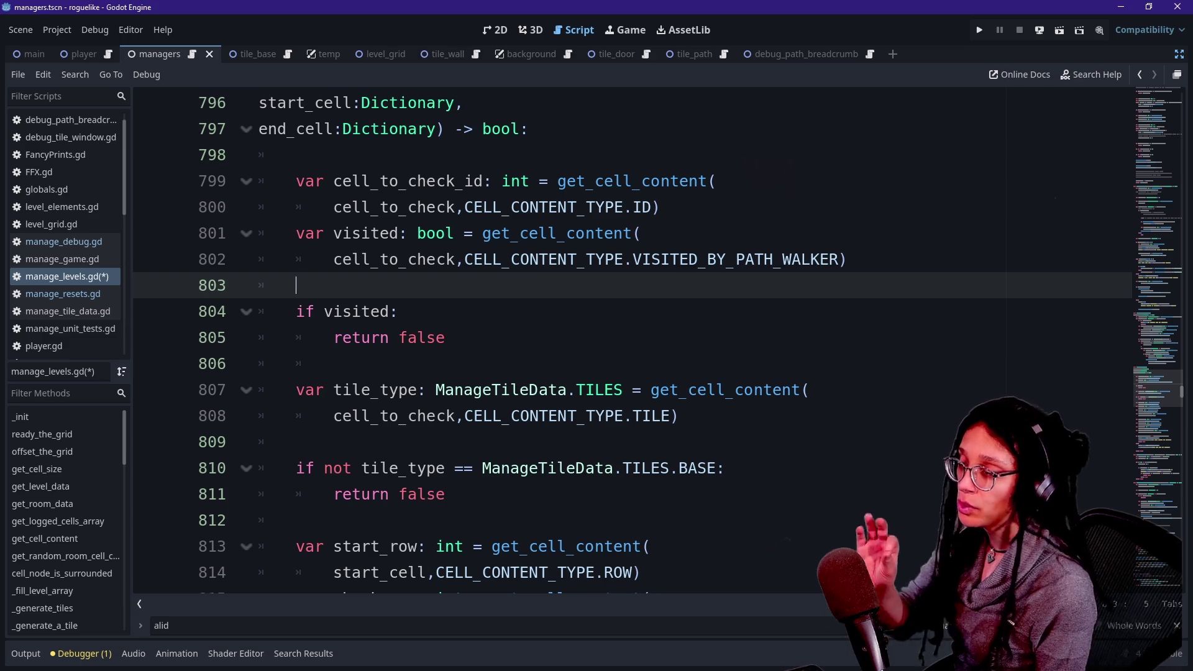
Draft 'var visited_cell_breadcrumb_id: int = _get_cell_contents_from_id(' on the new line.
{"action": "type", "text": "var"}
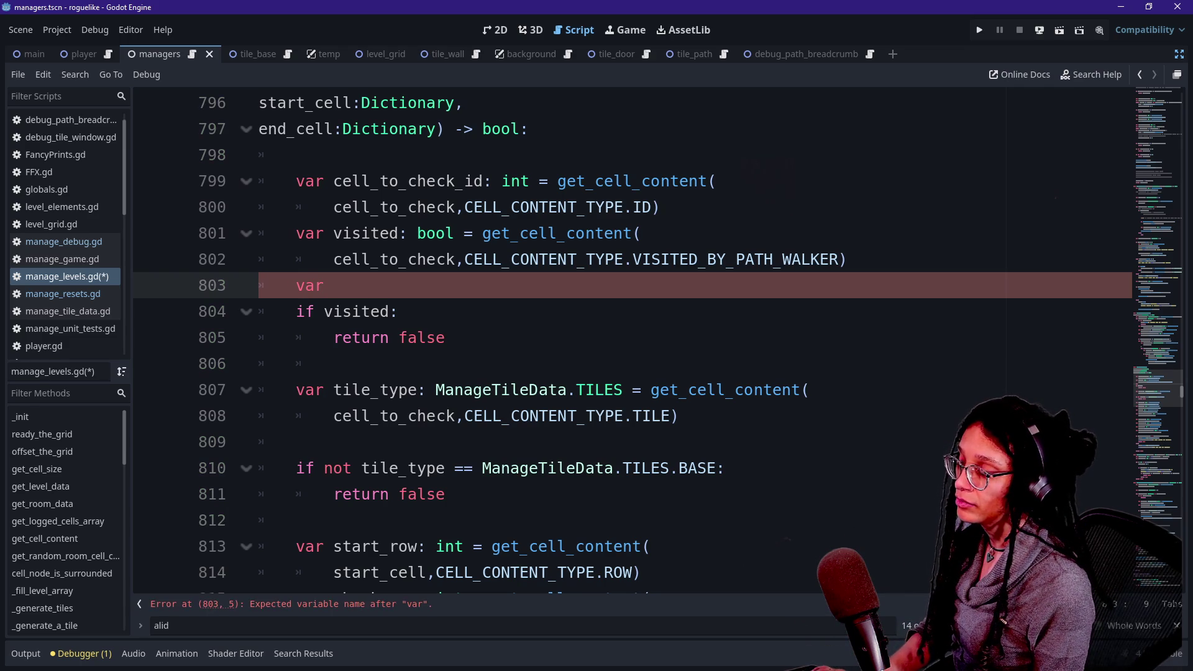
{"action": "key", "text": "BackSpace"}
{"action": "key", "text": "BackSpace"}
{"action": "key", "text": "BackSpace"}
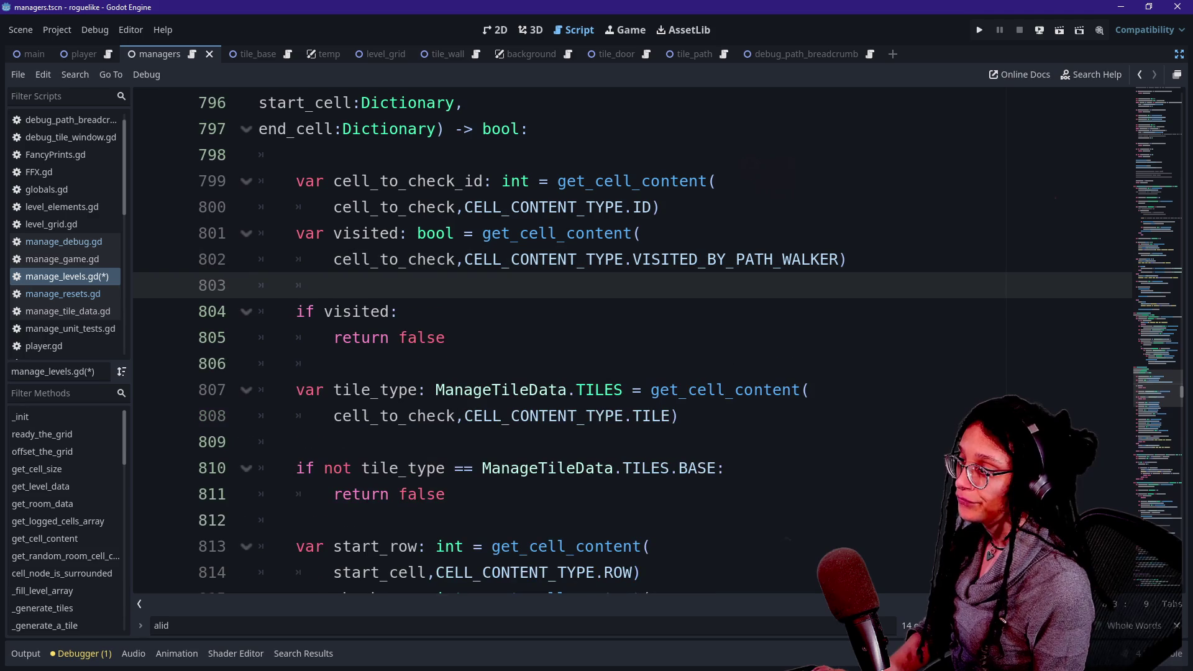
{"action": "type", "text": "var visited"}
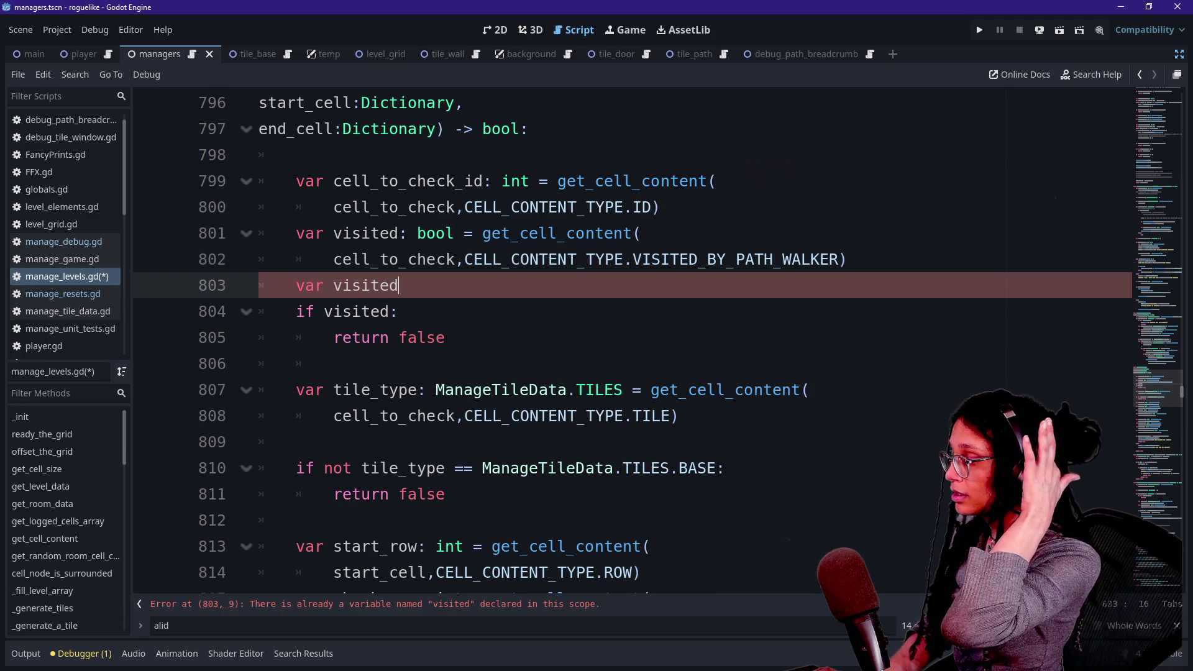
{"action": "type", "text": "_cell"}
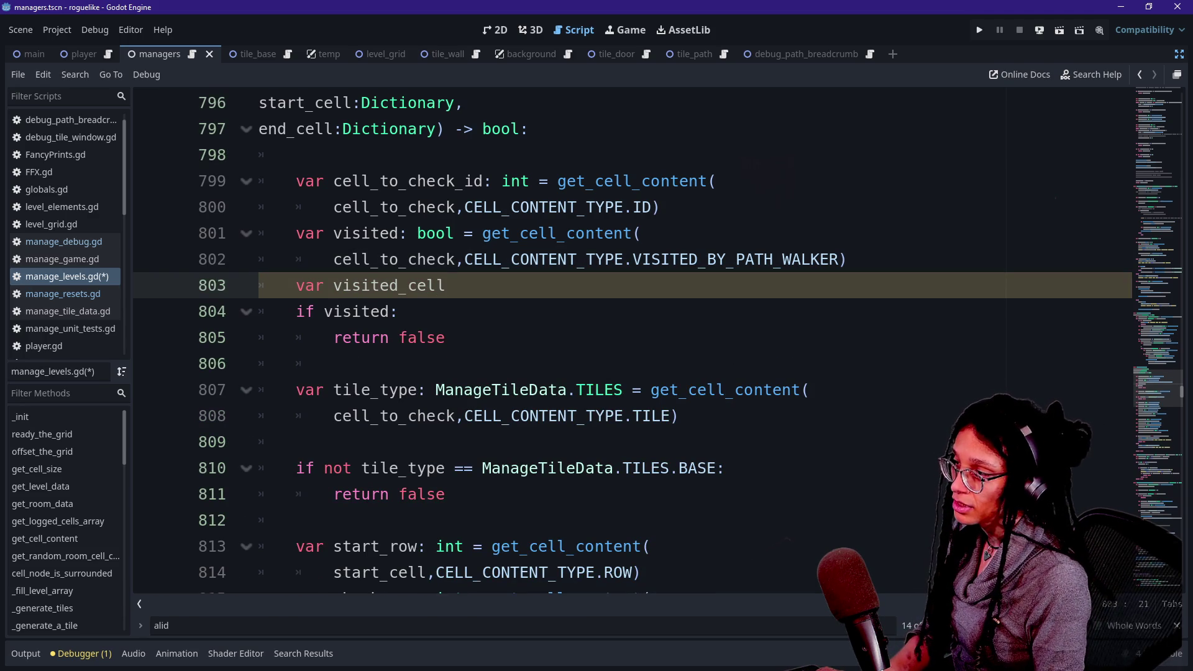
{"action": "type", "text": "_id"}
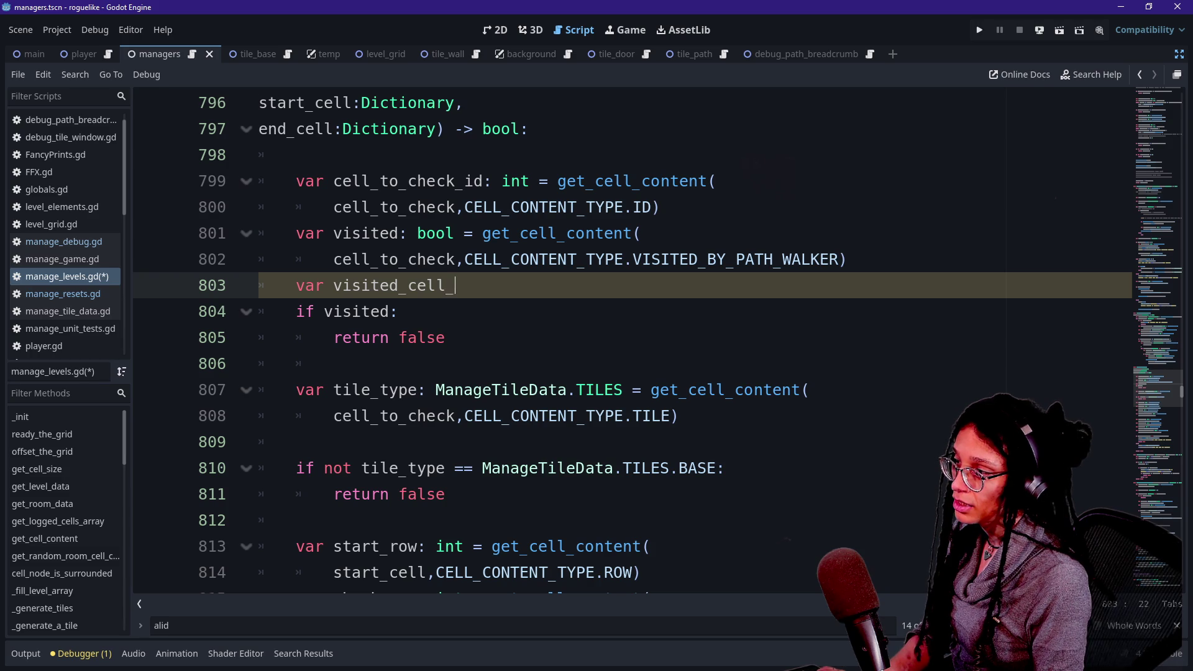
{"action": "key", "text": "BackSpace"}
{"action": "key", "text": "BackSpace"}
{"action": "key", "text": "BackSpace"}
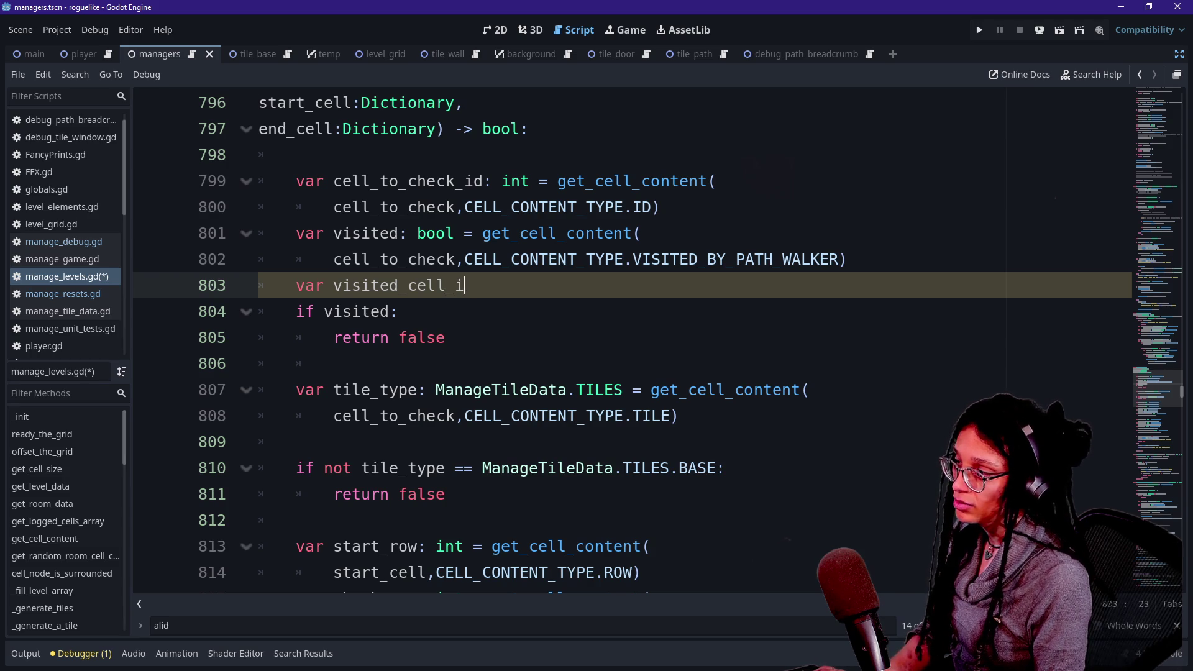
{"action": "type", "text": "ted"}
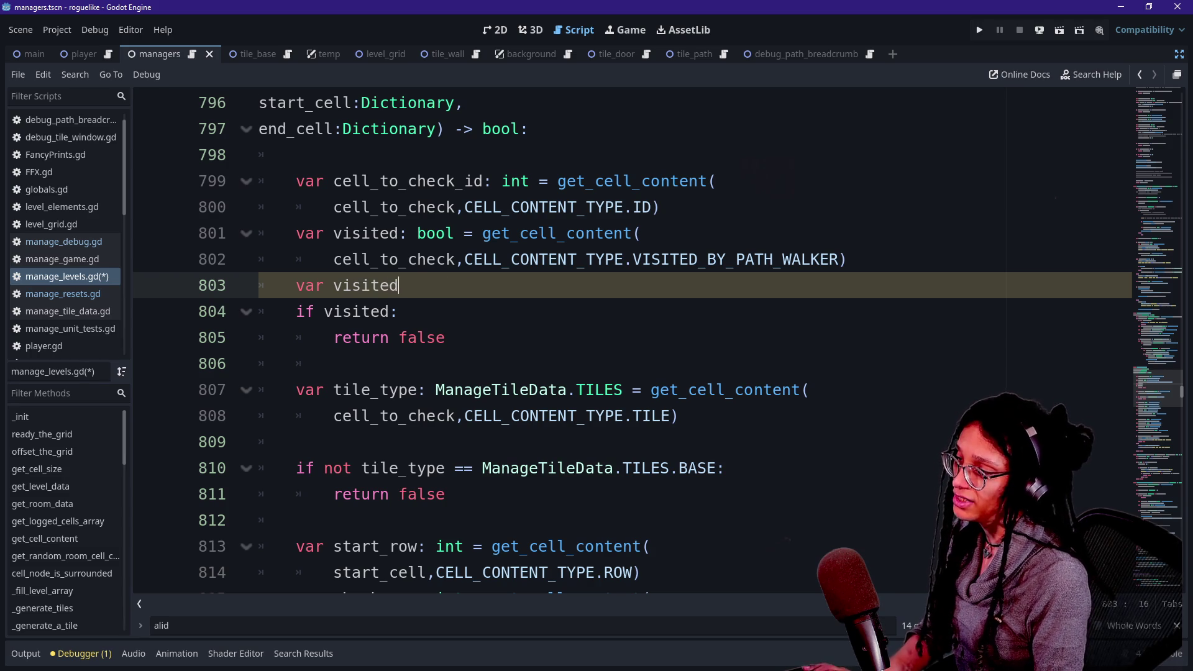
{"action": "type", "text": "_cell_bread"}
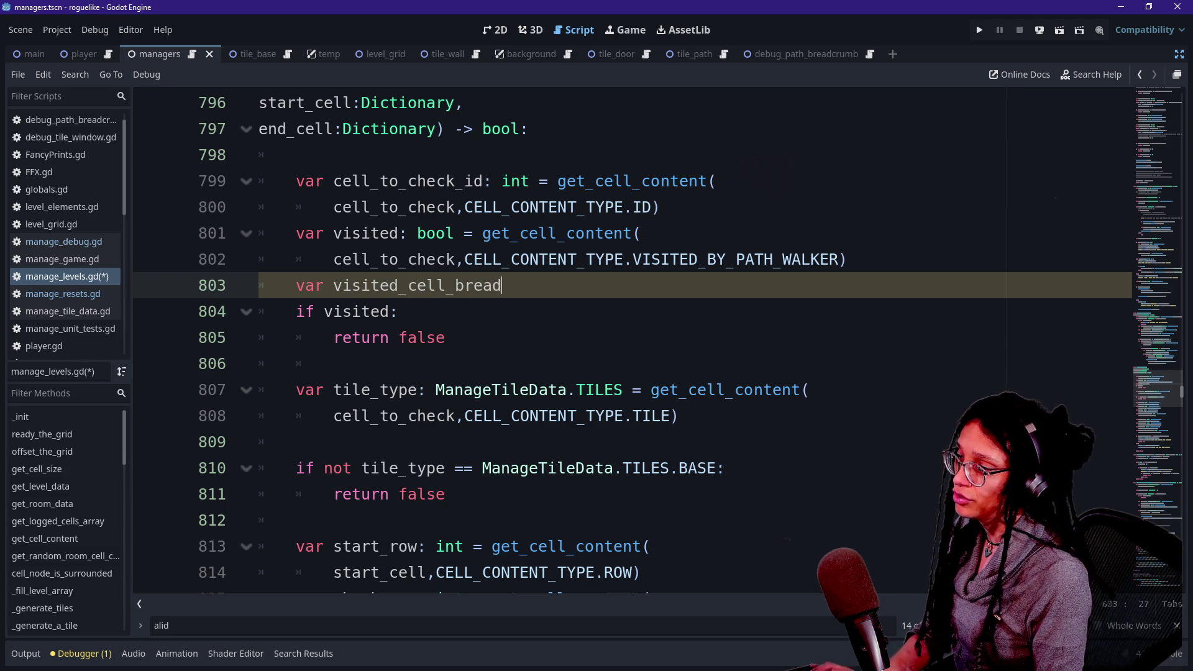
{"action": "type", "text": "crumb_id: int ="}
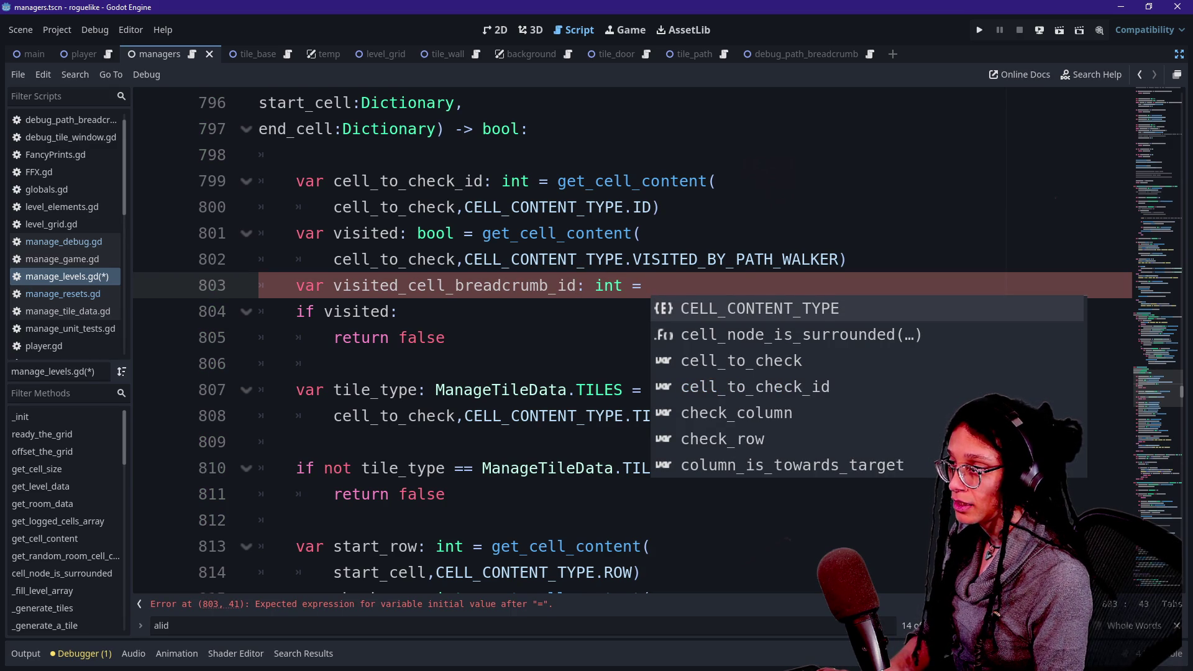
{"action": "type", "text": "cell"}
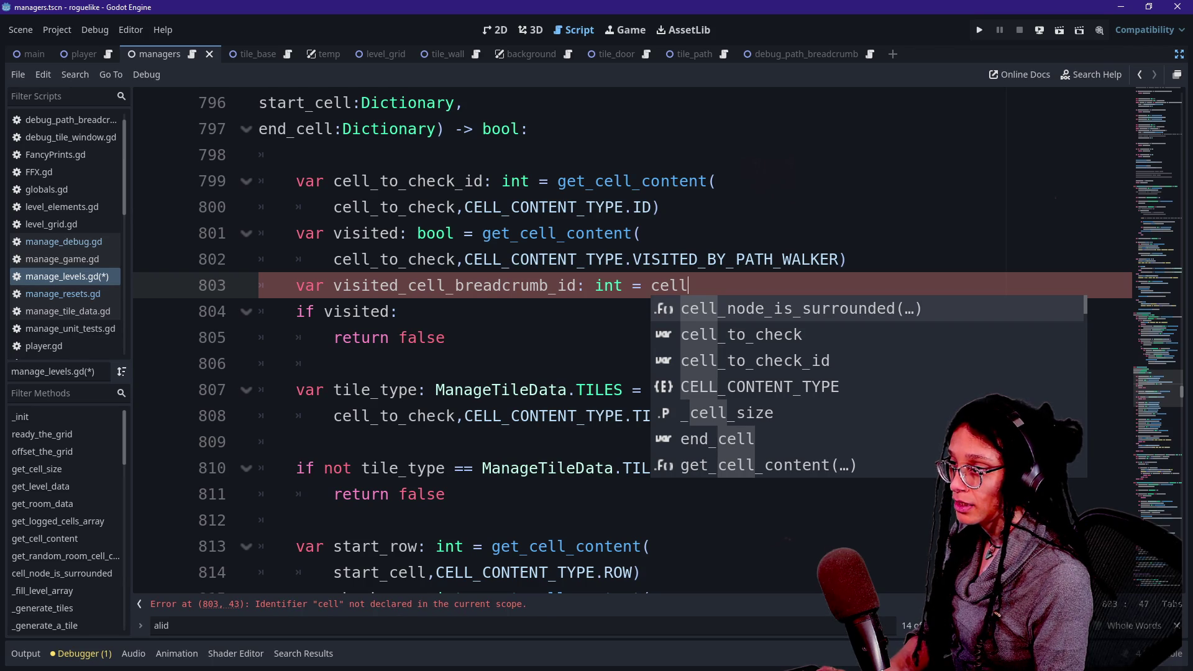
{"action": "key", "text": "BackSpace"}
{"action": "key", "text": "BackSpace"}
{"action": "key", "text": "BackSpace"}
{"action": "key", "text": "BackSpace"}
{"action": "type", "text": "g"}
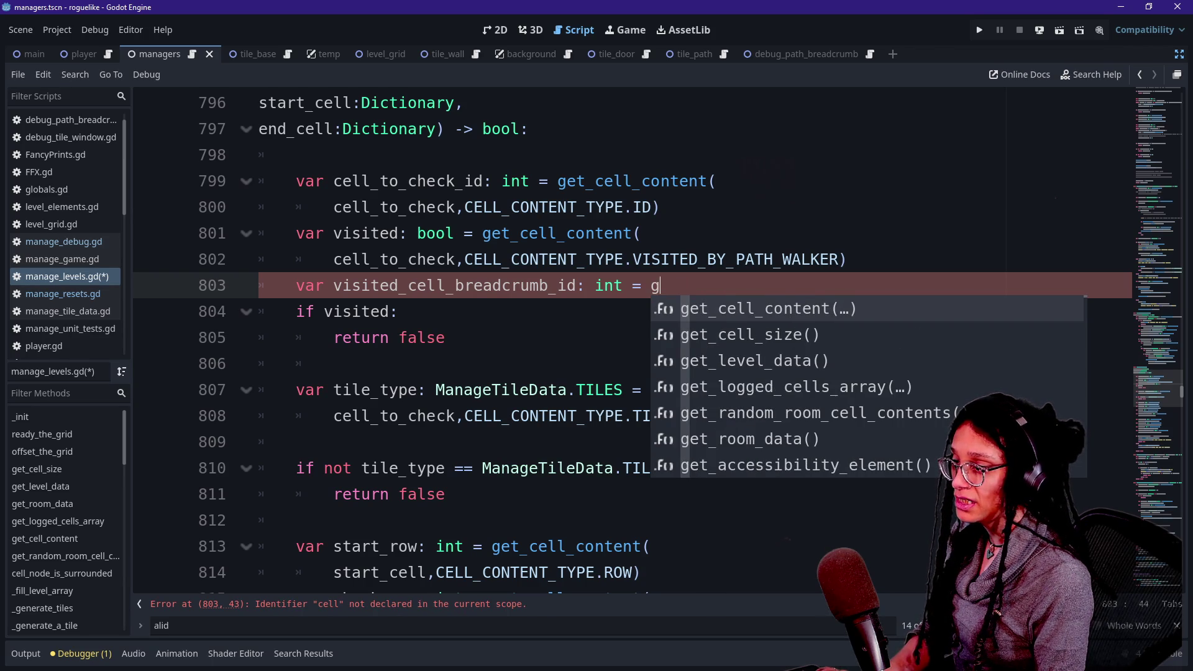
{"action": "key", "text": "BackSpace"}
{"action": "type", "text": "id"}
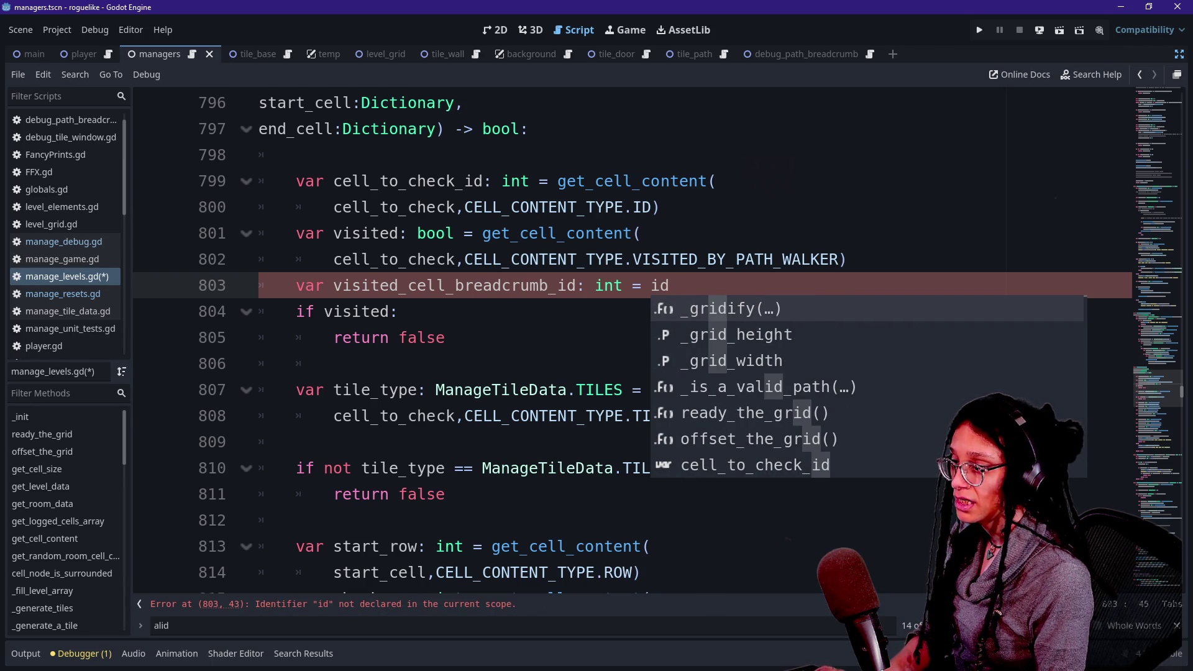
{"action": "key", "text": "BackSpace"}
{"action": "key", "text": "BackSpace"}
{"action": "type", "text": "get_id"}
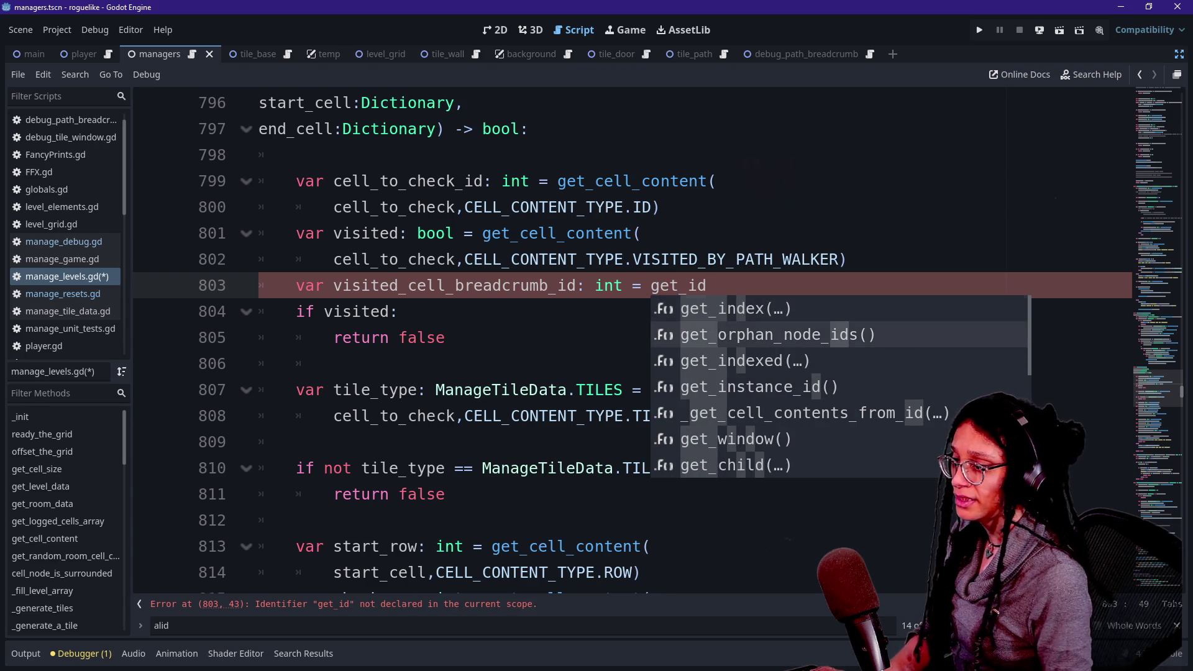
{"action": "key", "text": "Down"}
{"action": "key", "text": "Down"}
{"action": "key", "text": "Down"}
{"action": "key", "text": "Return"}
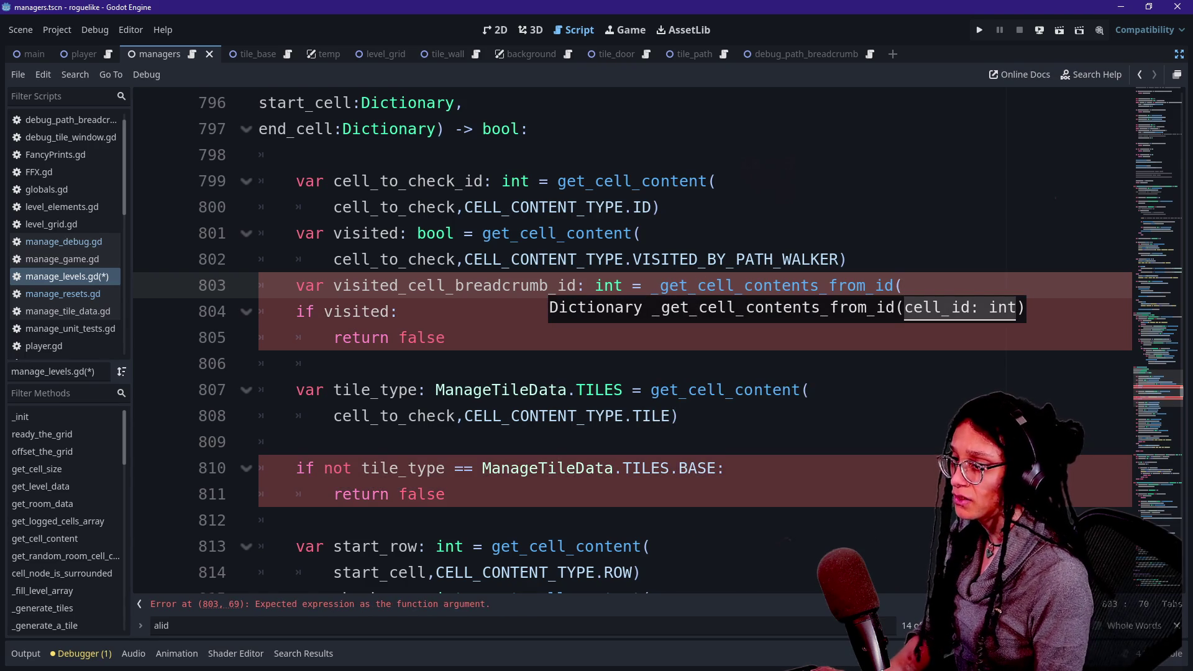
Pass cell_to_check_id as the argument and rename breadcrumb_id to contents.
{"action": "type", "text": "cell"}
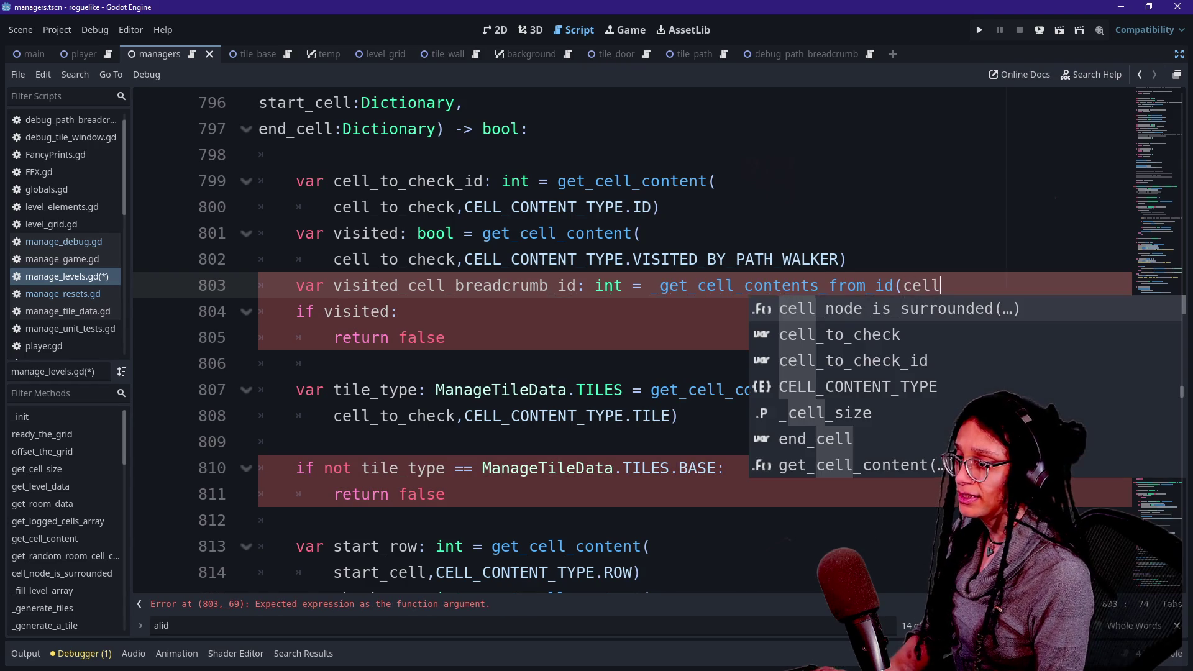
{"action": "key", "text": "BackSpace"}
{"action": "key", "text": "BackSpace"}
{"action": "key", "text": "BackSpace"}
{"action": "key", "text": "Return"}
{"action": "type", "text": "_"}
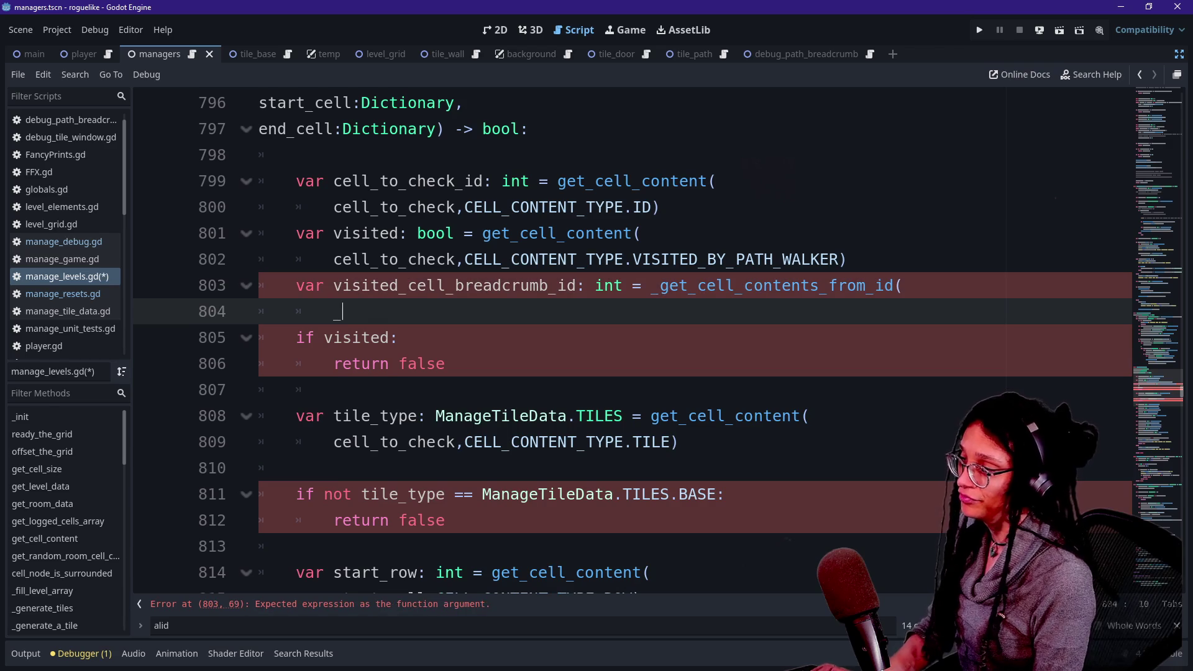
{"action": "key", "text": "BackSpace"}
{"action": "type", "text": "ell_to"}
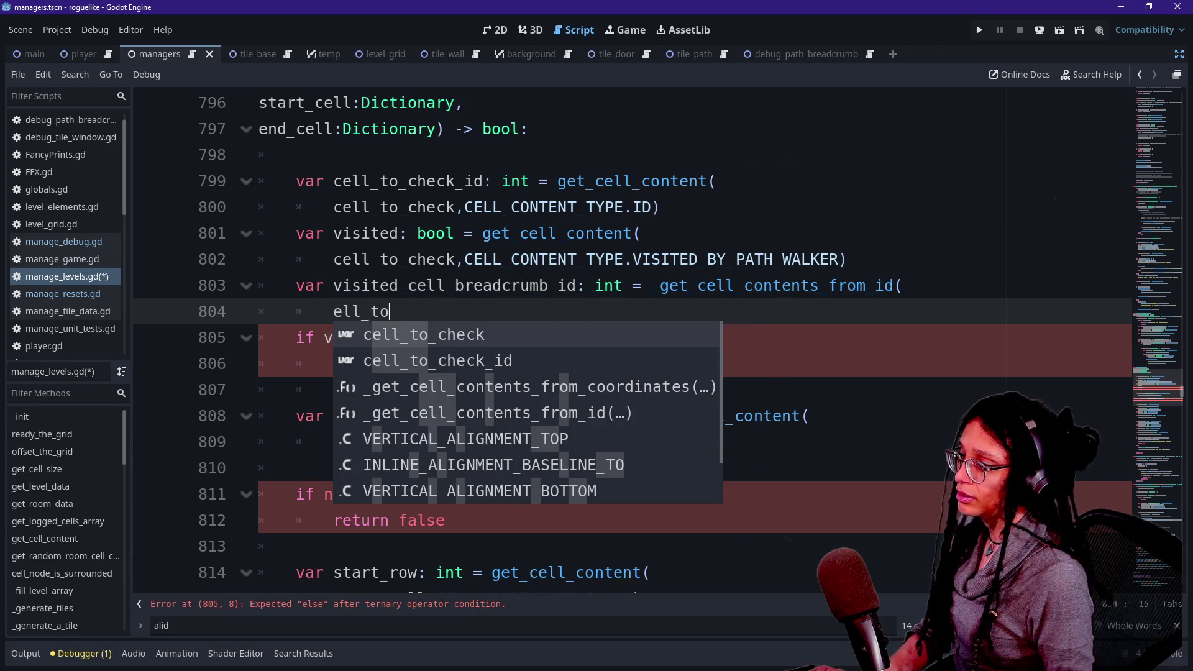
{"action": "key", "text": "Down"}
{"action": "key", "text": "Return"}
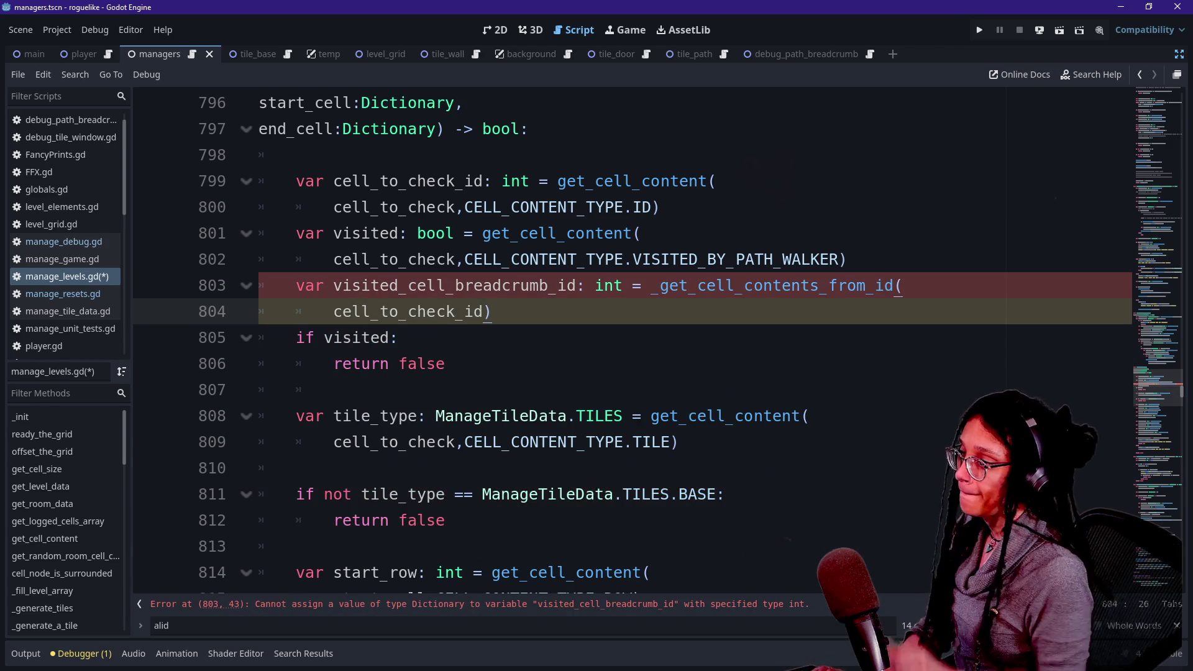
{"action": "left_click_drag", "start_coordinate": [454, 285], "coordinate": [576, 286]}
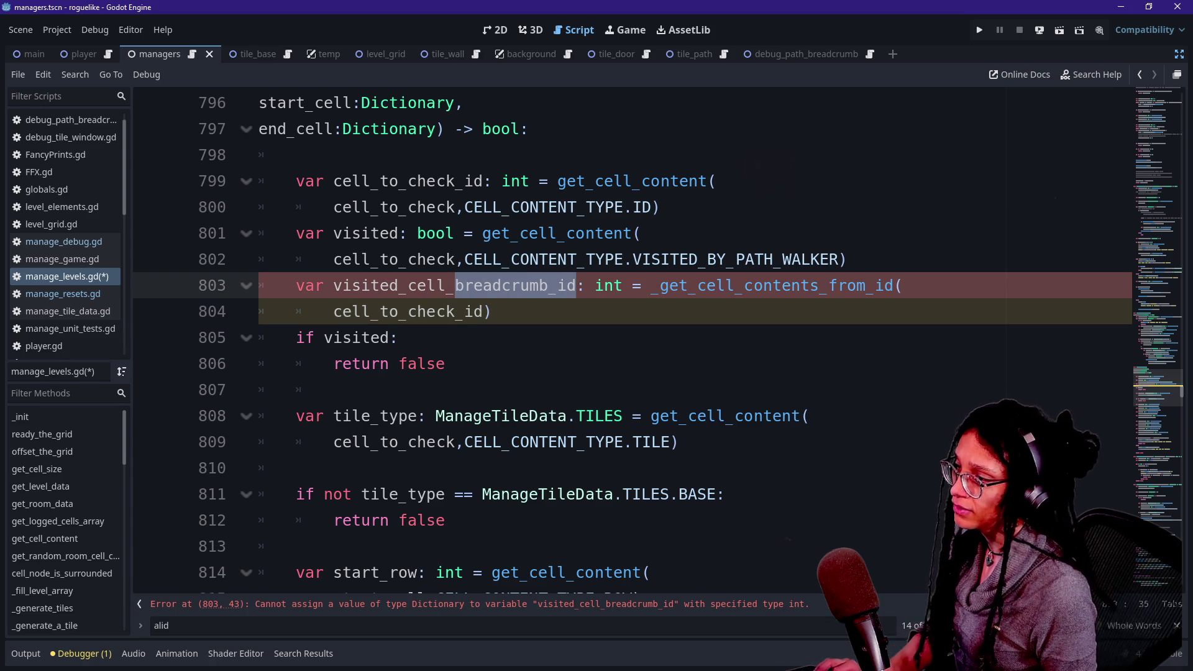
{"action": "type", "text": "contents"}
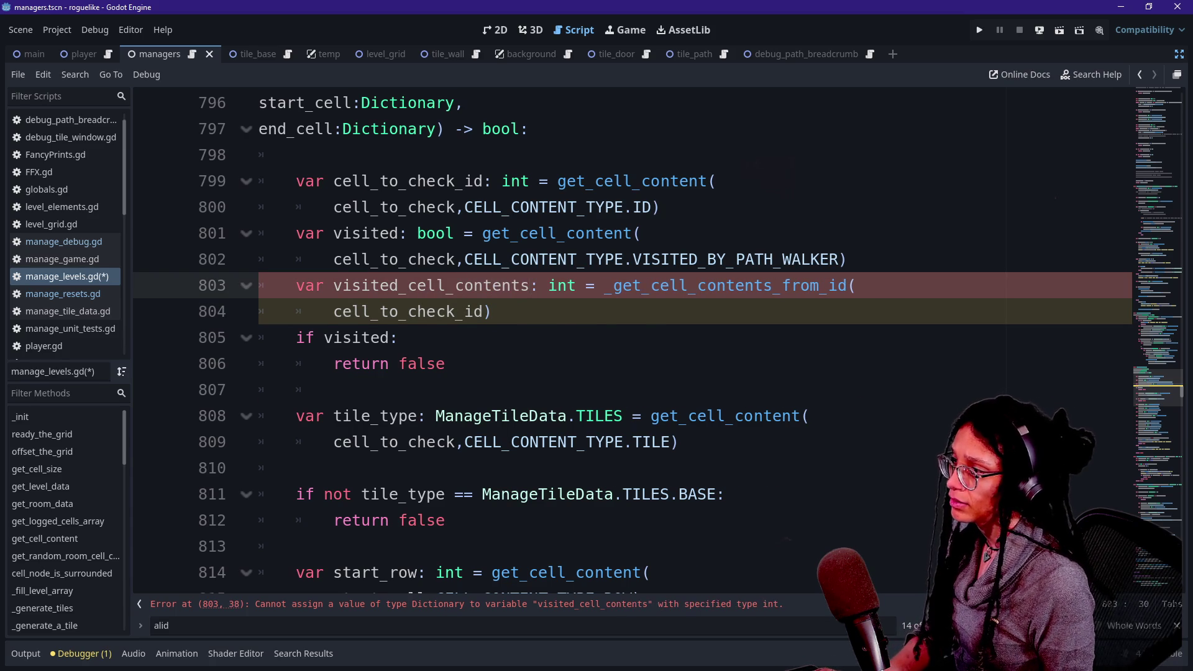
Undo the rename, delete the draft declaration, and open an indented line under 'if visited:'.
{"action": "scroll", "coordinate": [621, 342], "scroll_direction": "up", "scroll_amount": 2}
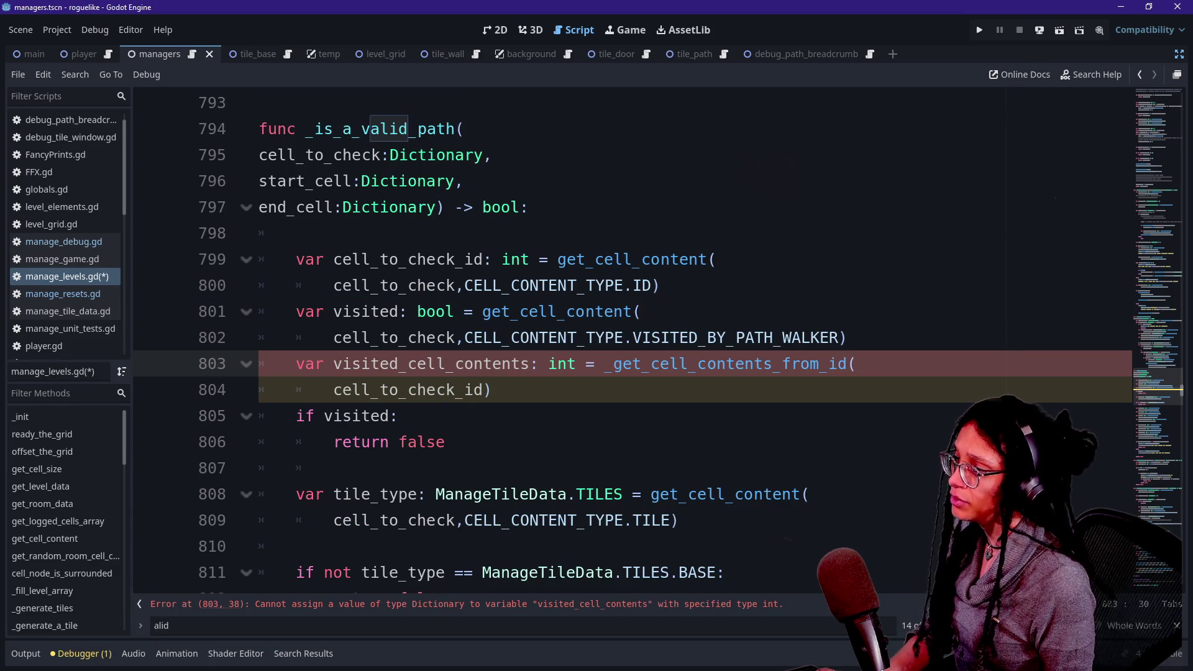
{"action": "left_click", "coordinate": [258, 159]}
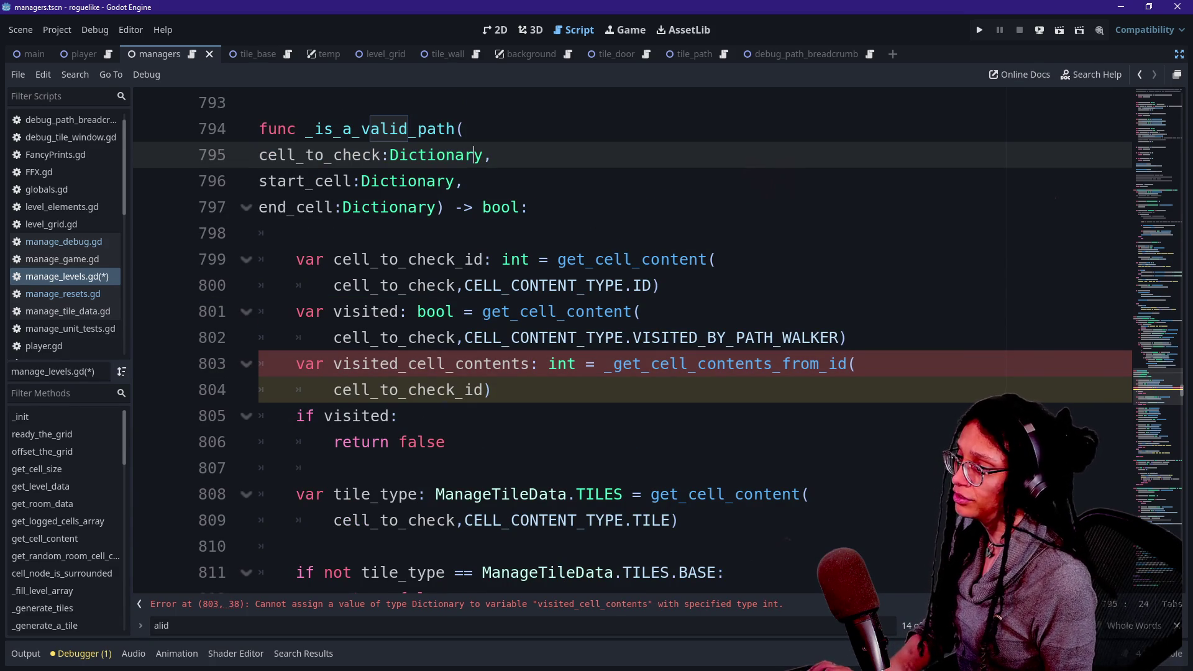
{"action": "mouse_move", "coordinate": [491, 389]}
{"action": "left_mouse_down"}
{"action": "mouse_move", "coordinate": [304, 364]}
{"action": "mouse_move", "coordinate": [343, 363]}
{"action": "left_mouse_up"}
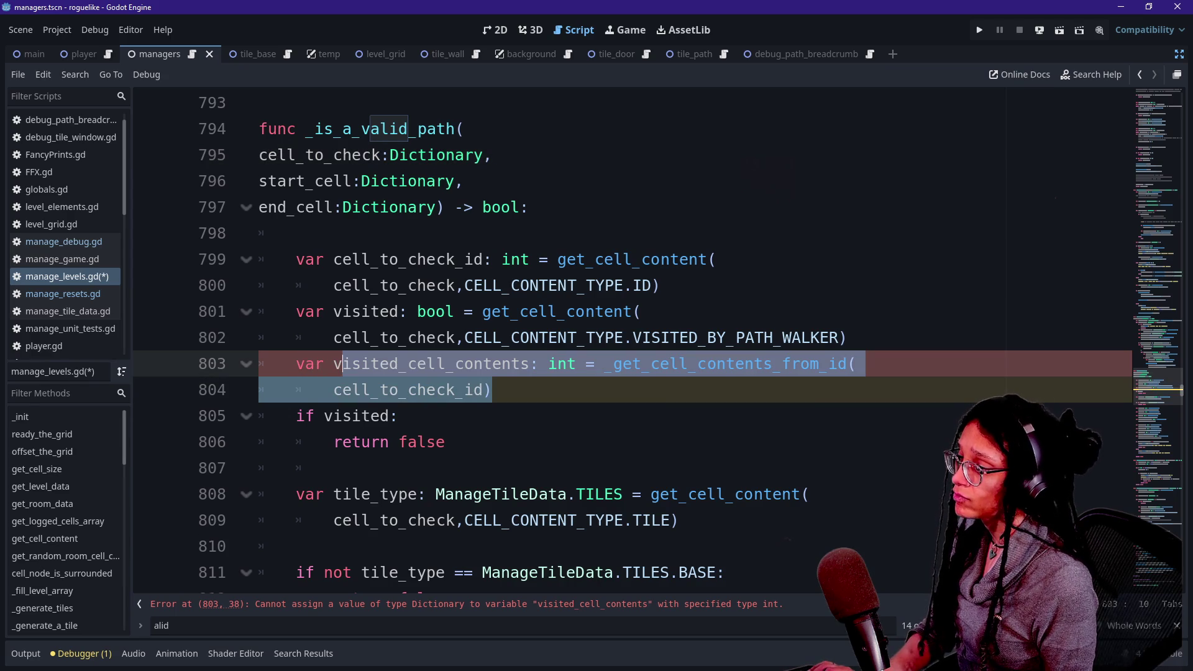
{"action": "key", "text": "ctrl+z"}
{"action": "key", "text": "ctrl+z"}
{"action": "key", "text": "ctrl+z"}
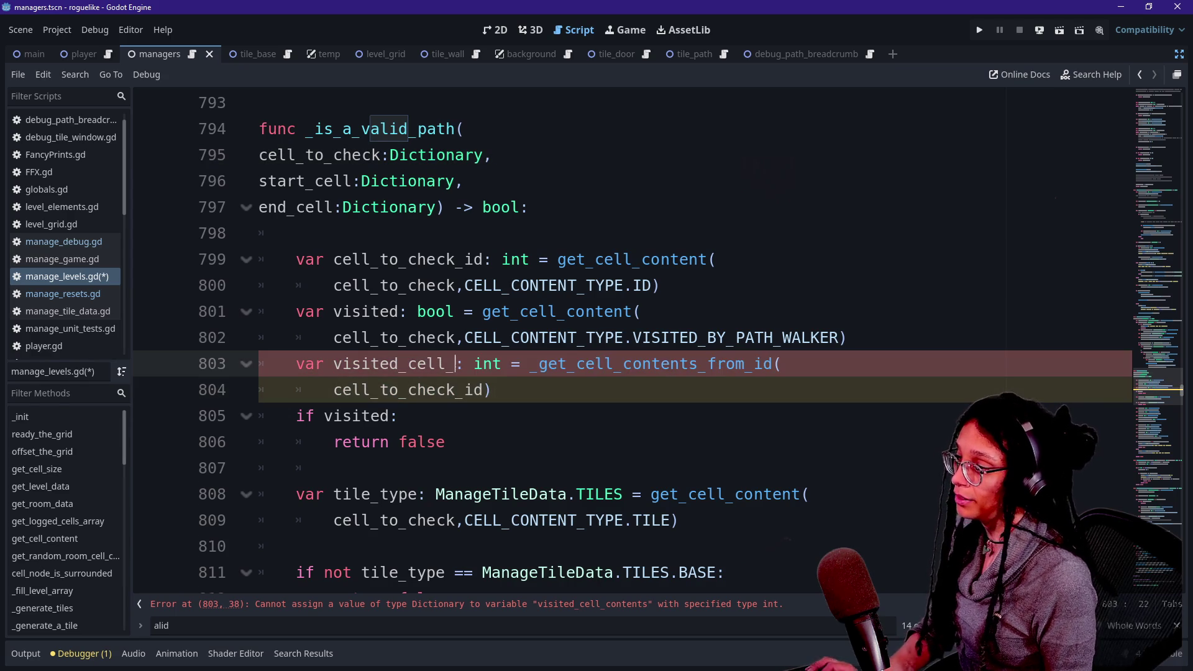
{"action": "type", "text": "breadcrumb_id"}
{"action": "left_click", "coordinate": [491, 389]}
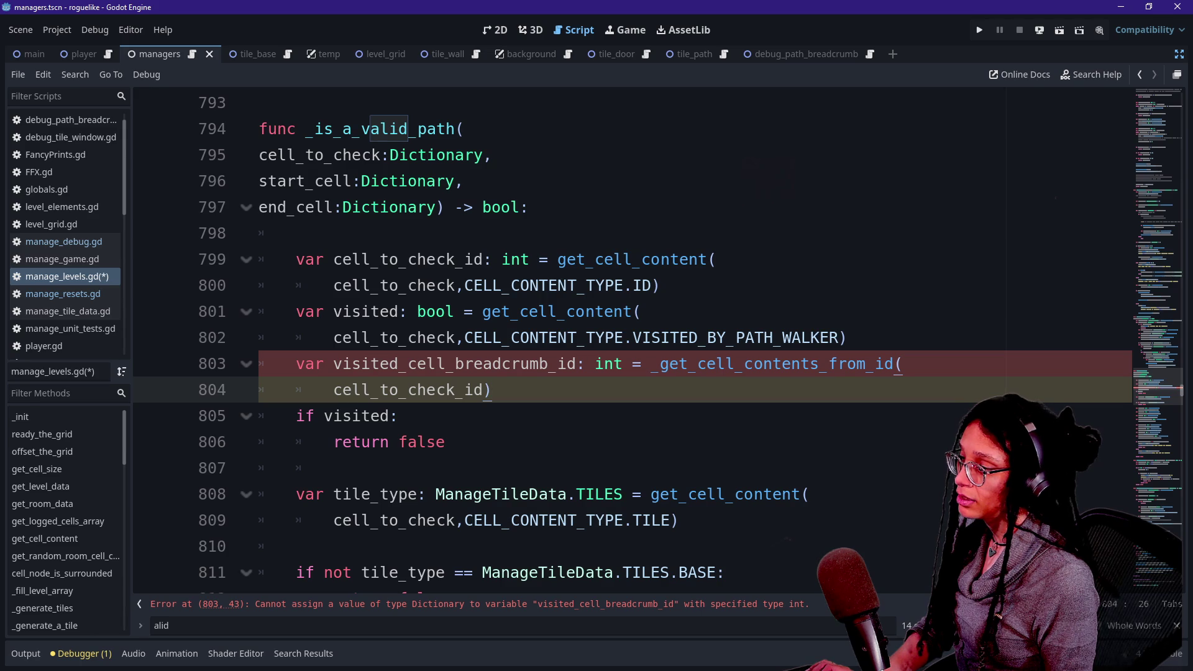
{"action": "key", "text": "shift+Up"}
{"action": "key", "text": "shift+Up"}
{"action": "key", "text": "shift+End"}
{"action": "key", "text": "BackSpace"}
{"action": "key", "text": "Down"}
{"action": "key", "text": "Return"}
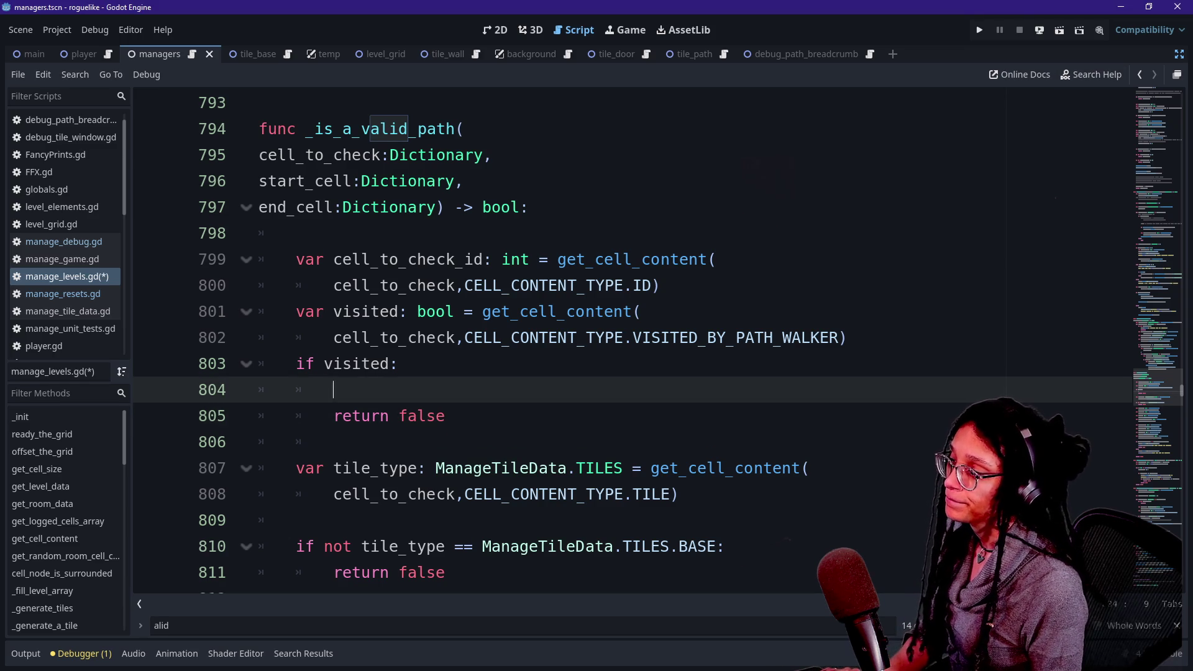
Type 'var breadcrumb_id: int = get_cell_content(cell_to_check' under 'if visited:'.
{"action": "type", "text": "var "}
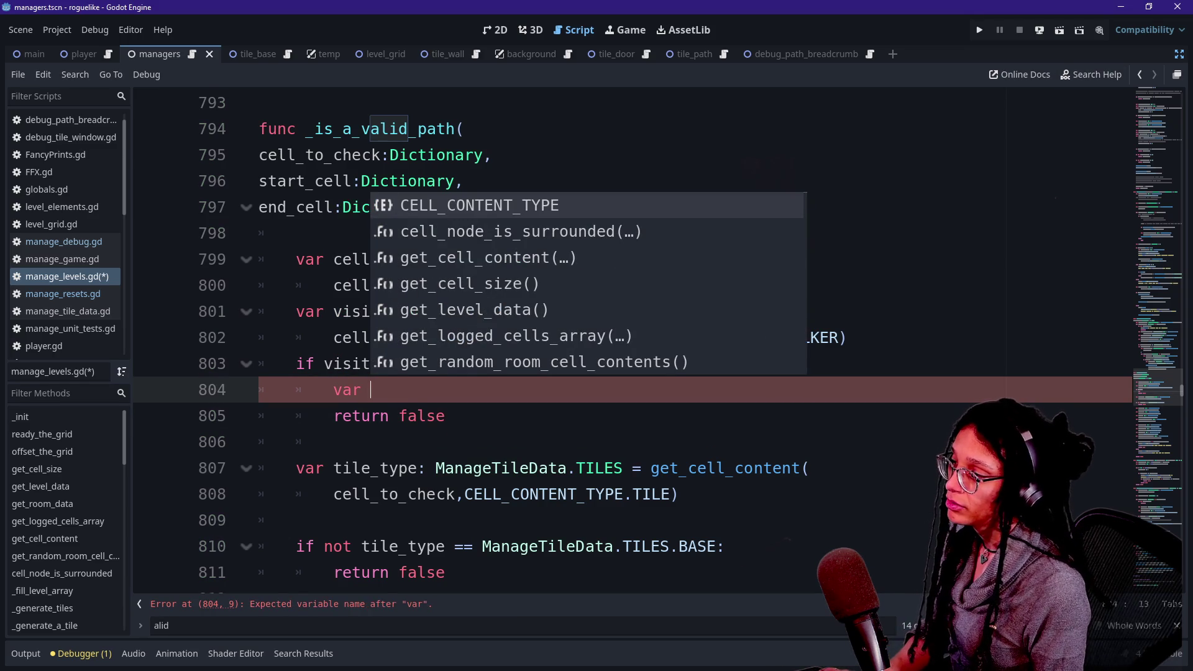
{"action": "type", "text": "breadcrumb"}
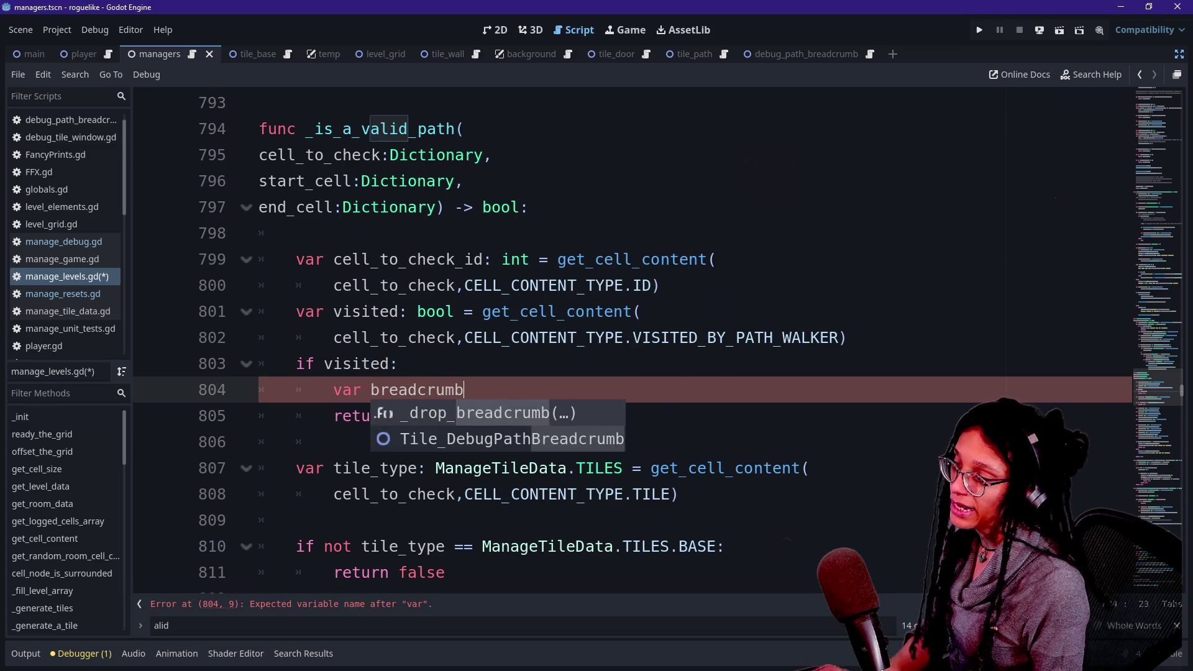
{"action": "type", "text": "_id:"}
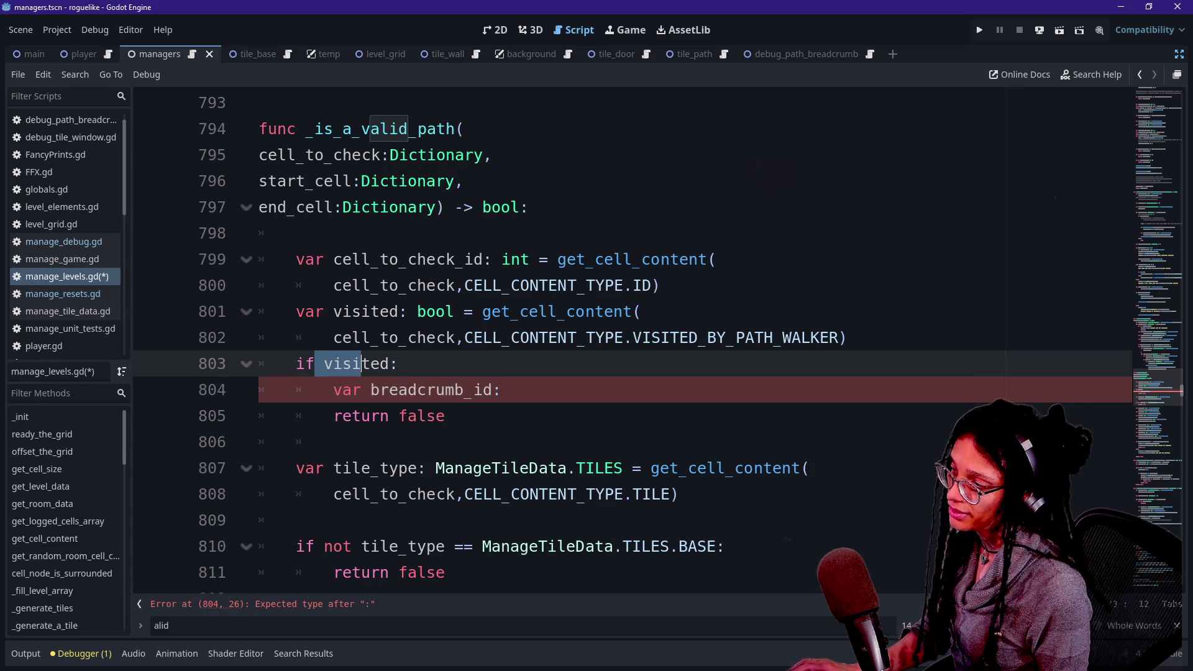
{"action": "left_click_drag", "start_coordinate": [445, 415], "coordinate": [502, 389]}
{"action": "left_click", "coordinate": [505, 389]}
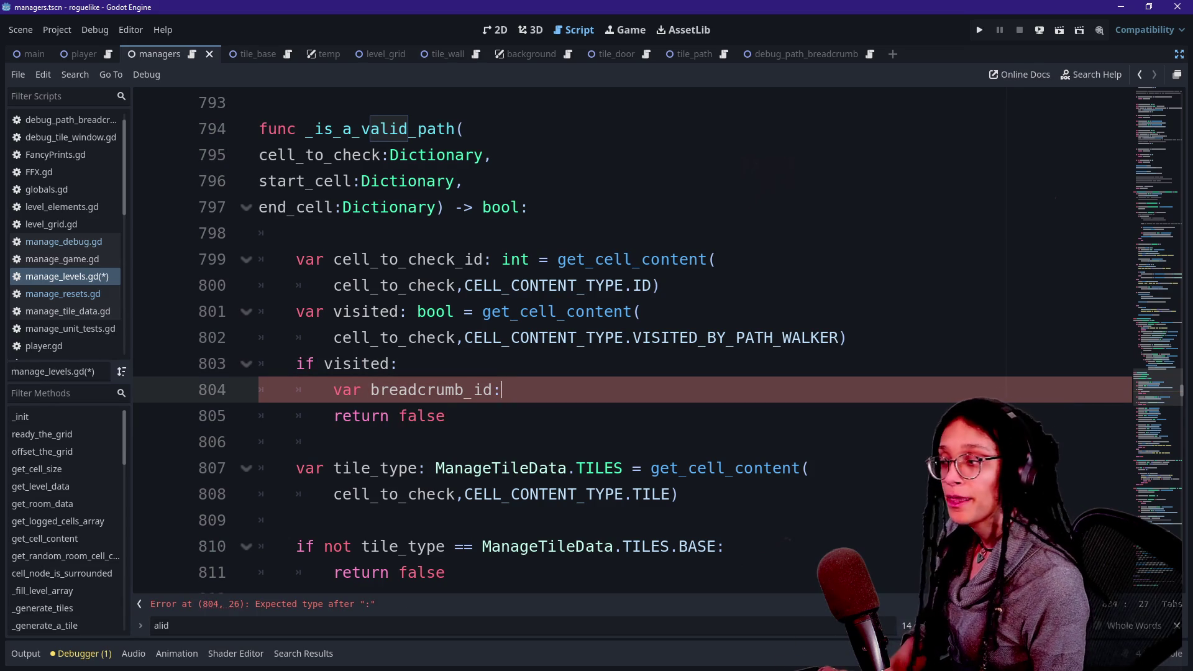
{"action": "type", "text": " int = get_"}
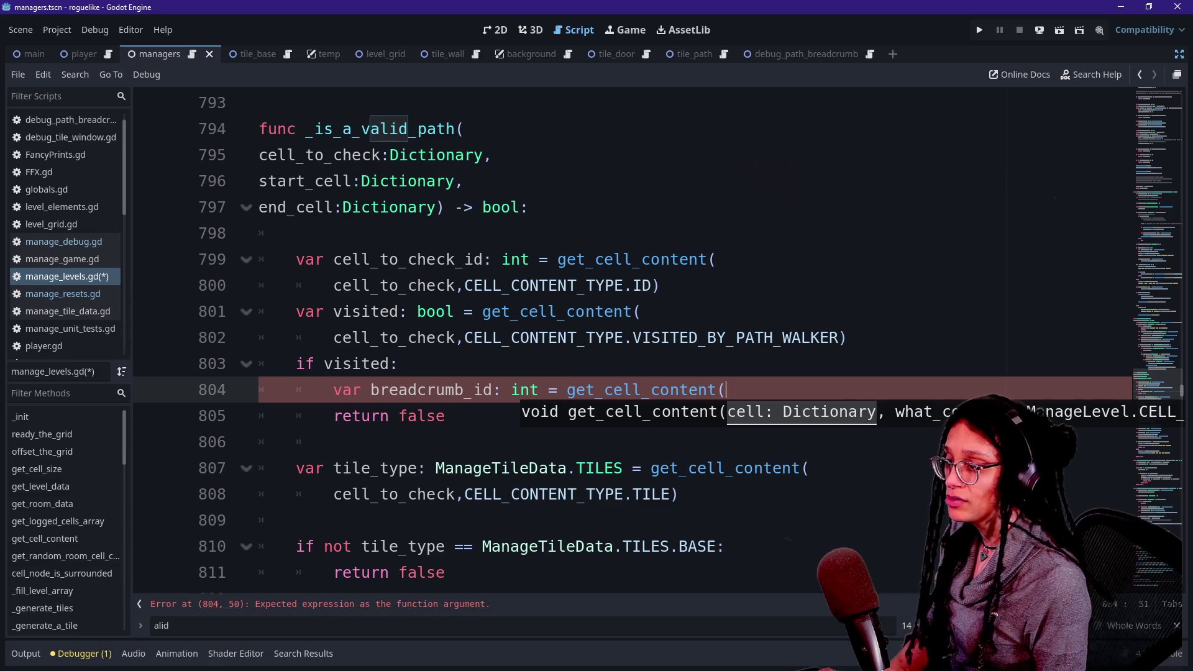
{"action": "type", "text": "cell"}
{"action": "key", "text": "Down"}
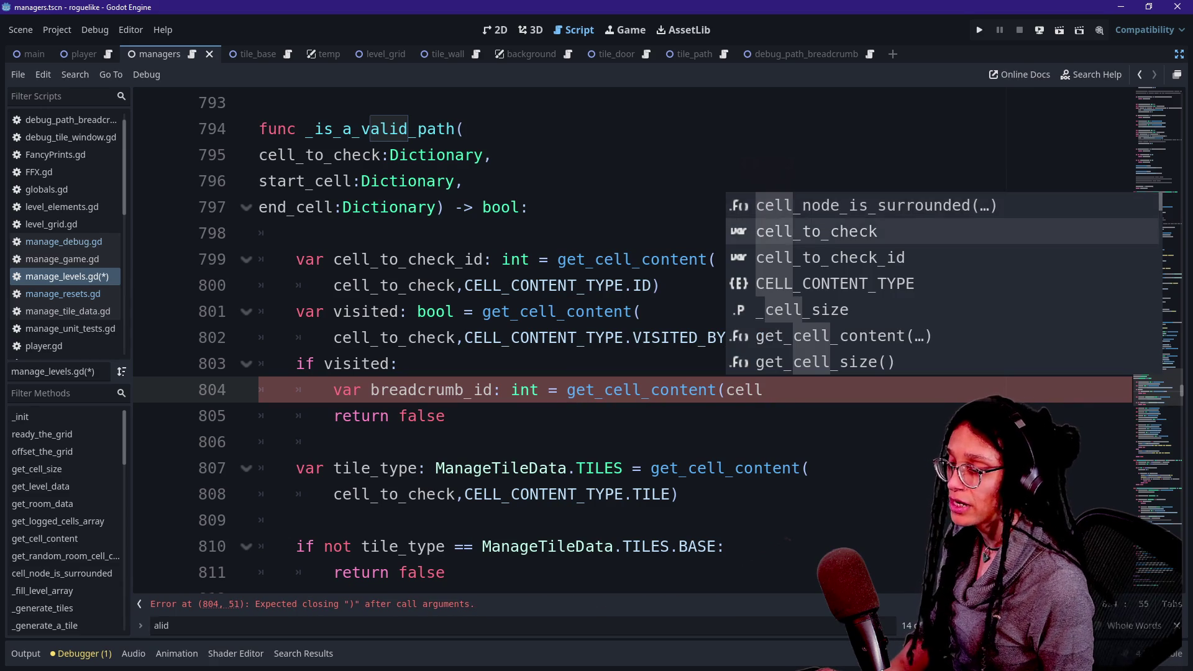
{"action": "key", "text": "Return"}
{"action": "key", "text": "BackSpace"}
{"action": "key", "text": "BackSpace"}
{"action": "key", "text": "BackSpace"}
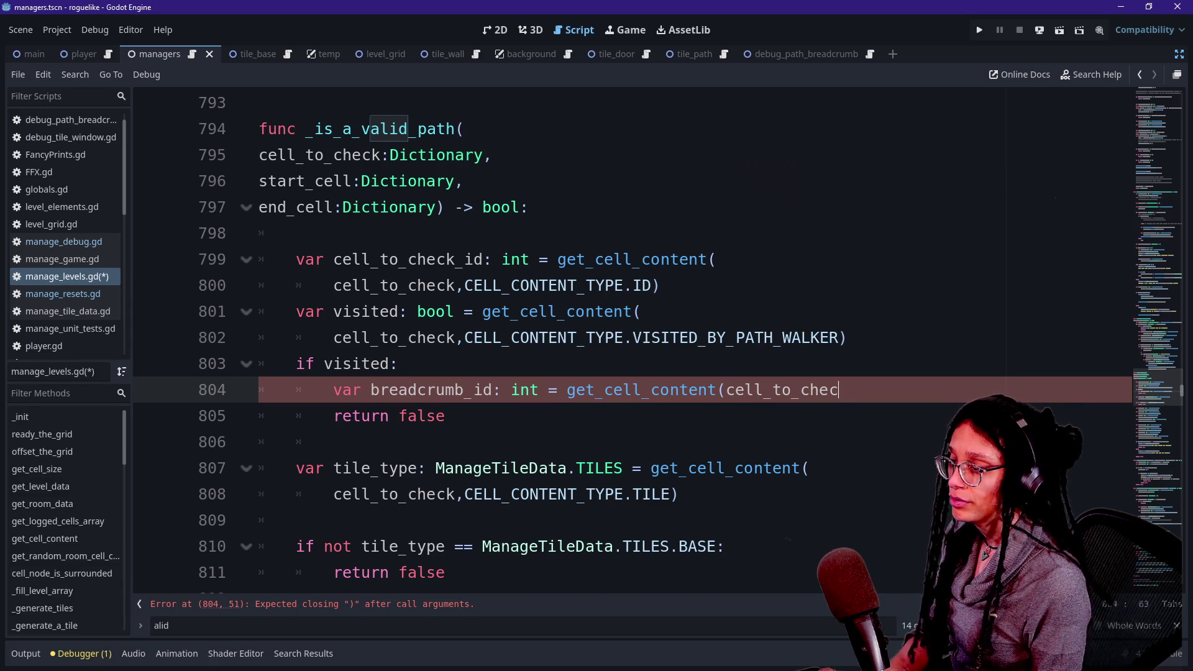
{"action": "key", "text": "Return"}
{"action": "type", "text": "cell_to"}
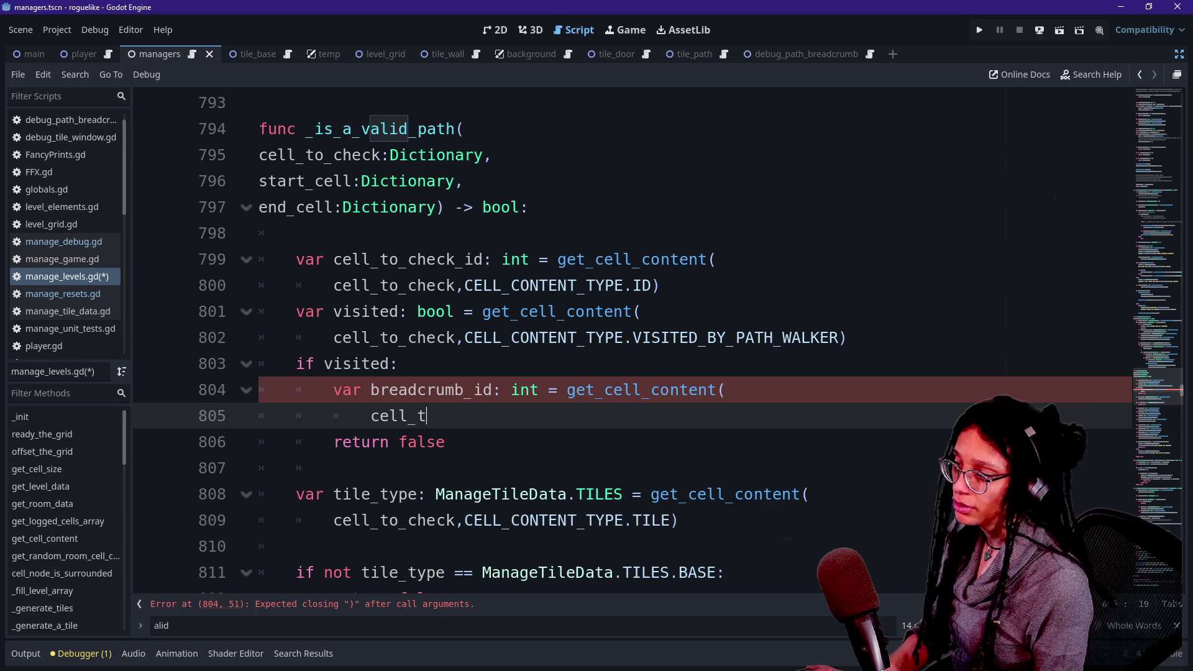
{"action": "key", "text": "Return"}
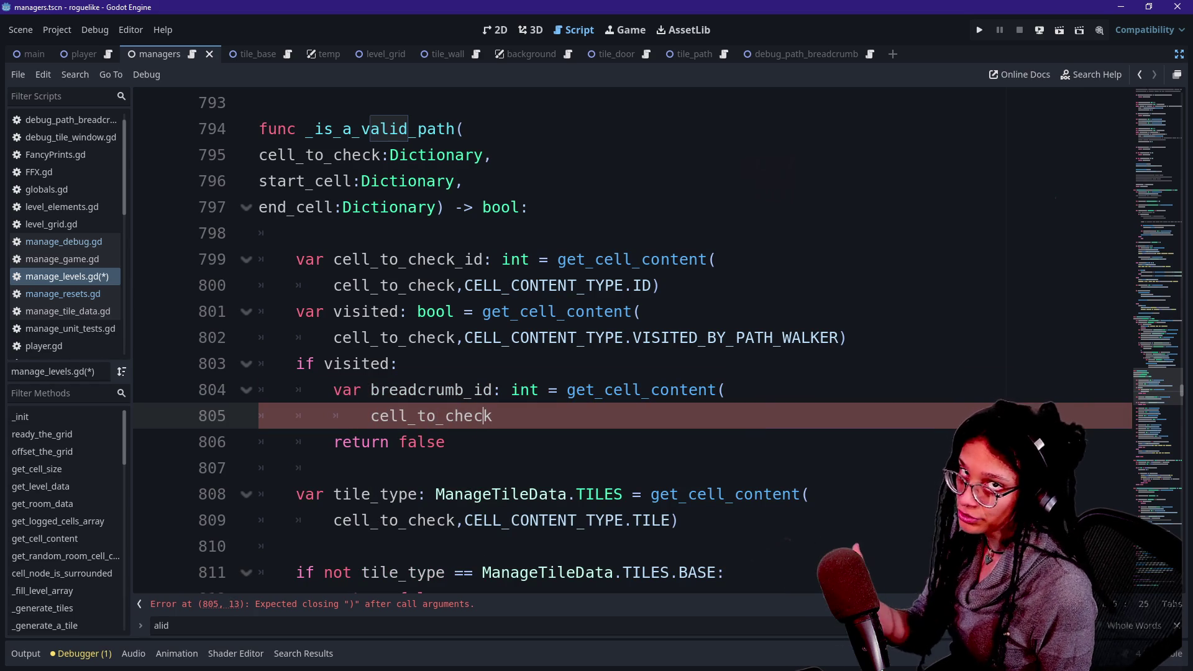
Add CELL_CONTENT_TYPE.BREADCRUMB_ID as the second argument and start a new line.
{"action": "left_click_drag", "start_coordinate": [315, 363], "coordinate": [371, 363]}
{"action": "left_click", "coordinate": [850, 337]}
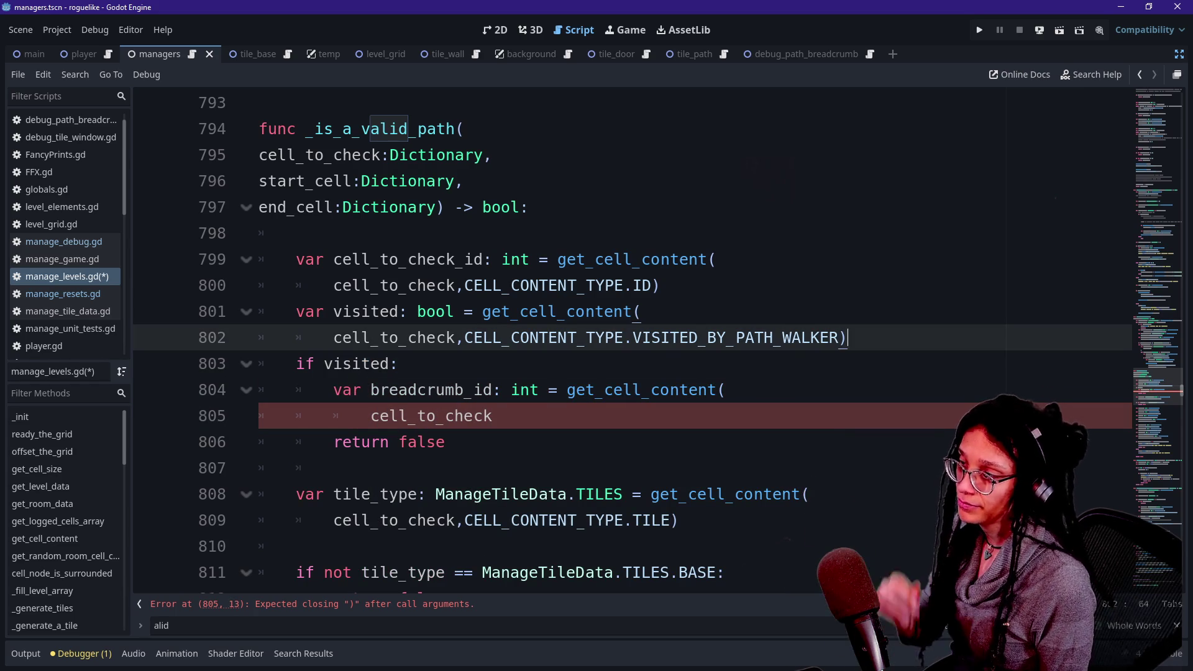
{"action": "key", "text": "Return"}
{"action": "left_click", "coordinate": [492, 441]}
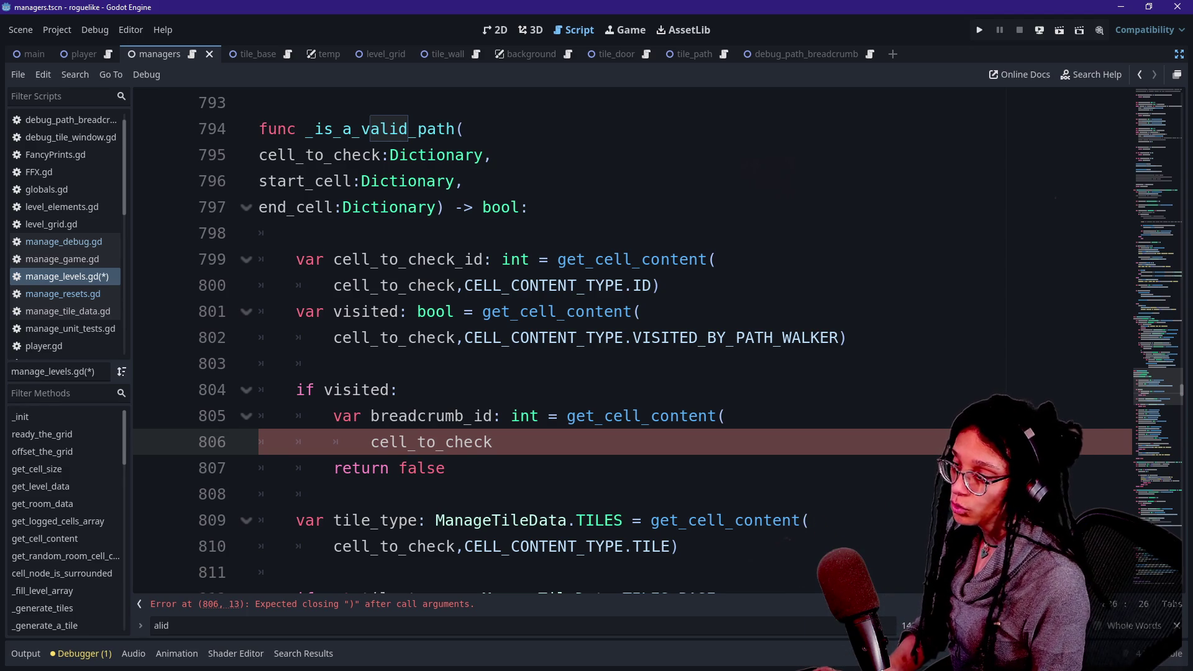
{"action": "type", "text": ",CELL"}
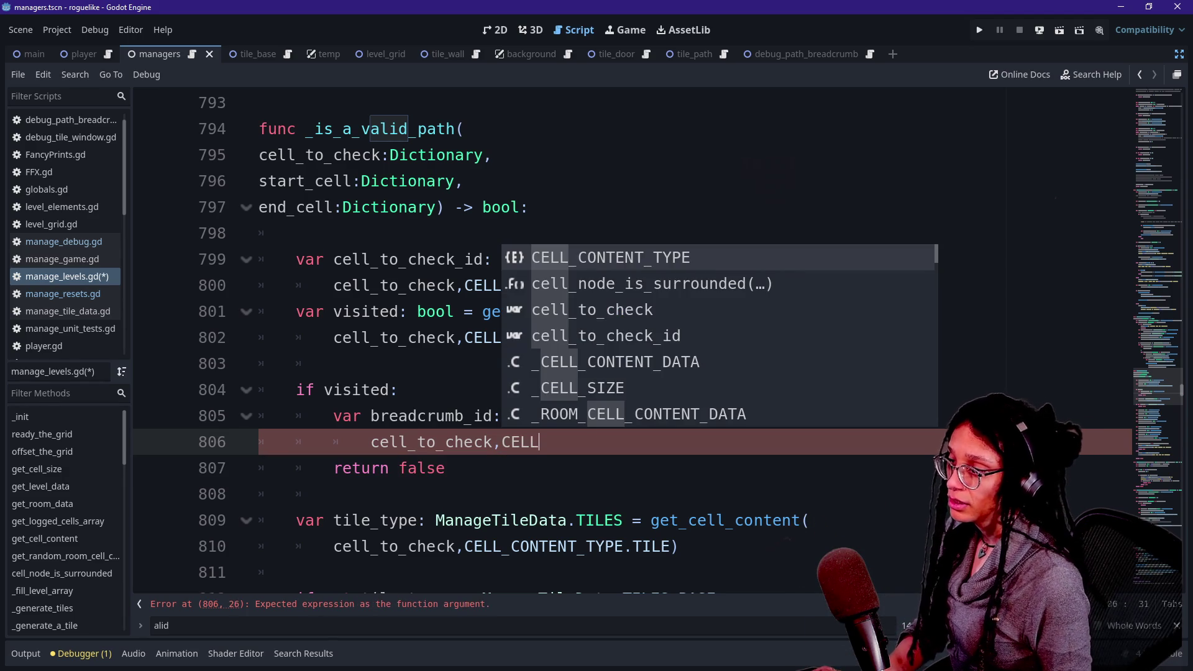
{"action": "key", "text": "Return"}
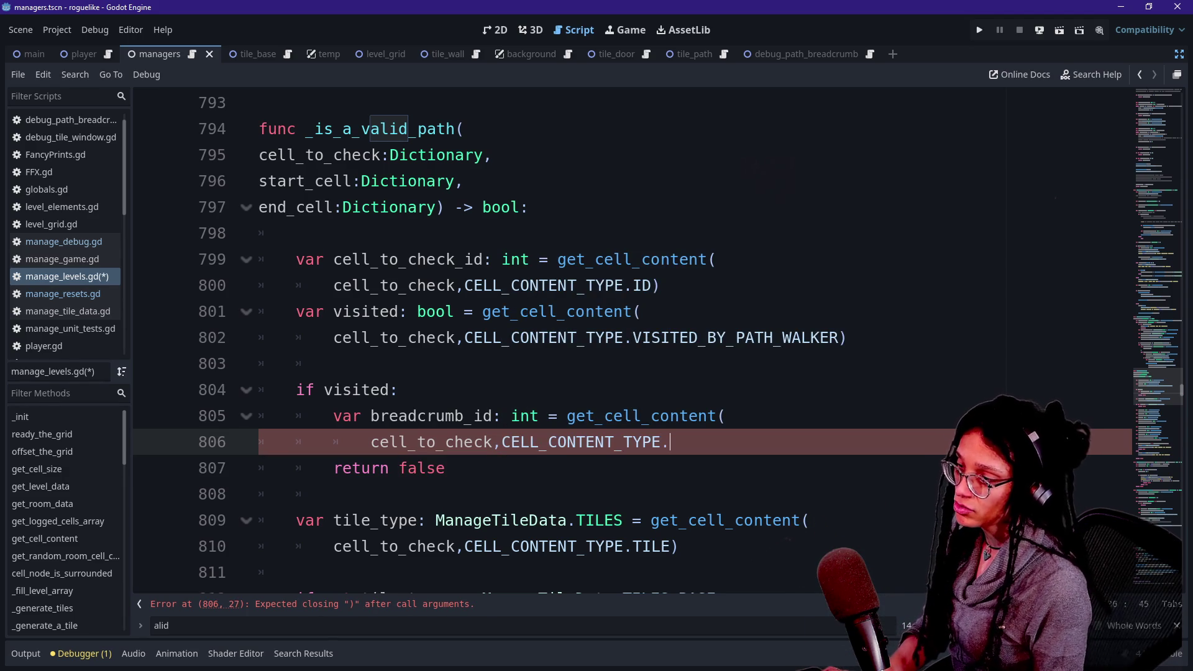
{"action": "type", "text": "."}
{"action": "key", "text": "Down"}
{"action": "key", "text": "Down"}
{"action": "key", "text": "Down"}
{"action": "key", "text": "Down"}
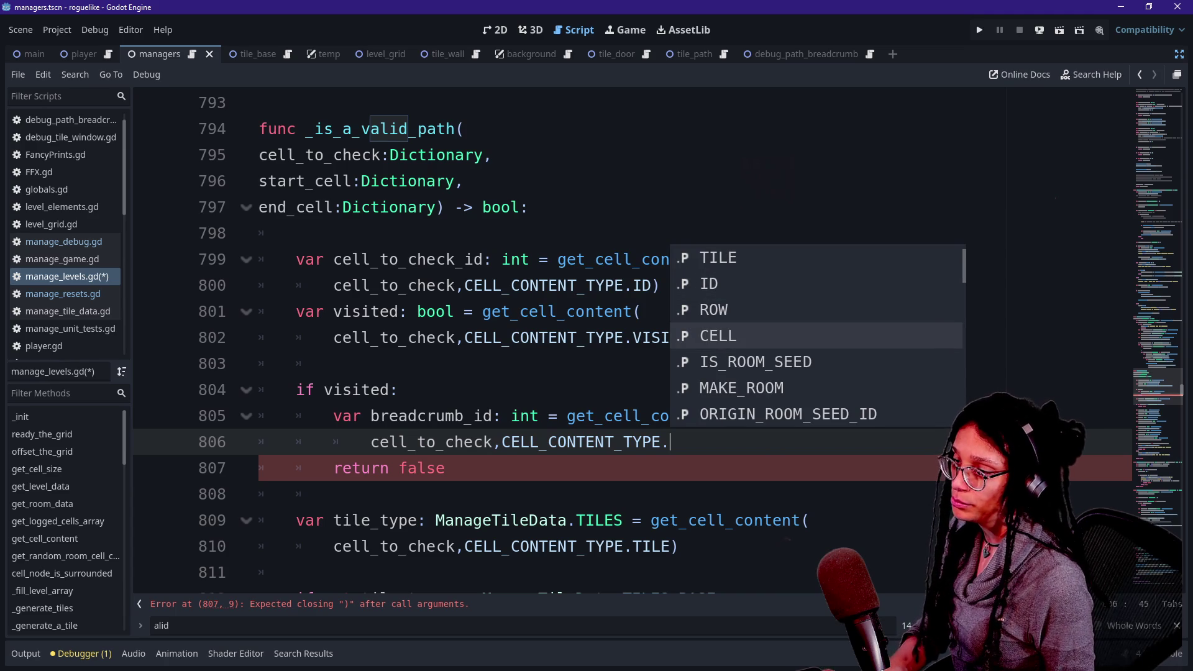
{"action": "key", "text": "Down"}
{"action": "key", "text": "Down"}
{"action": "key", "text": "Down"}
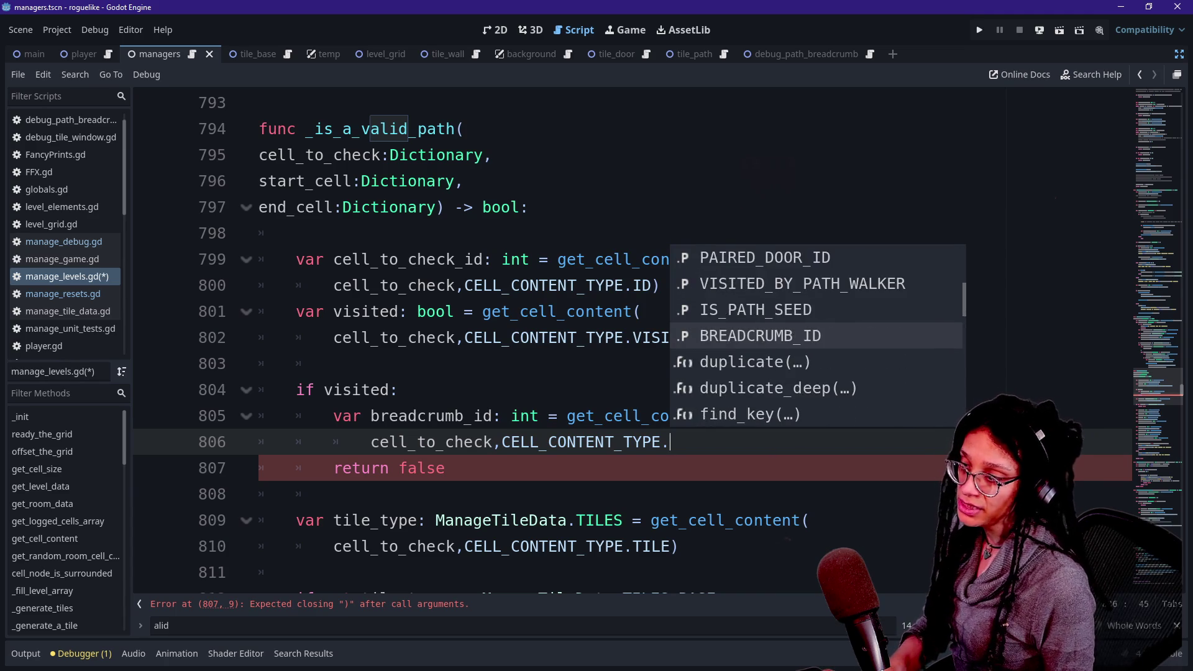
{"action": "key", "text": "Return"}
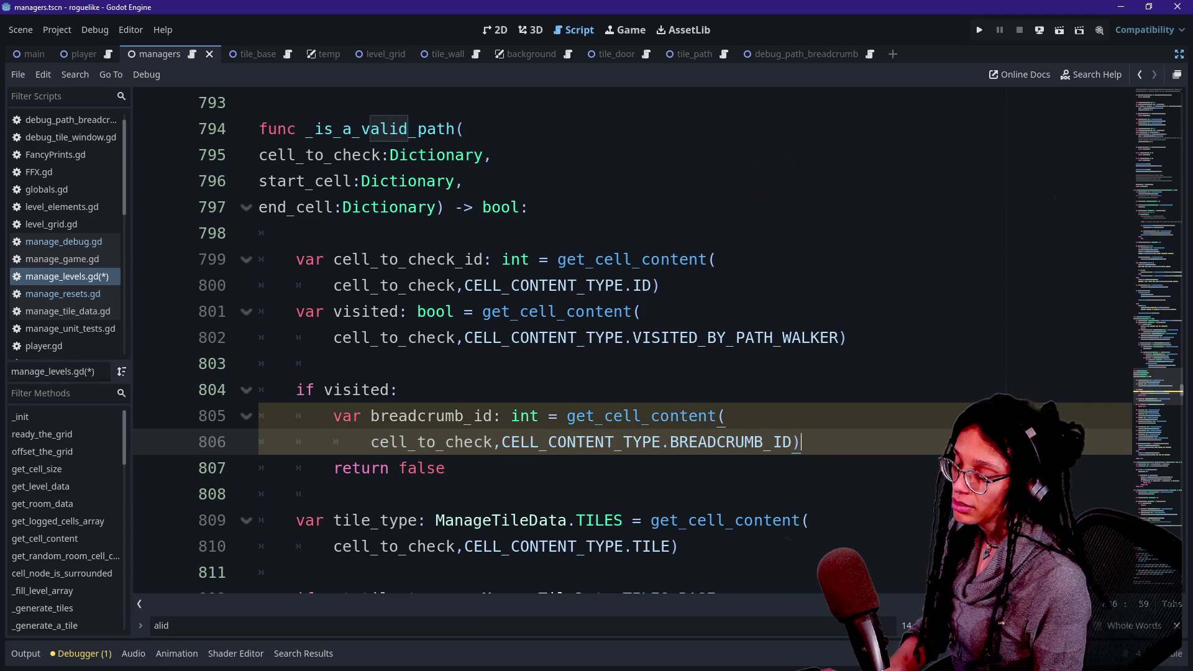
{"action": "key", "text": "Return"}
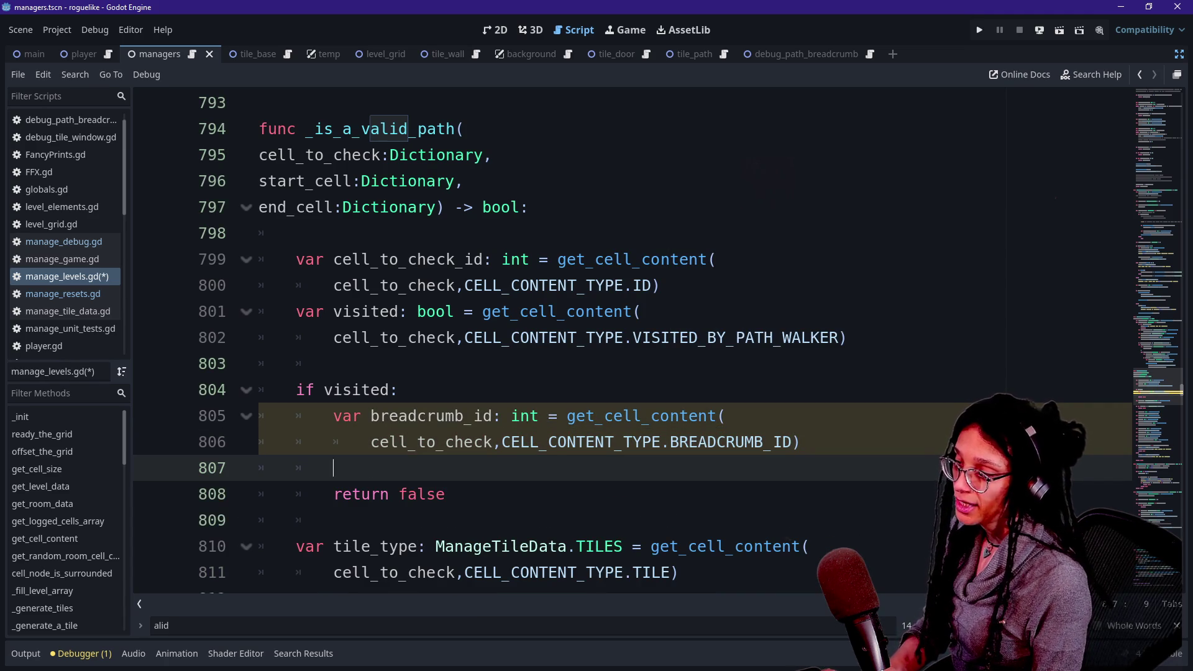
Type 'if breadcrumb_id ==' on the new line using autocomplete.
{"action": "type", "text": "if "}
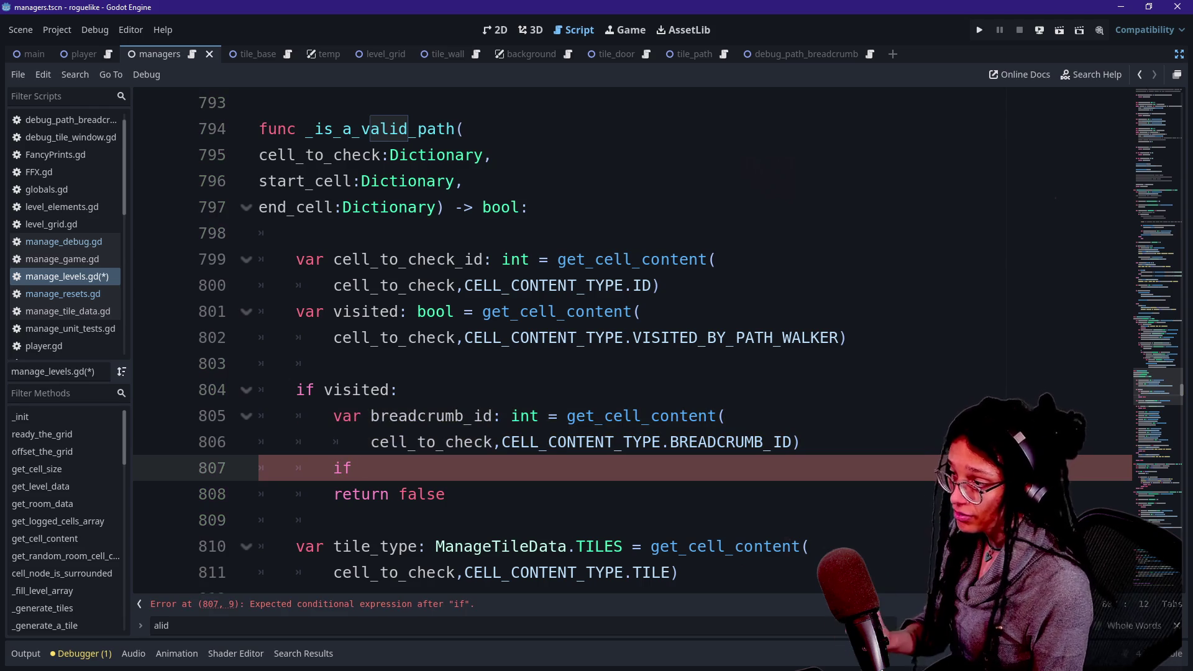
{"action": "type", "text": "breadcru"}
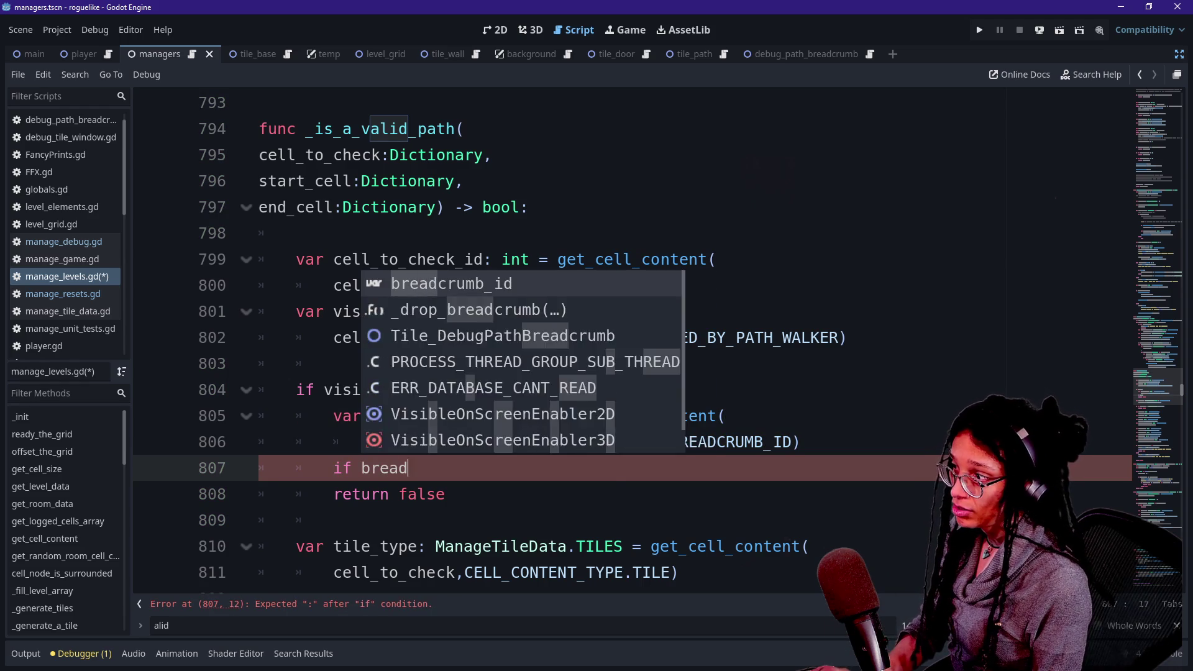
{"action": "key", "text": "Return"}
{"action": "type", "text": "=="}
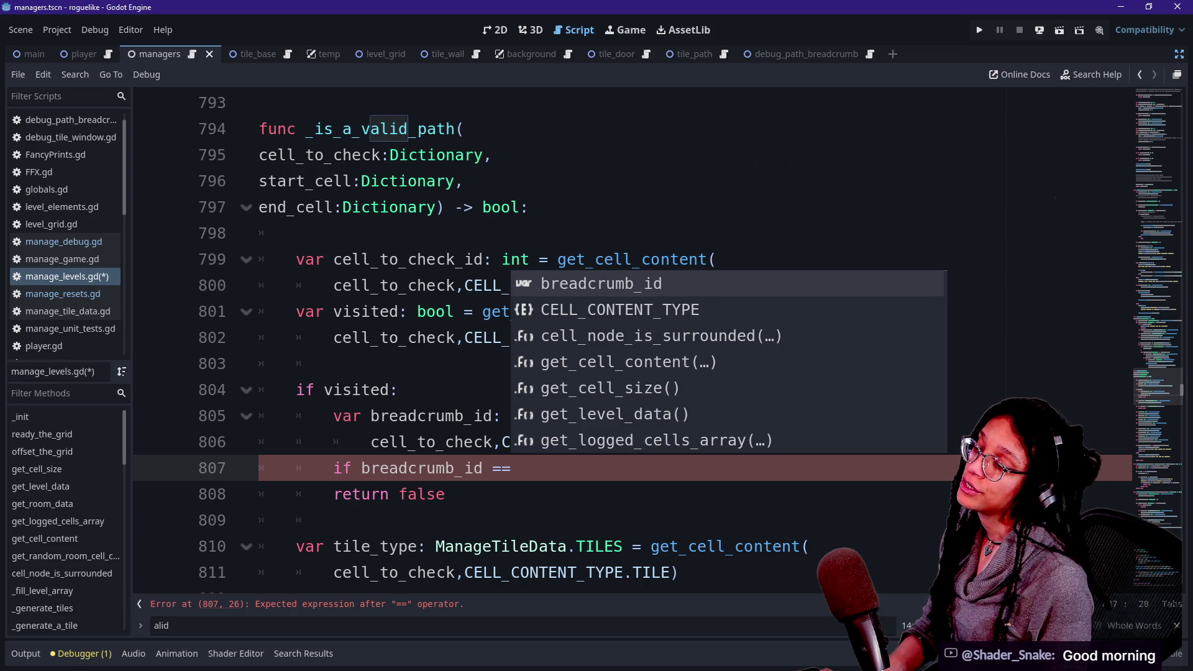
{"action": "key", "text": "Escape"}
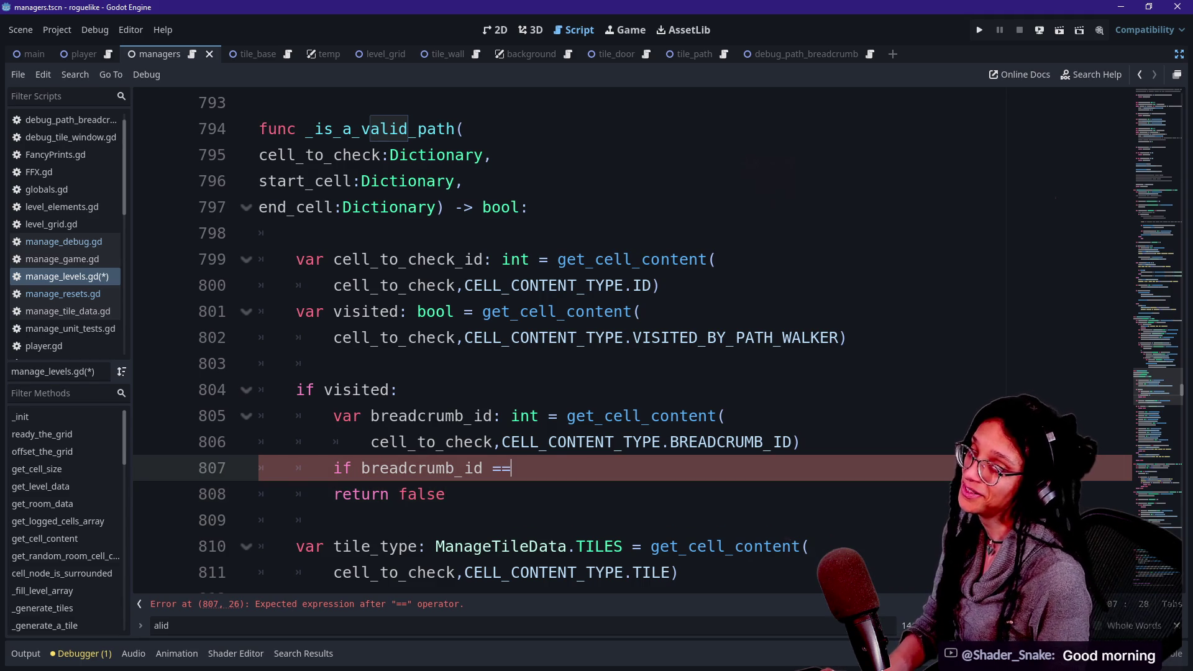
Review the breadcrumb lookup, return false and tile type lines, then check suggestions after '=='.
{"action": "left_click", "coordinate": [452, 468]}
{"action": "key", "text": "Down"}
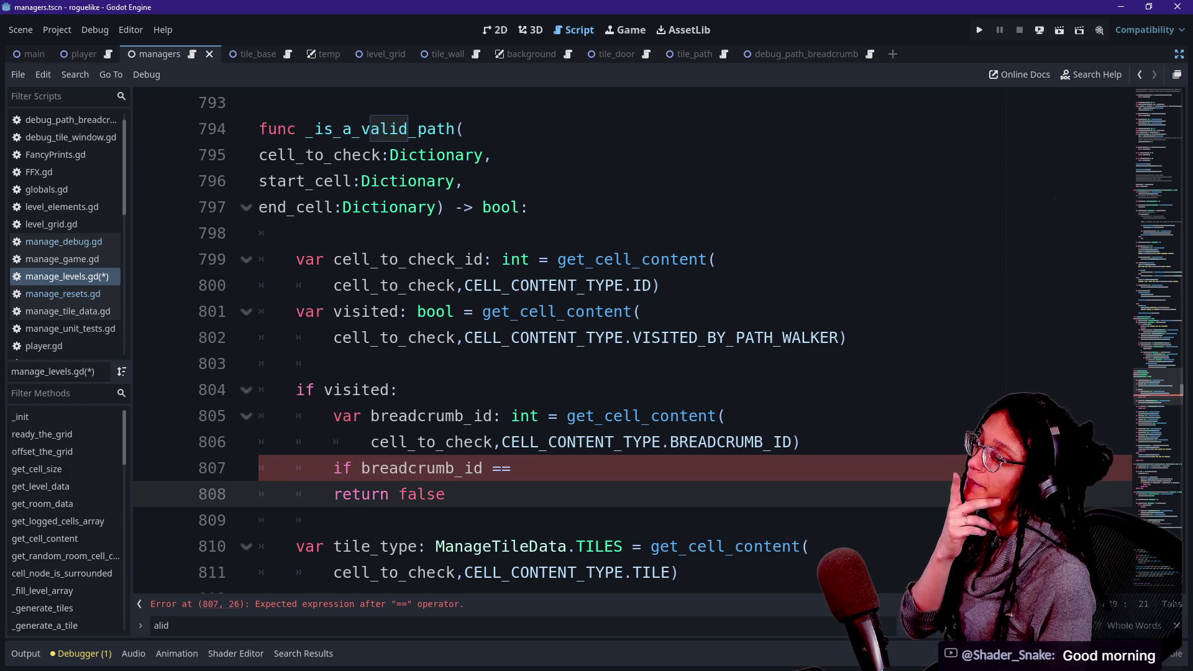
{"action": "left_click", "coordinate": [558, 416]}
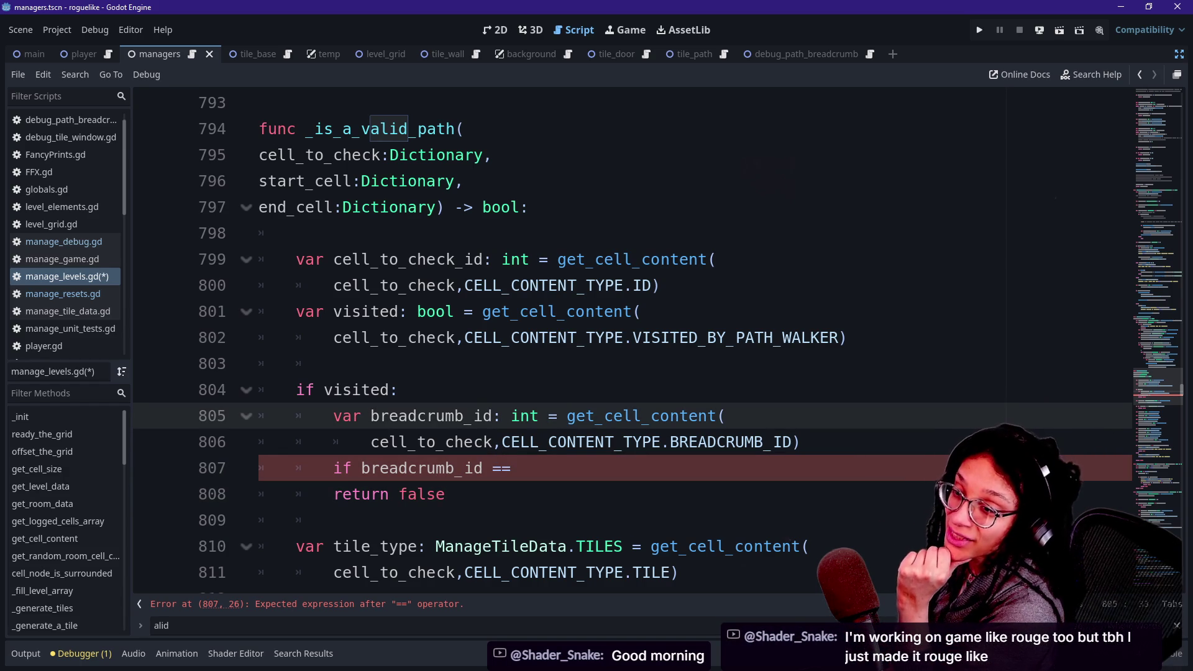
{"action": "mouse_move", "coordinate": [689, 442]}
{"action": "left_mouse_down"}
{"action": "mouse_move", "coordinate": [777, 337]}
{"action": "mouse_move", "coordinate": [708, 415]}
{"action": "left_mouse_up"}
{"action": "key", "text": "Up"}
{"action": "key", "text": "Up"}
{"action": "key", "text": "Up"}
{"action": "key", "text": "Down"}
{"action": "key", "text": "Down"}
{"action": "key", "text": "Down"}
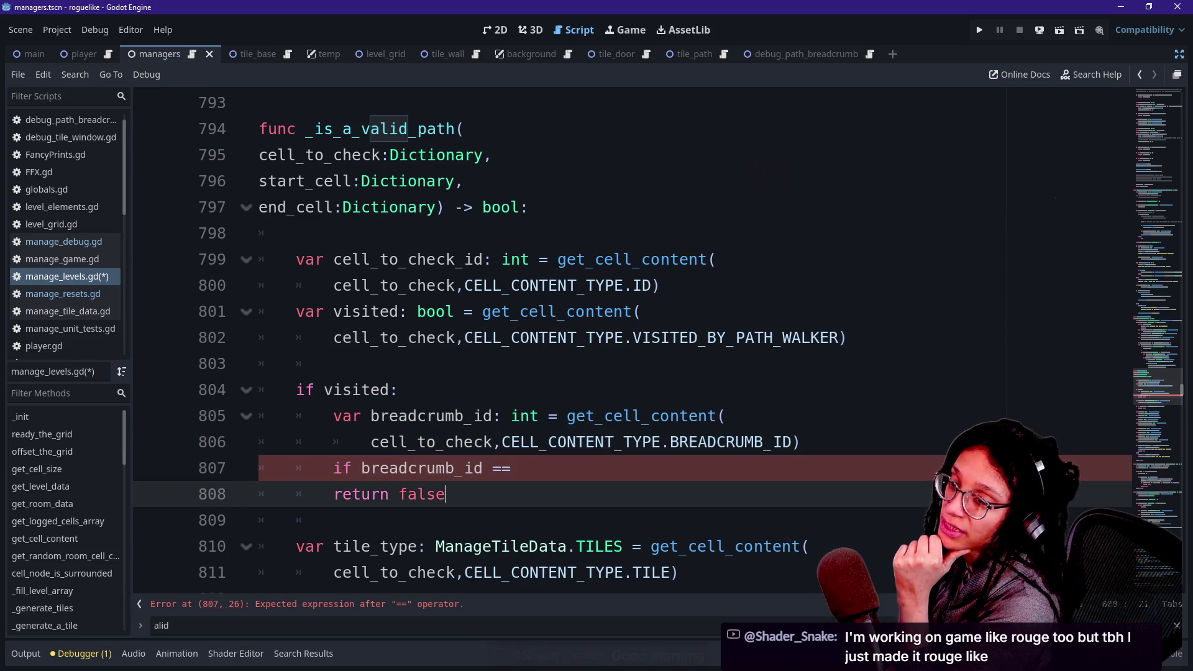
{"action": "key", "text": "Up"}
{"action": "key", "text": "Up"}
{"action": "key", "text": "Up"}
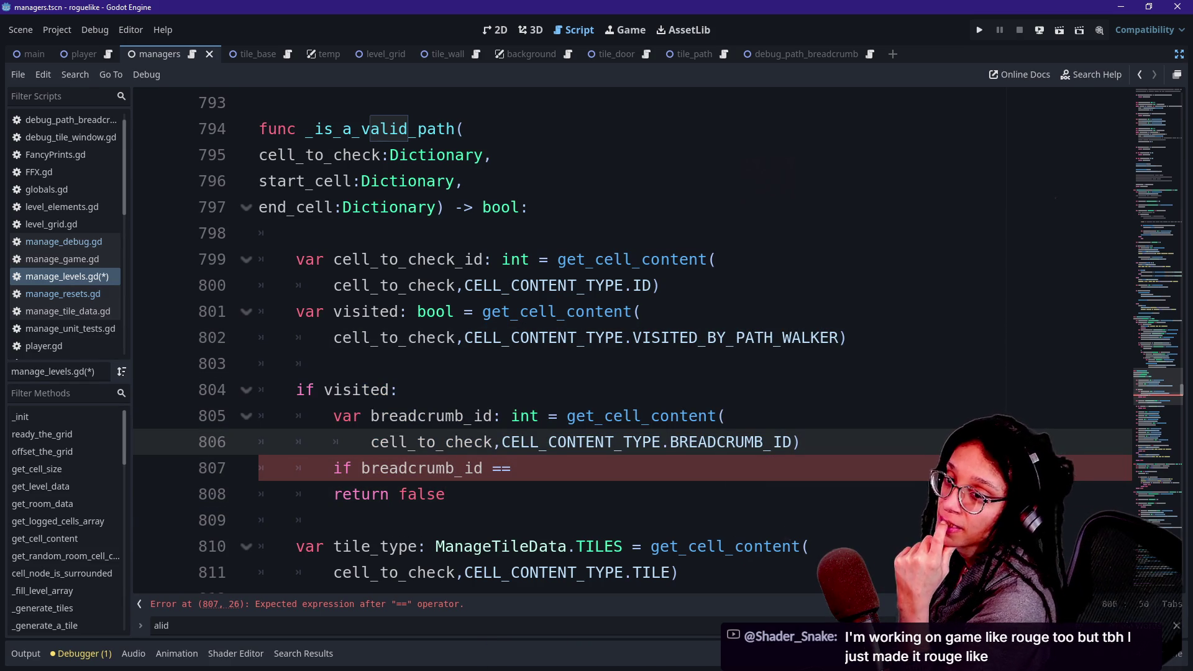
{"action": "left_click", "coordinate": [445, 493]}
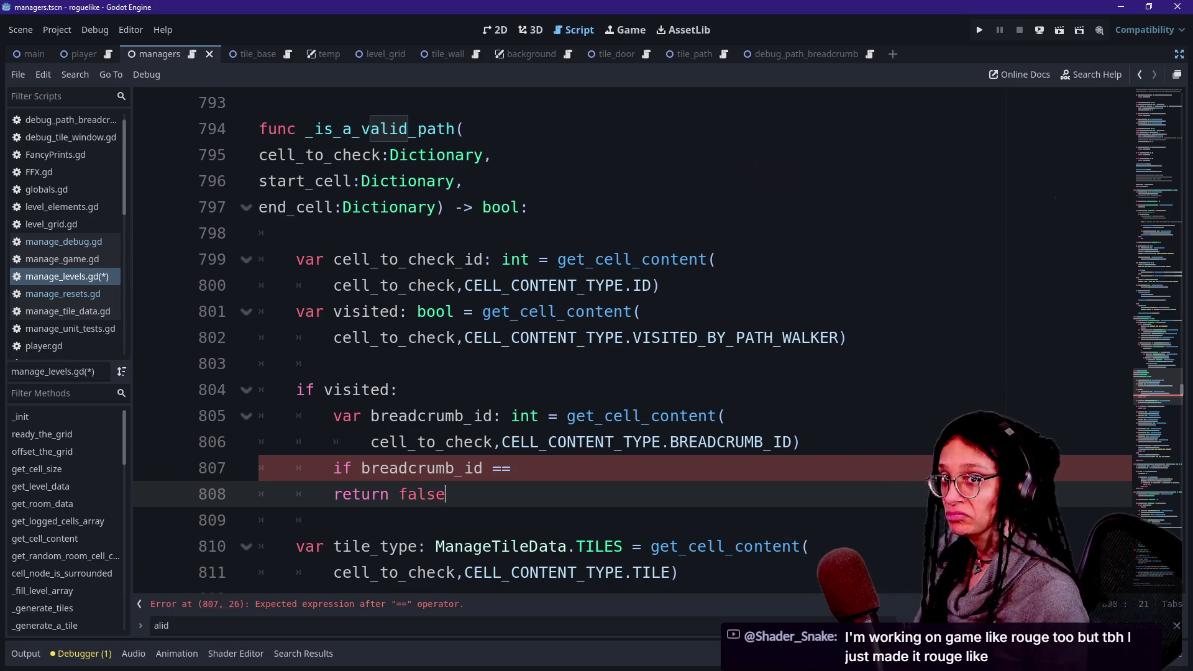
{"action": "left_click", "coordinate": [511, 468]}
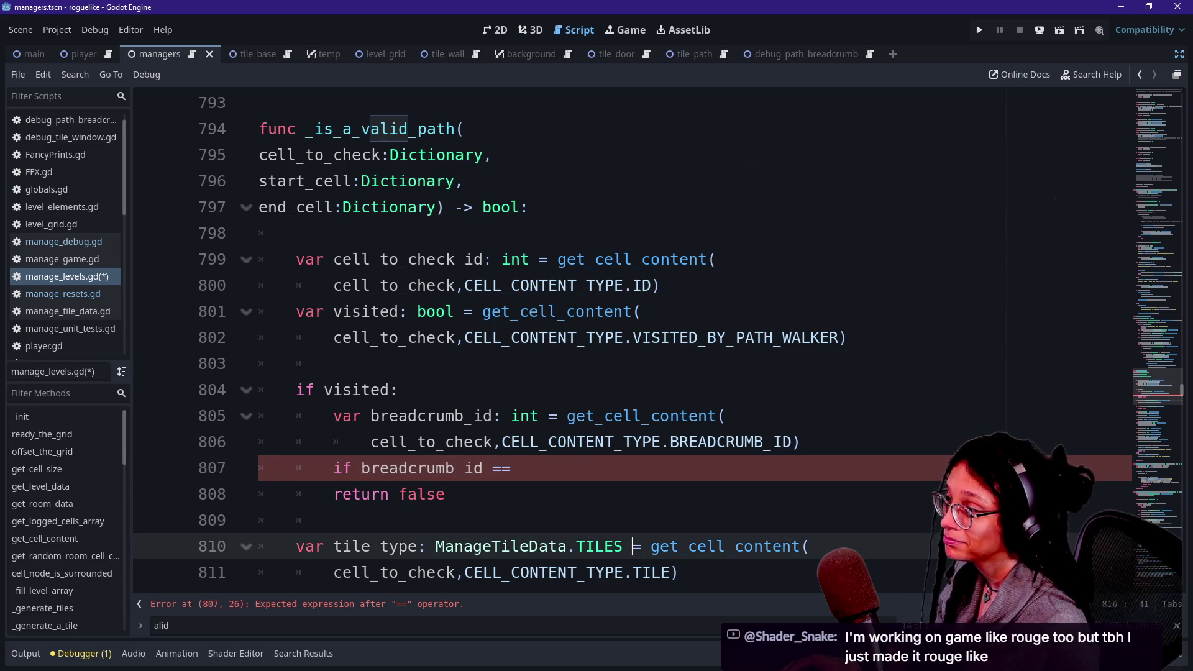
{"action": "left_click", "coordinate": [455, 572]}
{"action": "left_click", "coordinate": [510, 468]}
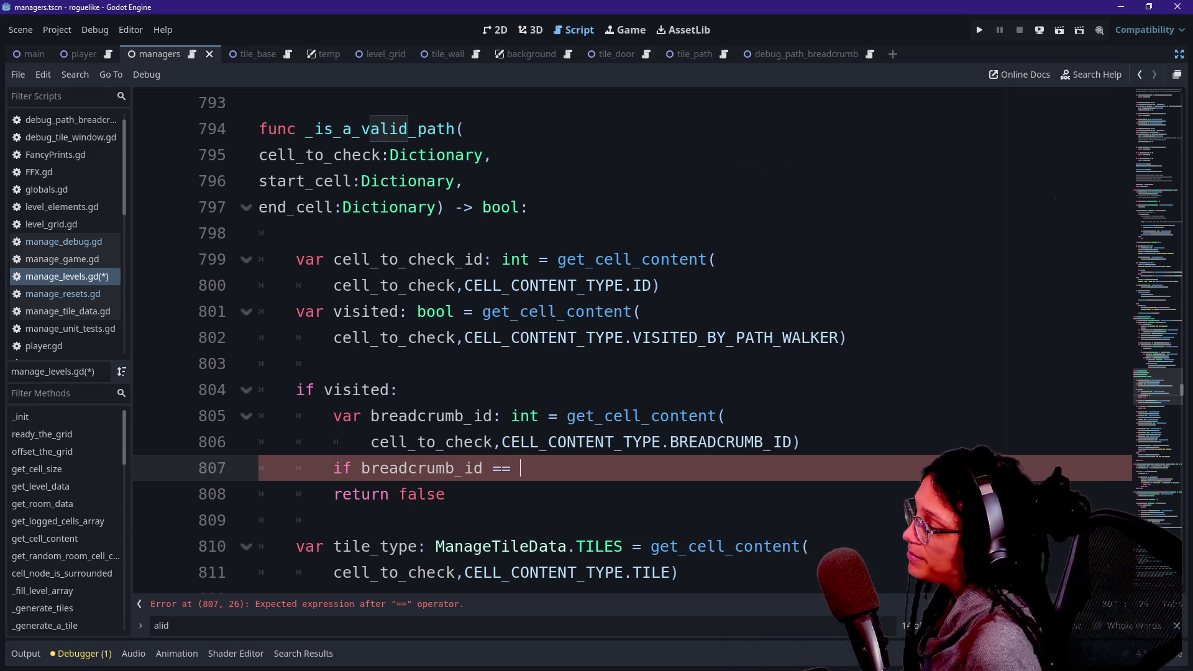
{"action": "key", "text": "ctrl+space"}
{"action": "key", "text": "Escape"}
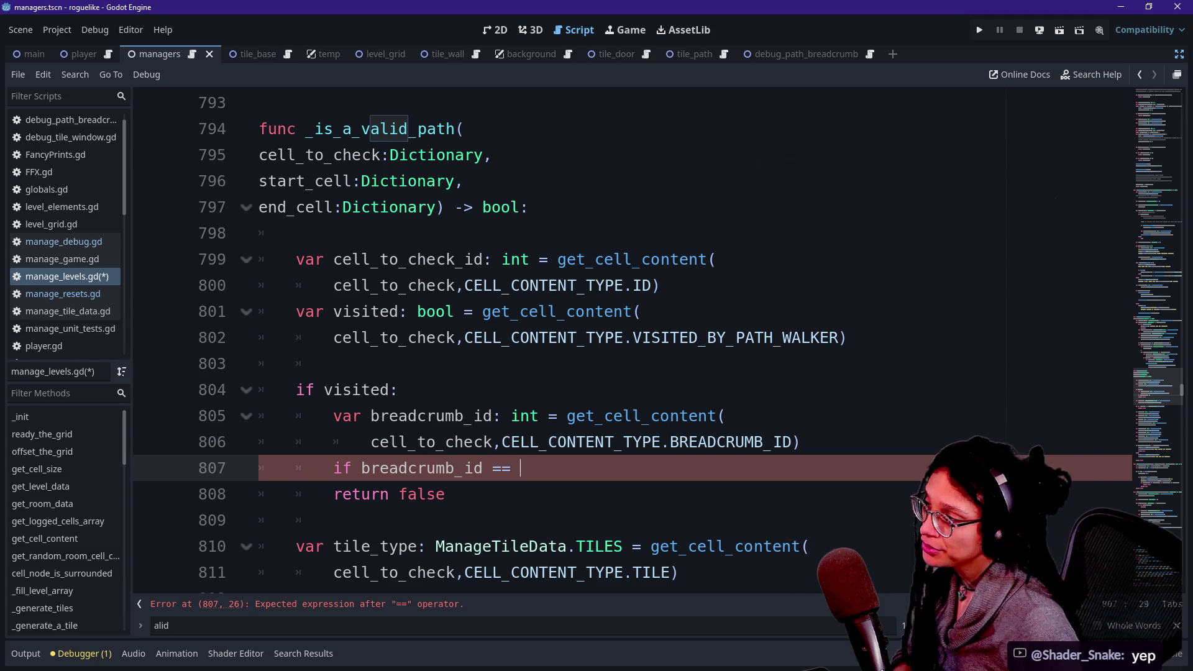
{"action": "scroll", "coordinate": [632, 339], "scroll_direction": "down", "scroll_amount": 10}
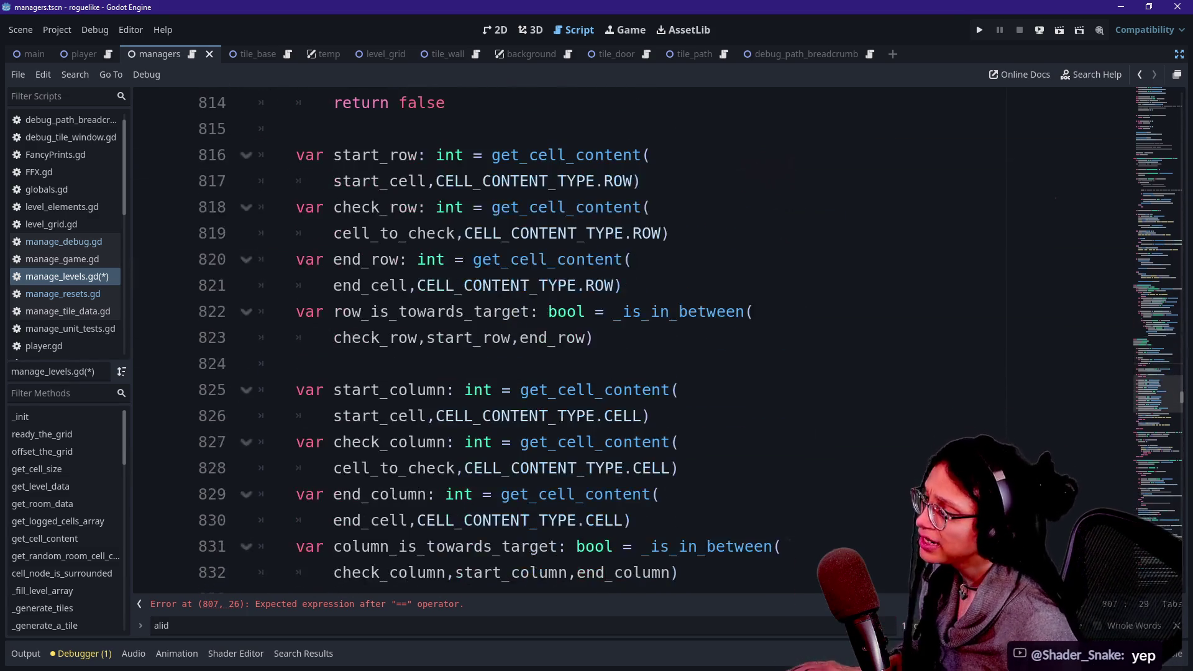
{"action": "scroll", "coordinate": [632, 338], "scroll_direction": "down", "scroll_amount": 3}
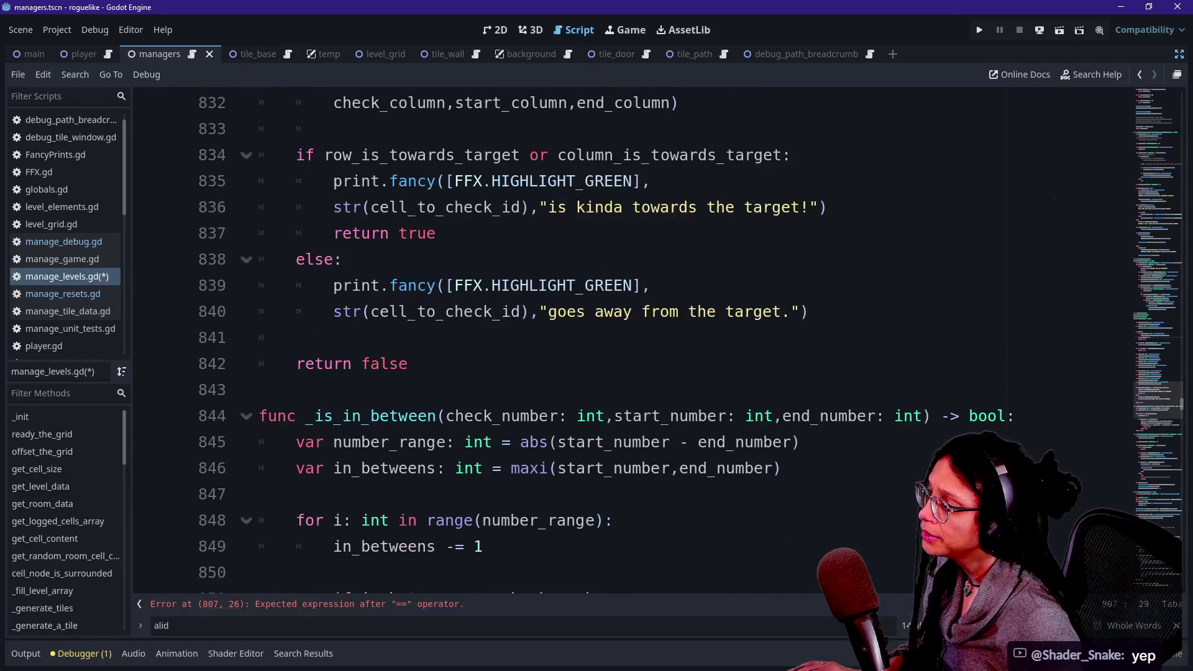
{"action": "scroll", "coordinate": [632, 339], "scroll_direction": "up", "scroll_amount": 15}
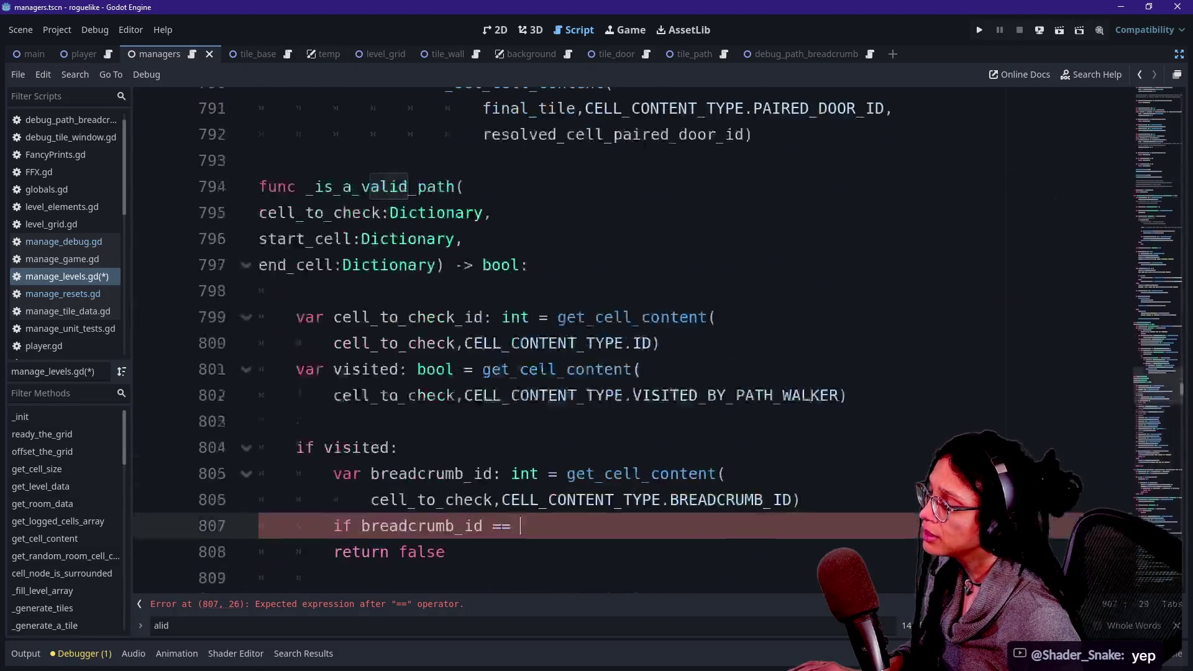
{"action": "scroll", "coordinate": [632, 339], "scroll_direction": "down", "scroll_amount": 1}
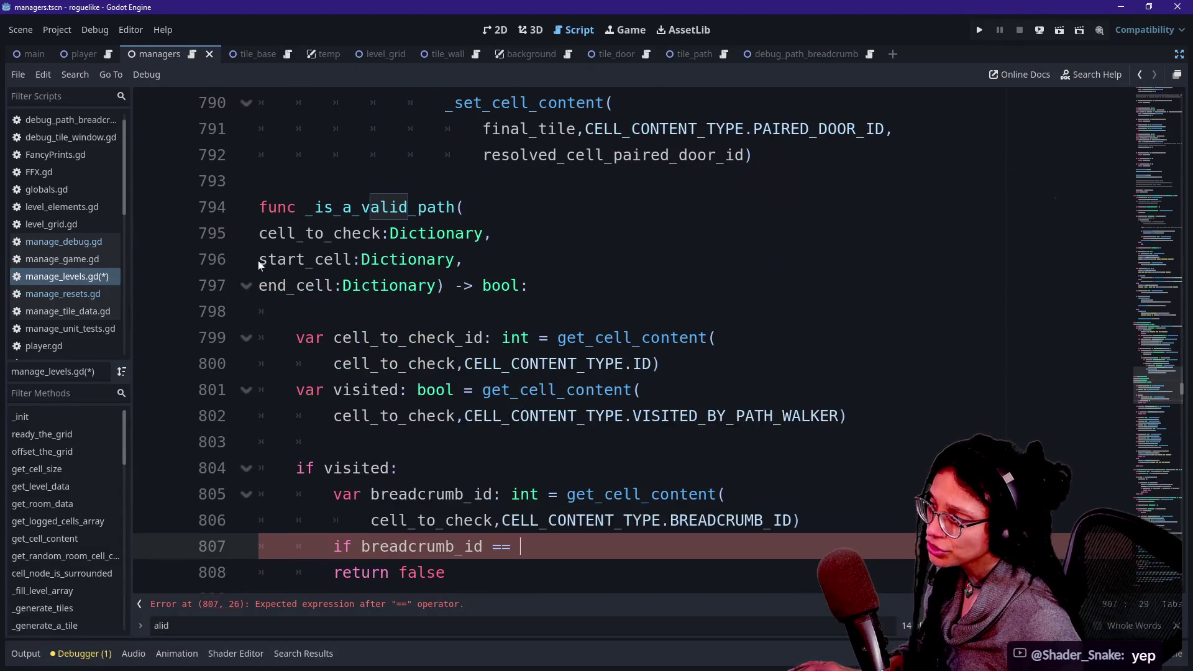
{"action": "left_click", "coordinate": [249, 260], "text": "shift"}
{"action": "left_click", "coordinate": [248, 259]}
{"action": "key", "text": "shift+Right"}
{"action": "key", "text": "shift+Right"}
{"action": "key", "text": "shift+Right"}
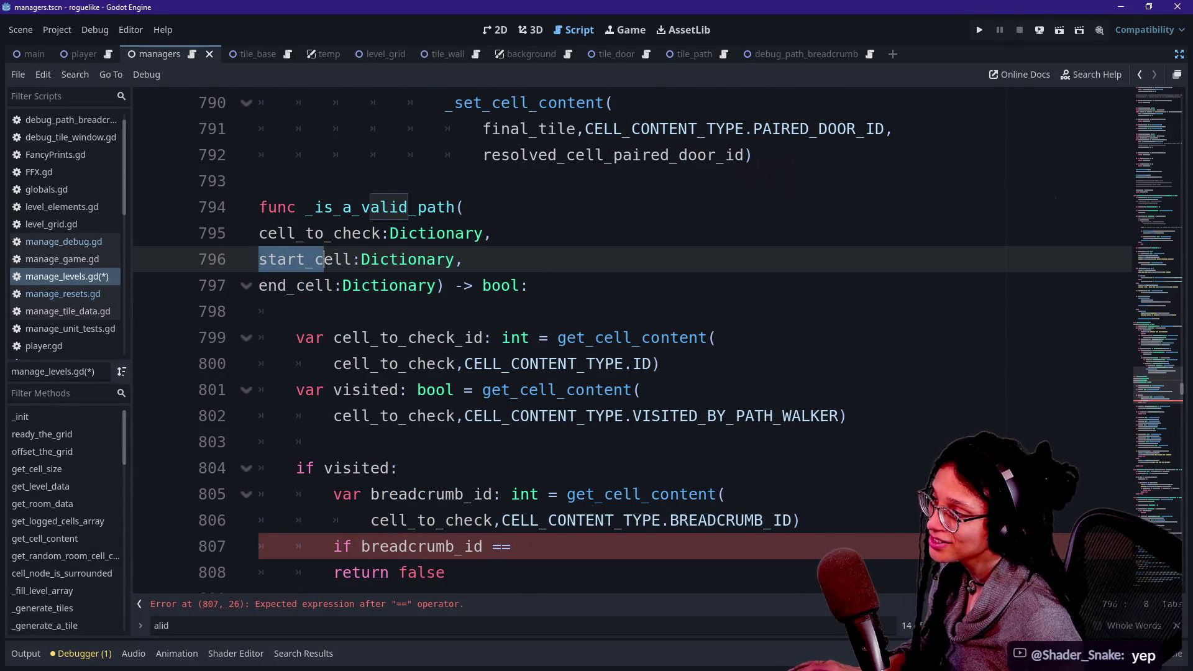
{"action": "key", "text": "Right"}
{"action": "left_click", "coordinate": [362, 286]}
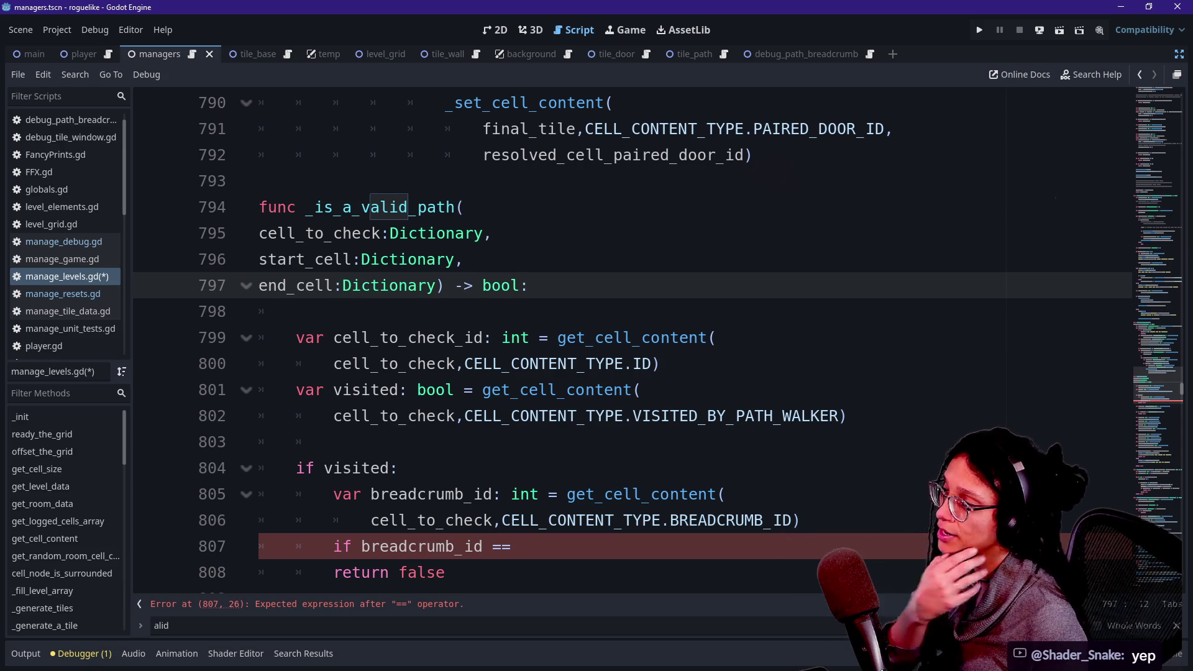
{"action": "key", "text": "Home"}
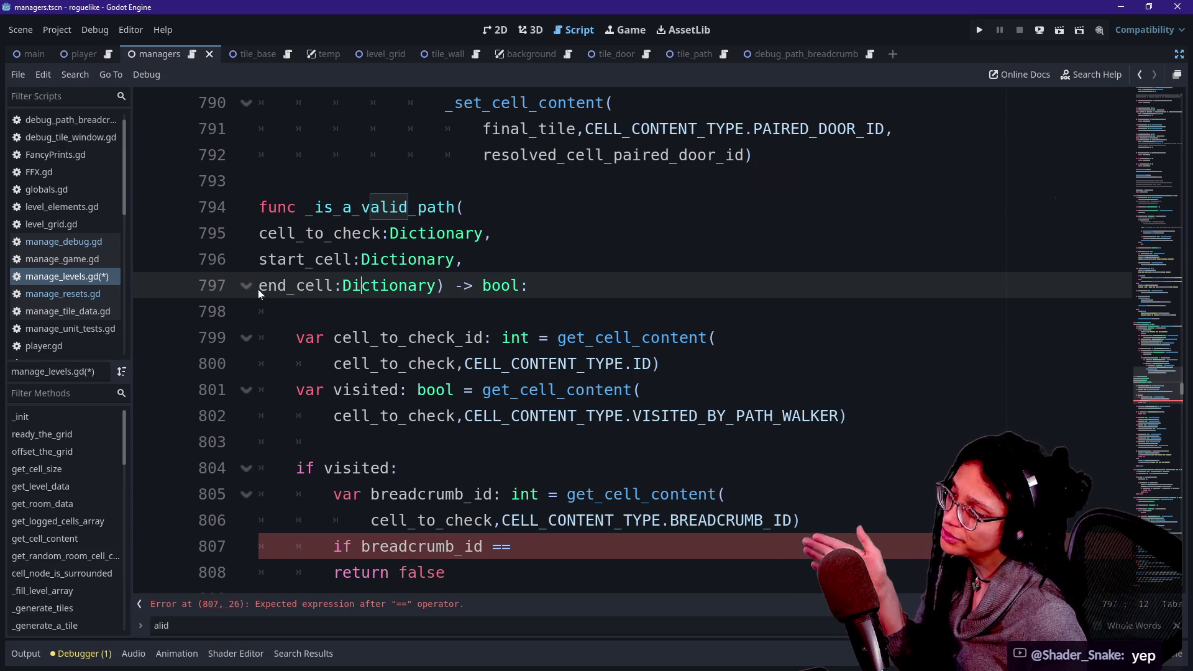
{"action": "key", "text": "Right"}
{"action": "key", "text": "Right"}
{"action": "key", "text": "Right"}
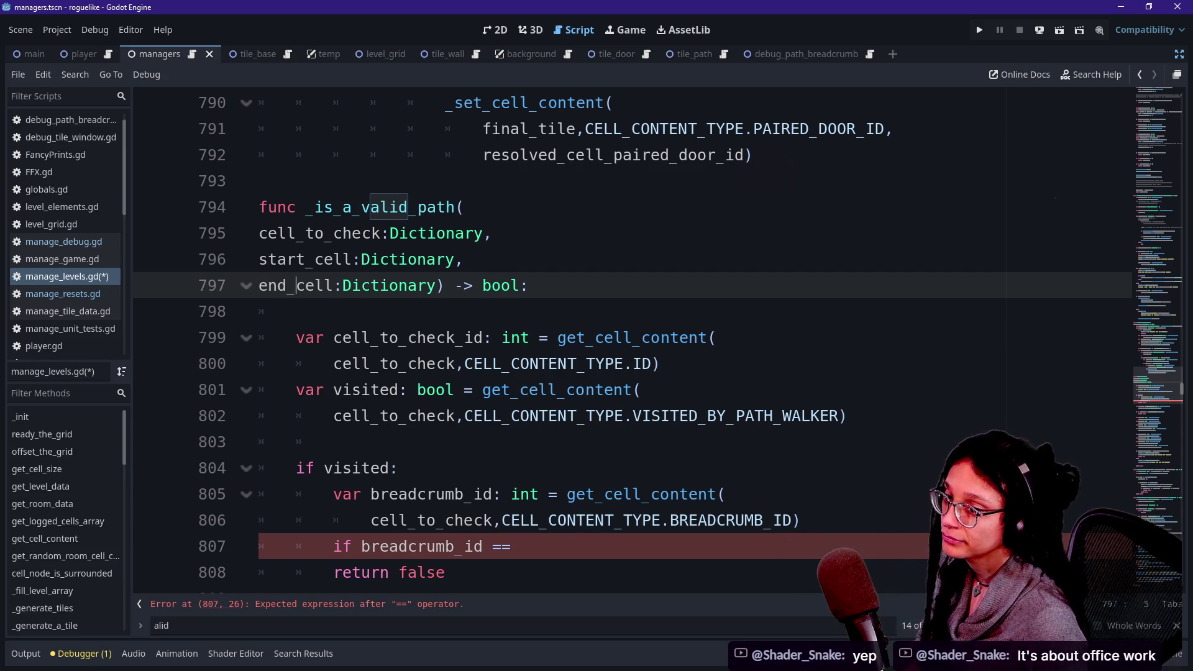
{"action": "key", "text": "Up"}
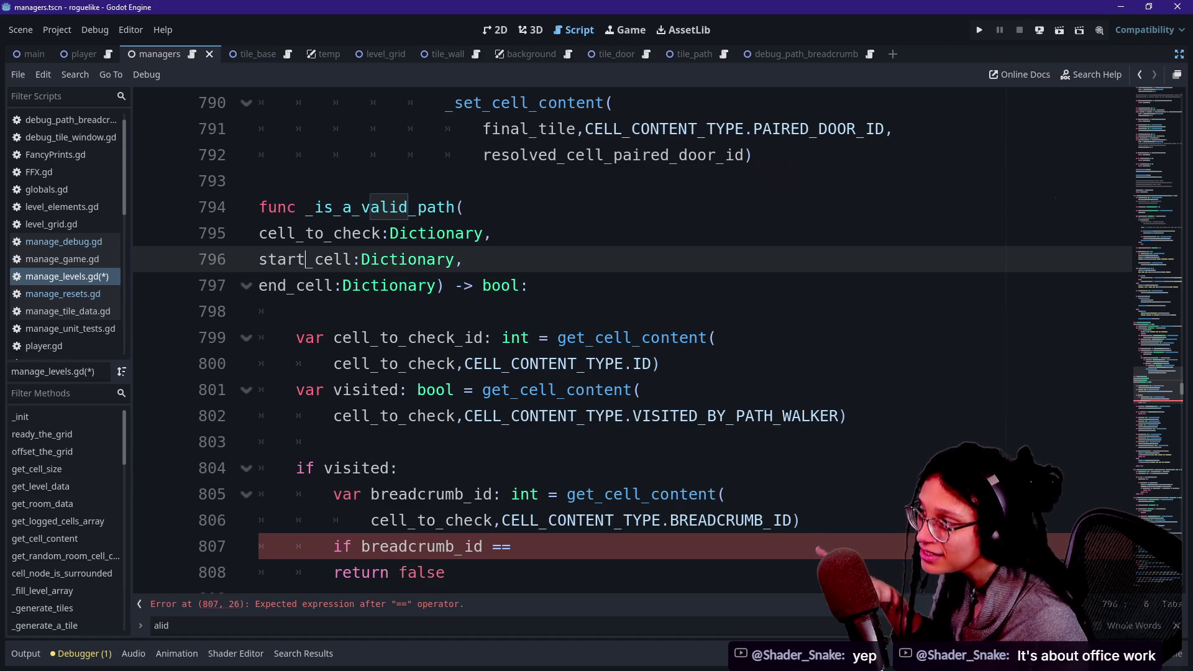
{"action": "key", "text": "Down"}
{"action": "key", "text": "Left"}
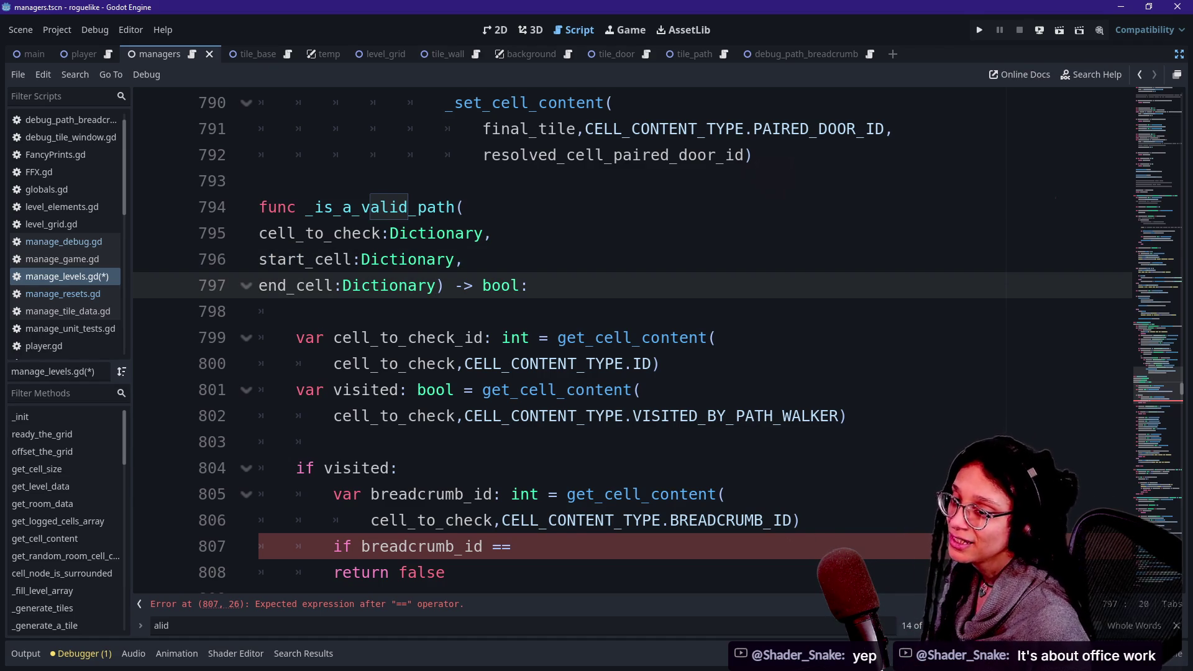
{"action": "mouse_move", "coordinate": [429, 286]}
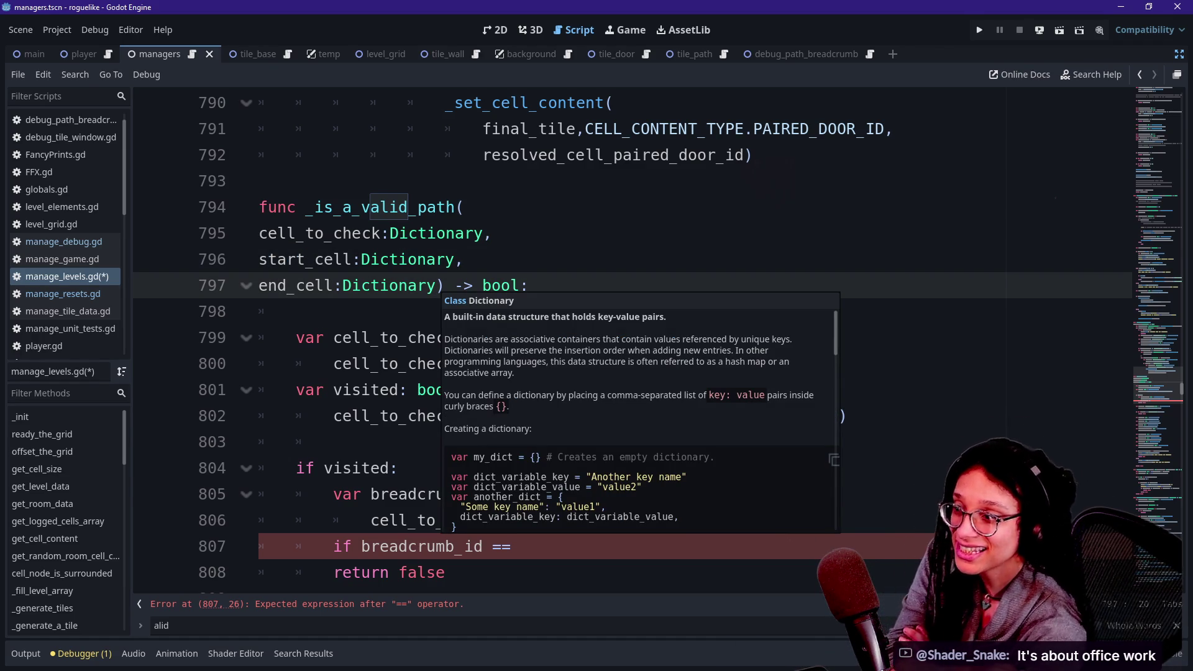
{"action": "left_click", "coordinate": [424, 363]}
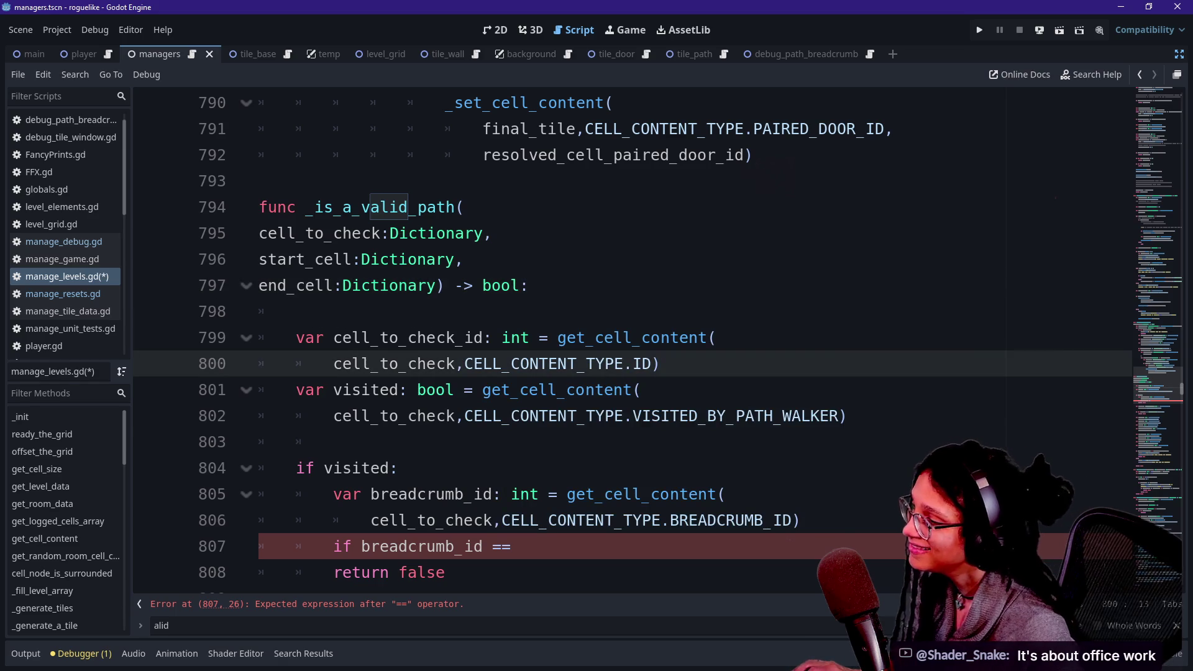
{"action": "left_click", "coordinate": [846, 415]}
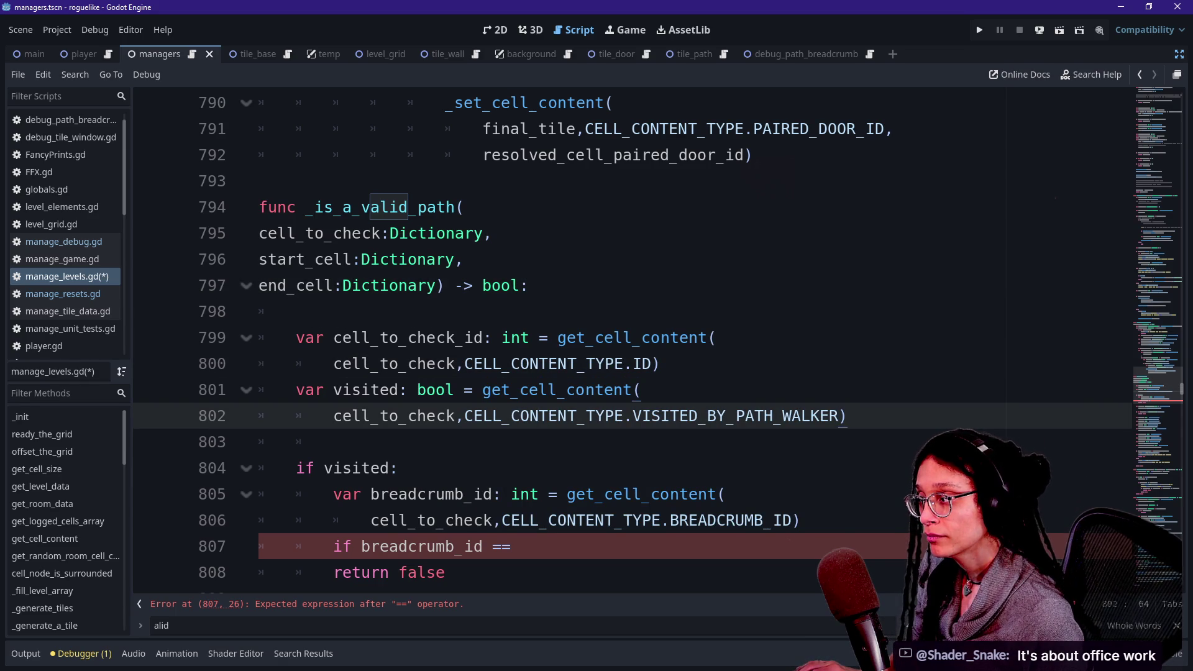
{"action": "scroll", "coordinate": [621, 341], "scroll_direction": "down", "scroll_amount": 1}
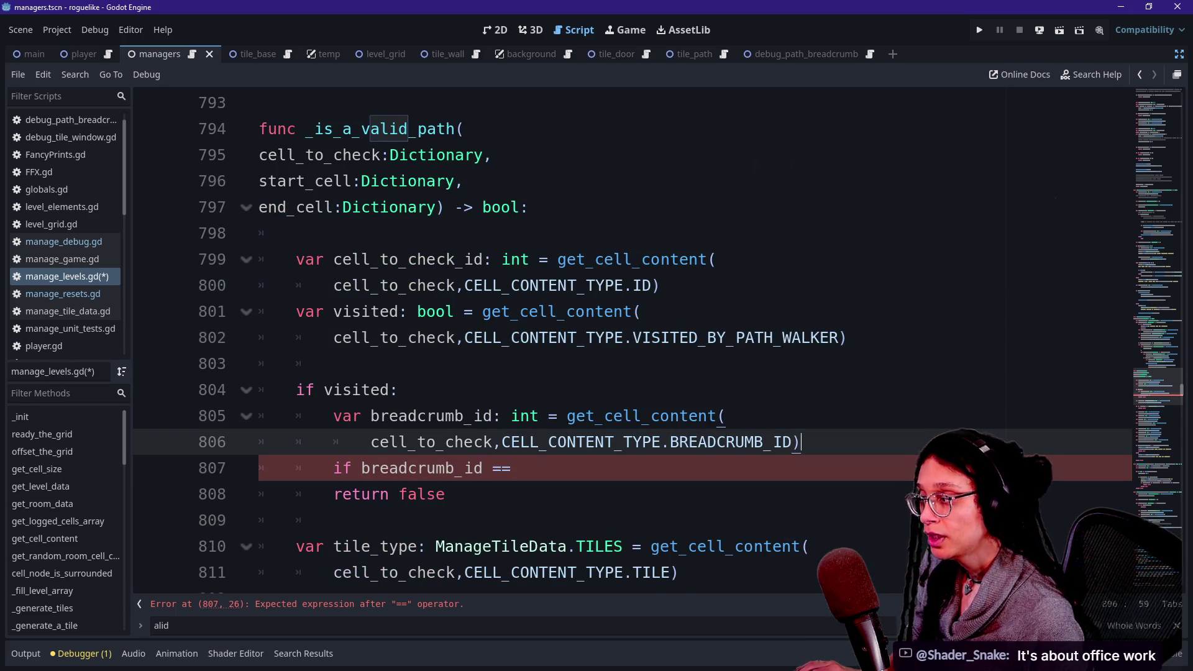
Below the breadcrumb lookup, declare var start_cell_paired_door_id with an int = assignment.
{"action": "left_click", "coordinate": [521, 468]}
{"action": "key", "text": "Up"}
{"action": "key", "text": "End"}
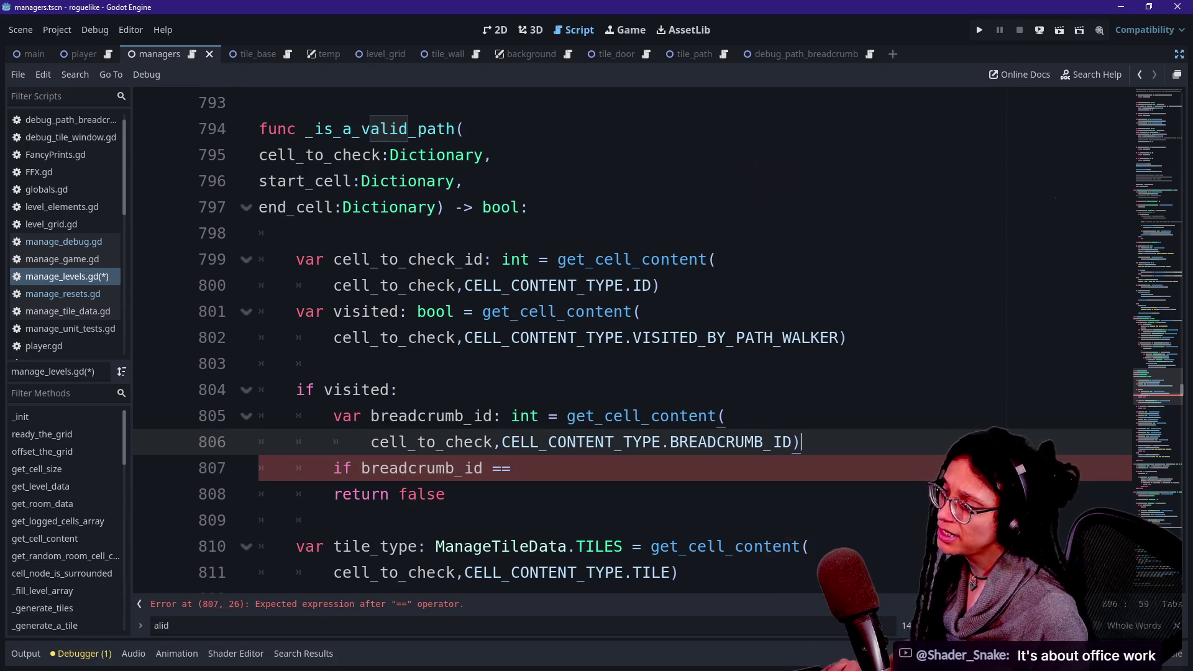
{"action": "key", "text": "Return"}
{"action": "type", "text": "var"}
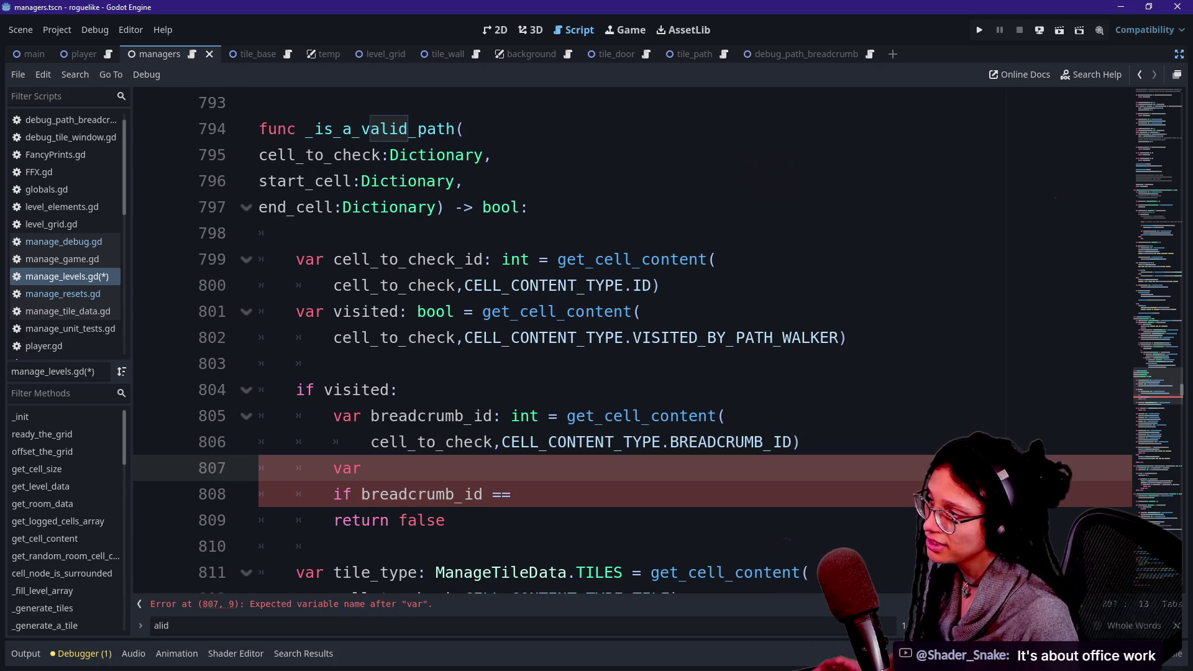
{"action": "type", "text": " start_cell_"}
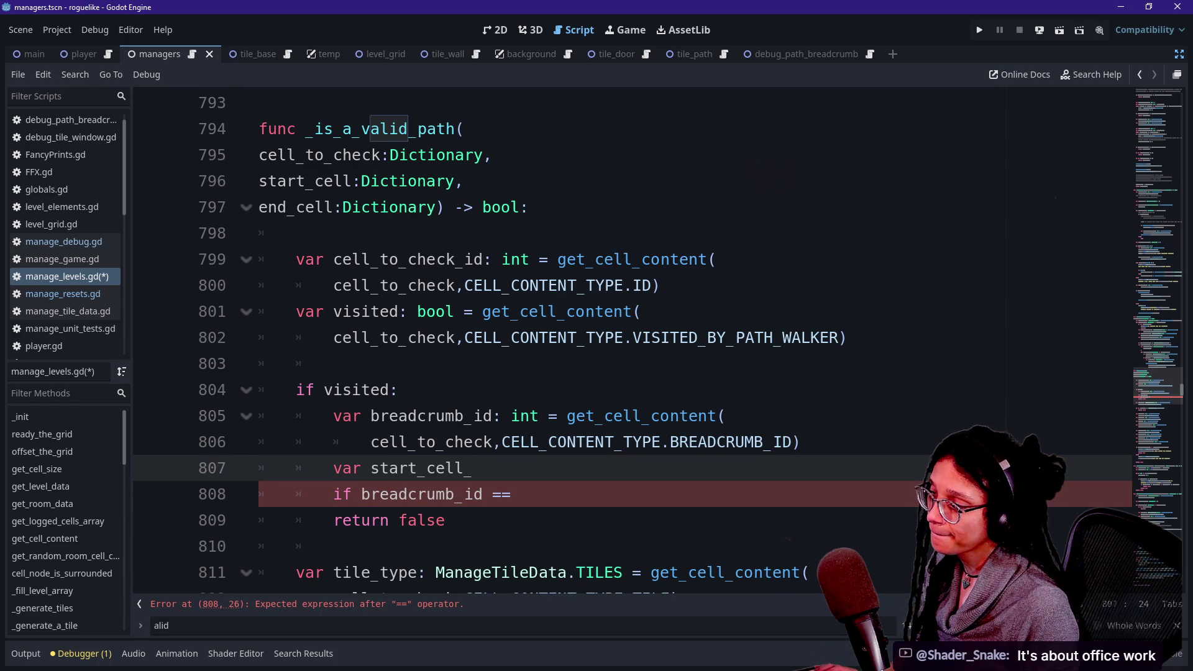
{"action": "type", "text": "paired"}
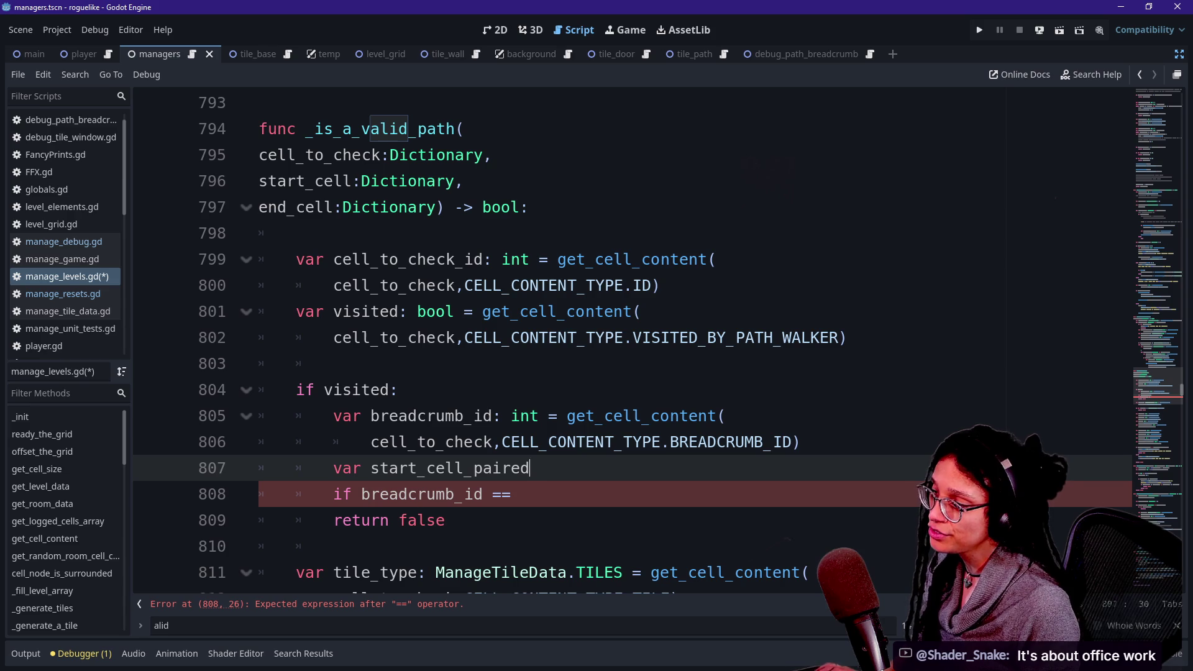
{"action": "type", "text": "_door_id:"}
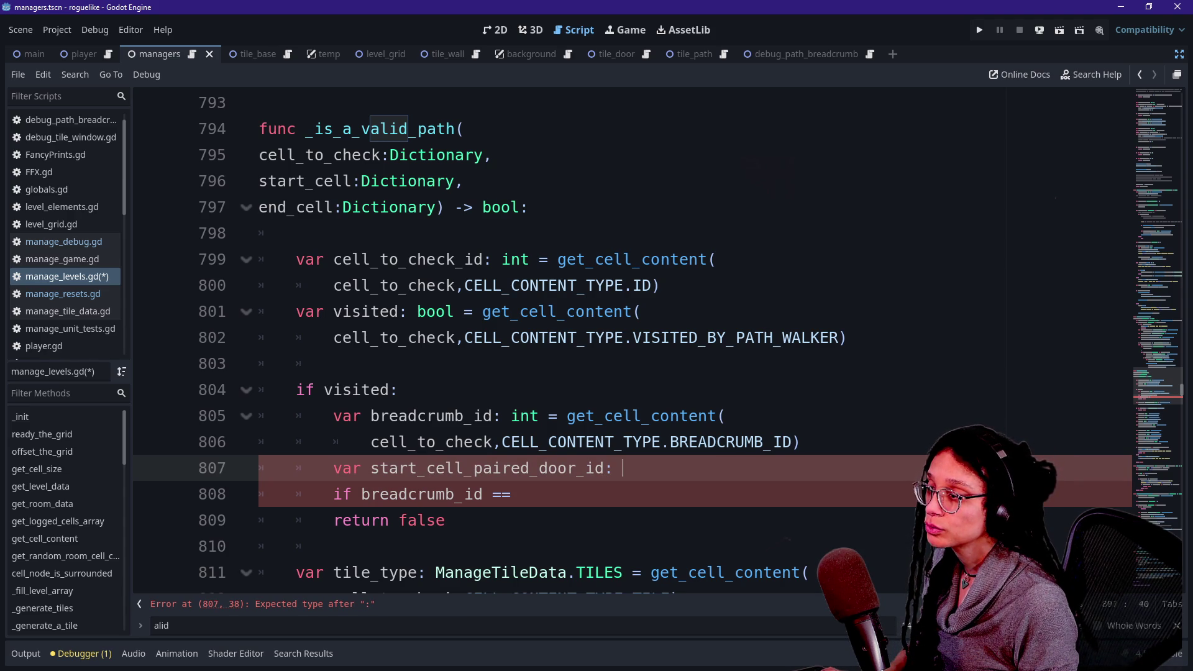
{"action": "type", "text": "int ="}
Copy the breadcrumb get_cell_content call into the new variable's assignment.
{"action": "left_click", "coordinate": [548, 416]}
{"action": "key", "text": "shift+Down"}
{"action": "key", "text": "shift+End"}
{"action": "key", "text": "ctrl+c"}
{"action": "key", "text": "Down"}
{"action": "key", "text": "End"}
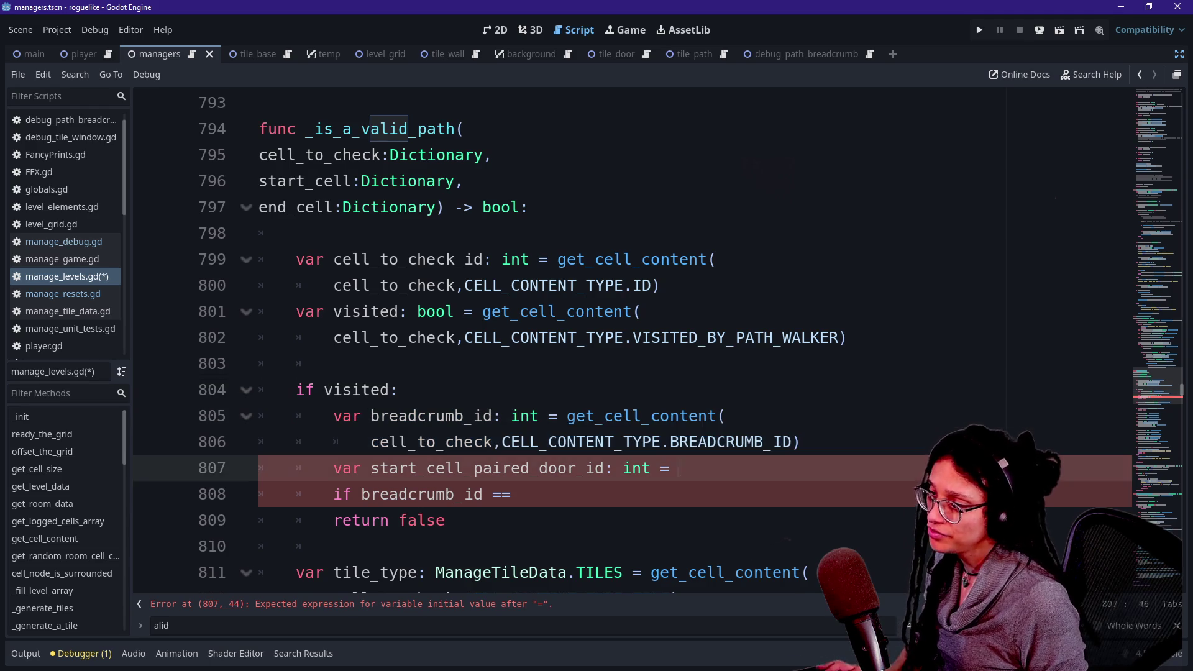
{"action": "key", "text": "ctrl+v"}
Change the pasted call's content type to CELL_CONTENT_TYPE.PAIRED_DOOR_ID.
{"action": "key", "text": "Left"}
{"action": "key", "text": "BackSpace"}
{"action": "key", "text": "BackSpace"}
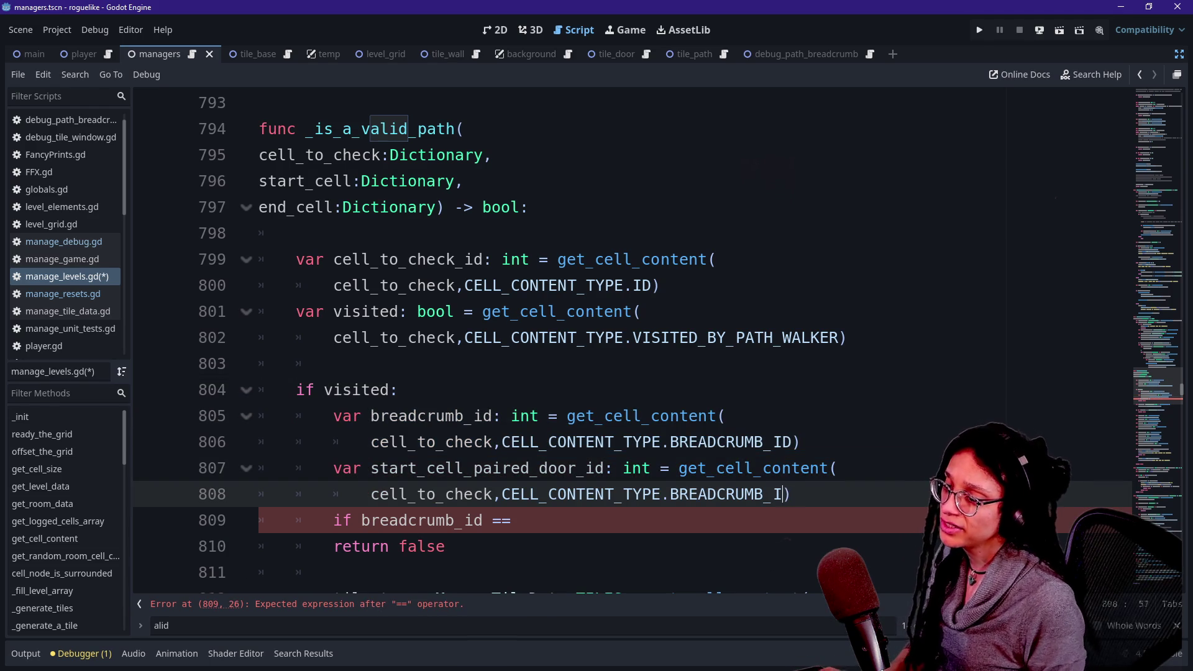
{"action": "key", "text": "BackSpace"}
{"action": "key", "text": "BackSpace"}
{"action": "key", "text": "BackSpace"}
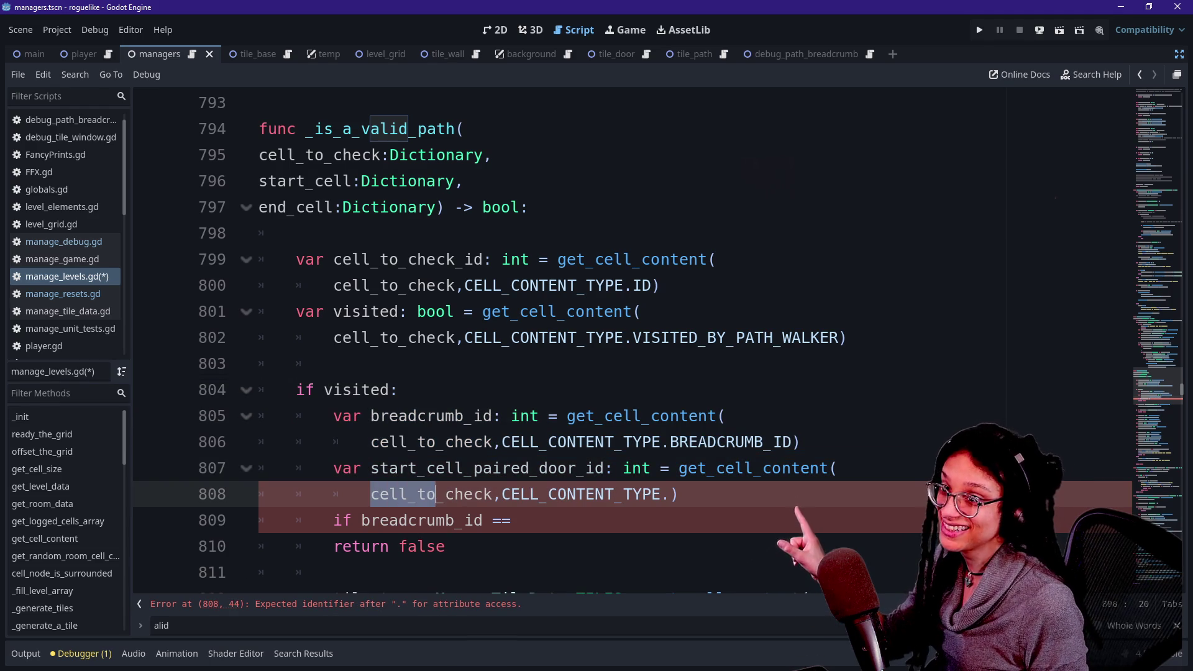
{"action": "left_click", "coordinate": [566, 494]}
{"action": "left_click", "coordinate": [669, 494]}
{"action": "key", "text": "BackSpace"}
{"action": "type", "text": "."}
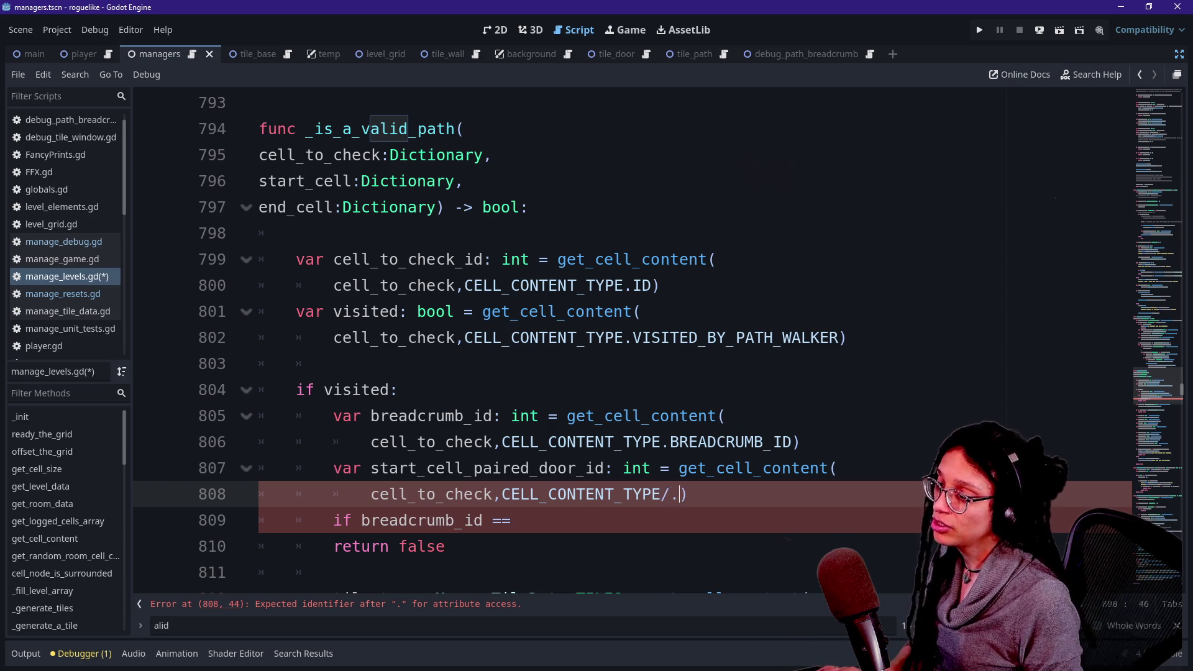
{"action": "key", "text": "Down"}
{"action": "key", "text": "Down"}
{"action": "key", "text": "Down"}
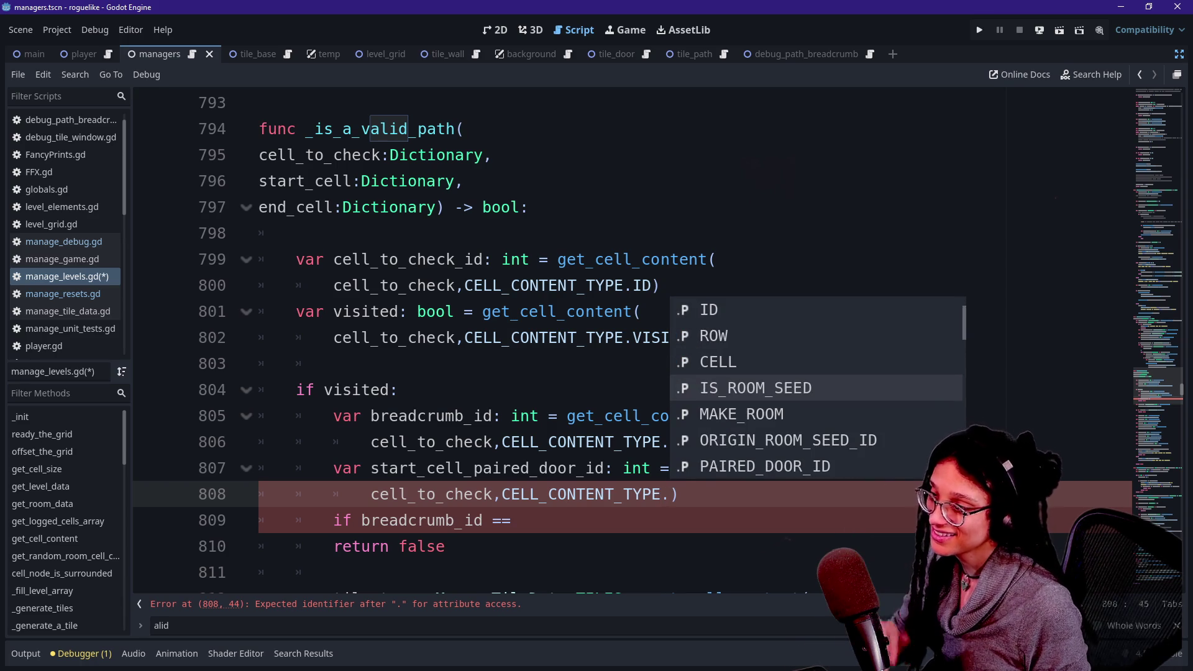
{"action": "key", "text": "Down"}
{"action": "key", "text": "Down"}
{"action": "key", "text": "Down"}
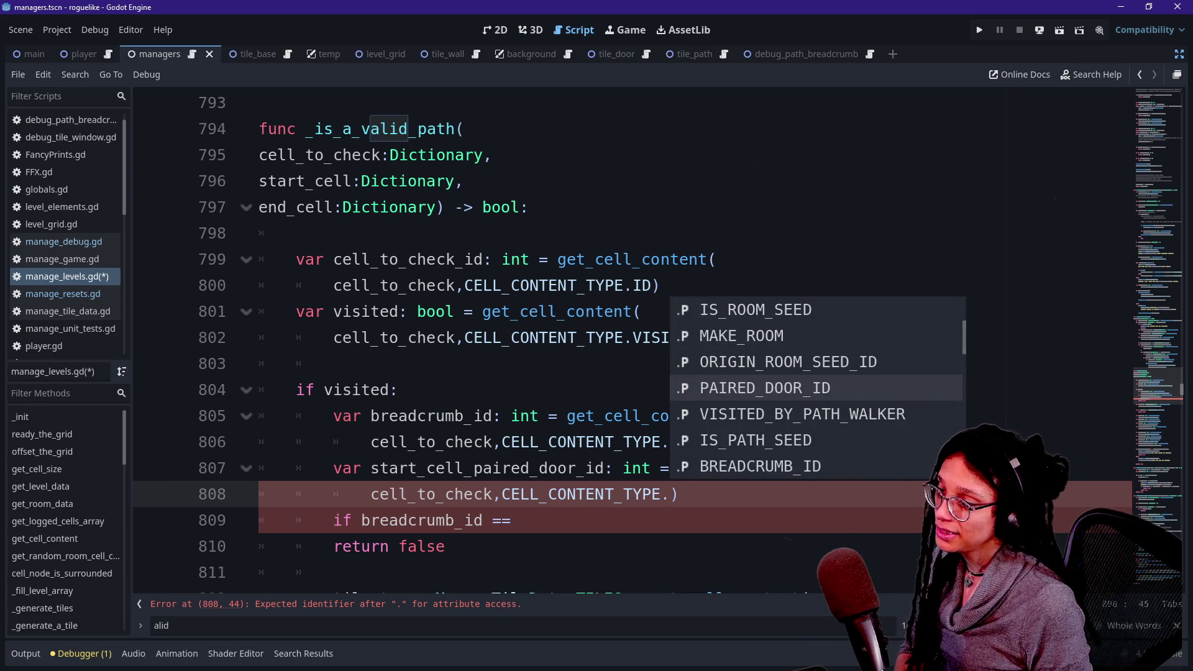
{"action": "key", "text": "Return"}
Replace the cell_to_check argument with start_cell.
{"action": "left_click_drag", "start_coordinate": [378, 494], "coordinate": [483, 494]}
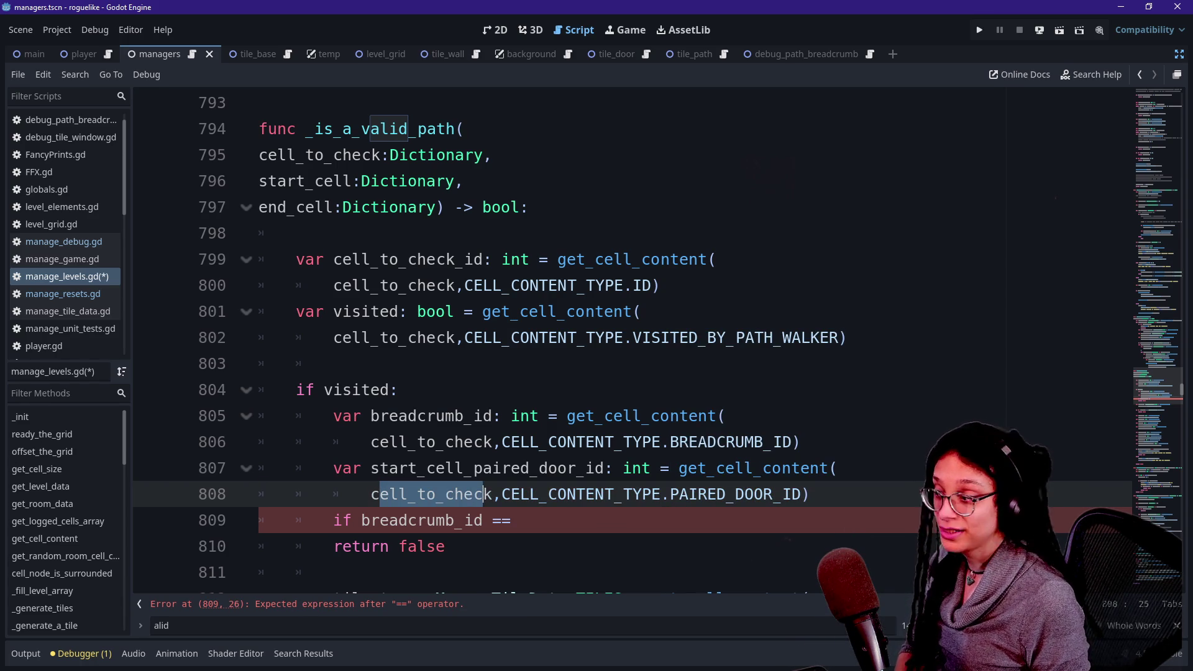
{"action": "key", "text": "BackSpace"}
{"action": "key", "text": "BackSpace"}
{"action": "key", "text": "Delete"}
{"action": "type", "text": "start)"}
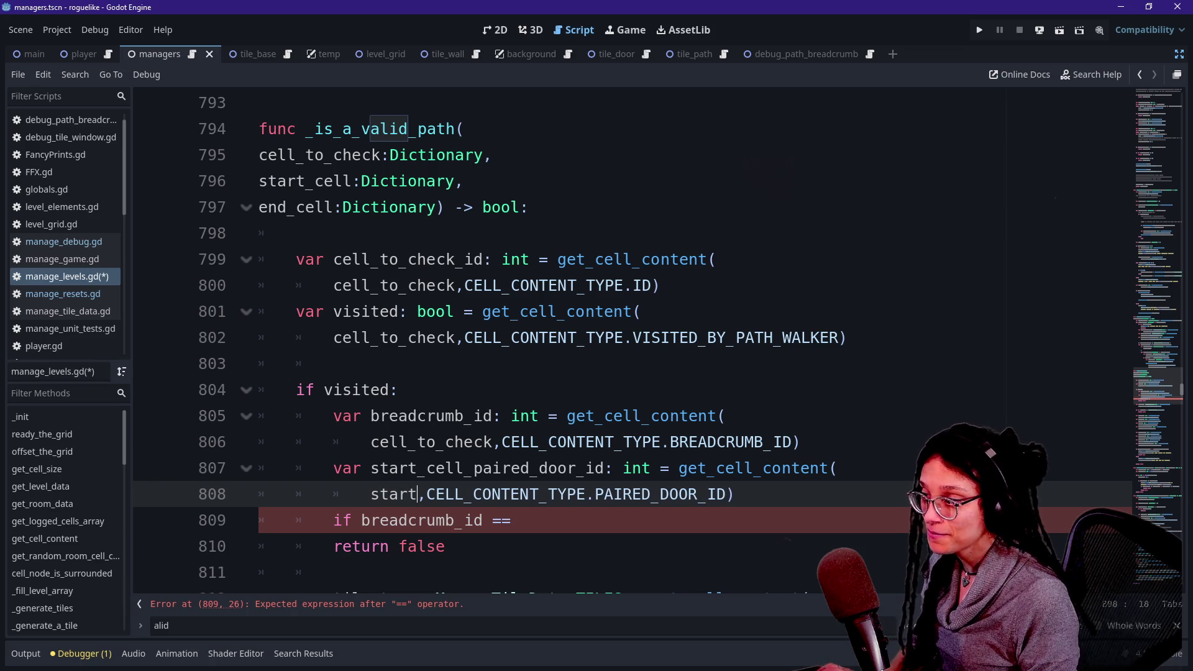
{"action": "key", "text": "BackSpace"}
{"action": "type", "text": "_cell"}
{"action": "left_click", "coordinate": [333, 363]}
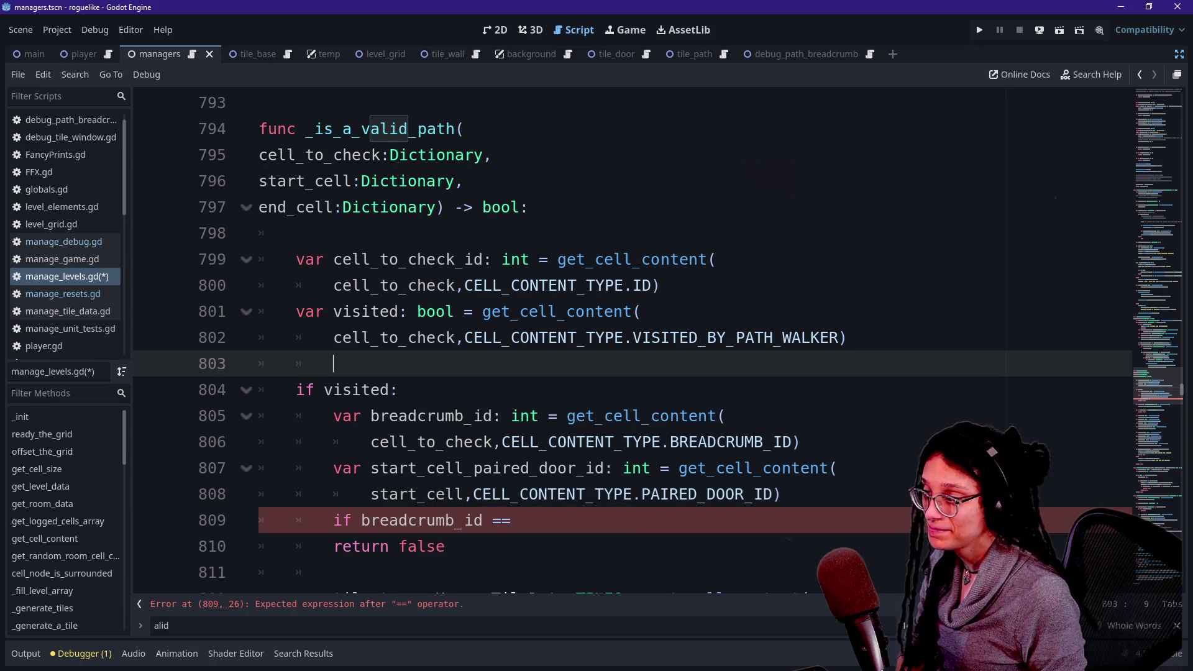
{"action": "scroll", "coordinate": [401, 467], "scroll_direction": "down", "scroll_amount": 1}
{"action": "left_click", "coordinate": [401, 468]}
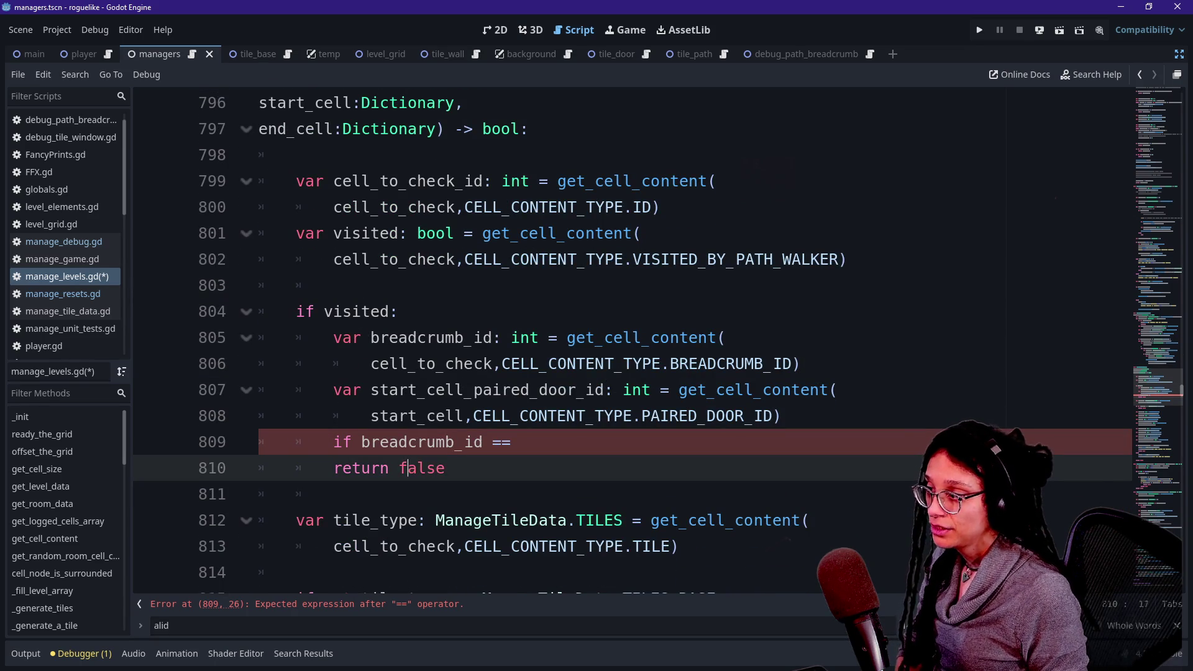
Compare breadcrumb_id with start_cell_paired_door_id and indent return false under the if.
{"action": "left_click", "coordinate": [520, 441]}
{"action": "type", "text": "st"}
{"action": "key", "text": "Return"}
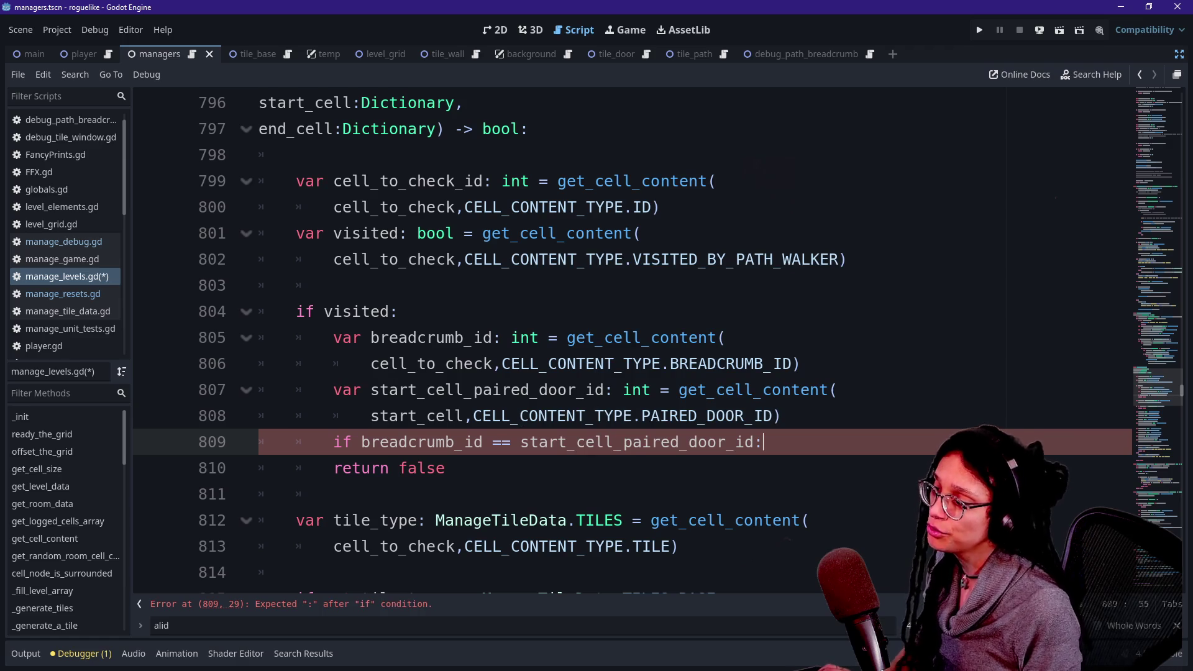
{"action": "left_click", "coordinate": [336, 468]}
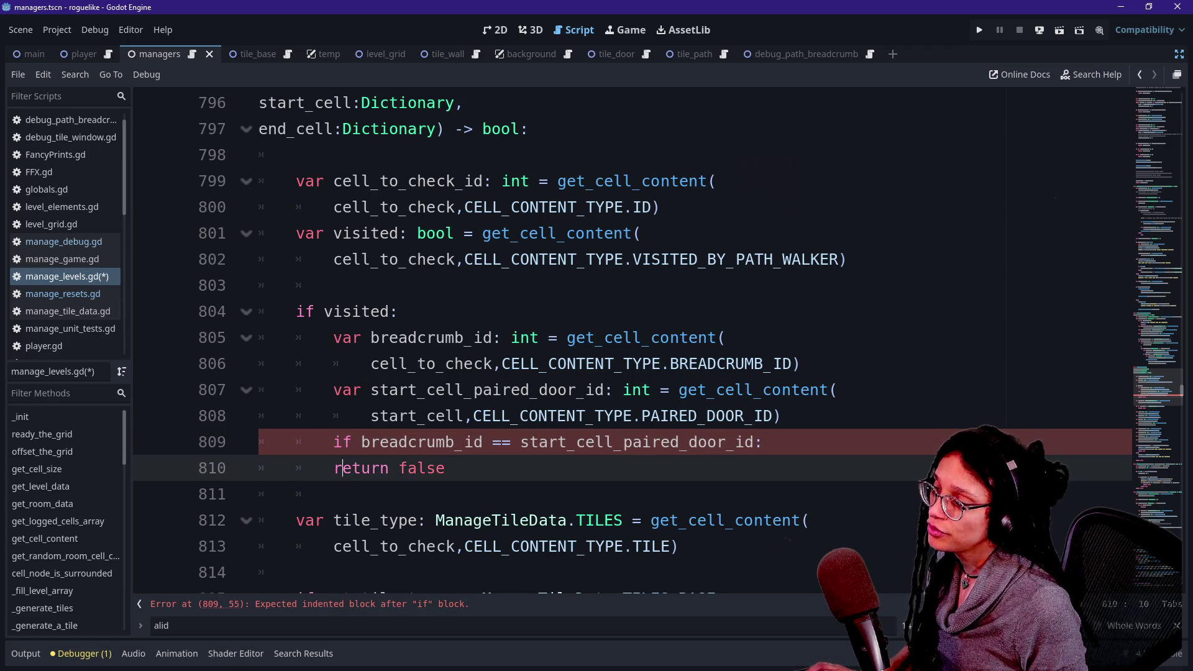
{"action": "key", "text": "Tab"}
{"action": "key", "text": "End"}
Discard the stray else line, save manage_levels.gd, and run the game.
{"action": "key", "text": "Return"}
{"action": "type", "text": "else"}
{"action": "key", "text": "BackSpace"}
{"action": "key", "text": "BackSpace"}
{"action": "key", "text": "BackSpace"}
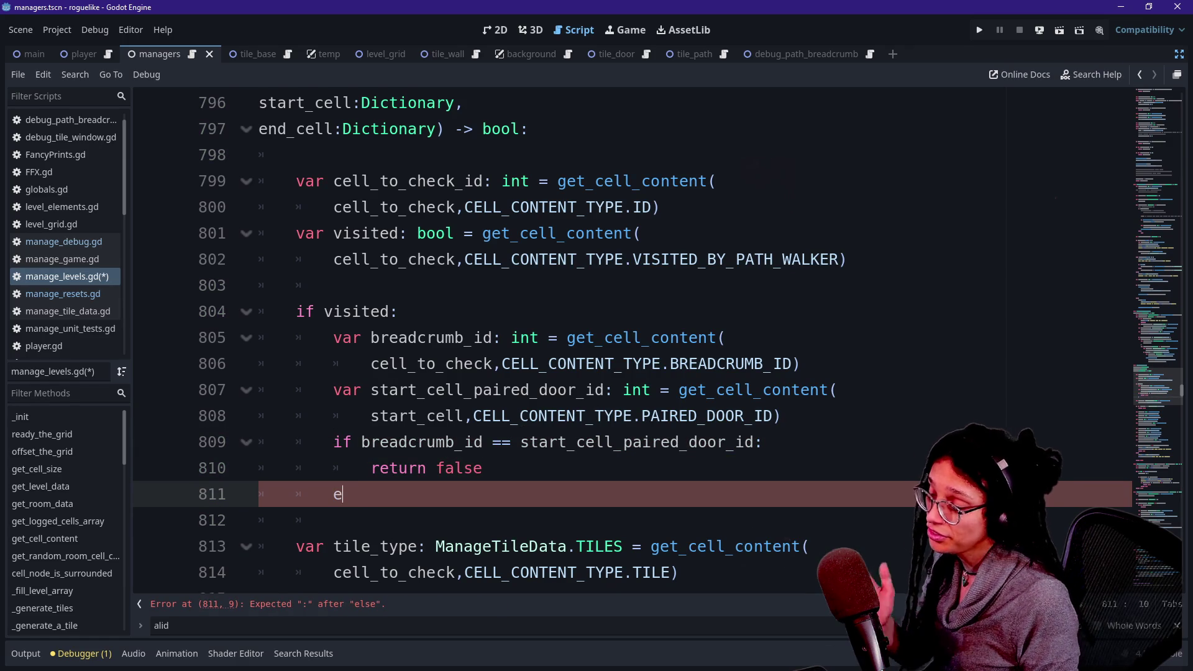
{"action": "key", "text": "BackSpace"}
{"action": "key", "text": "BackSpace"}
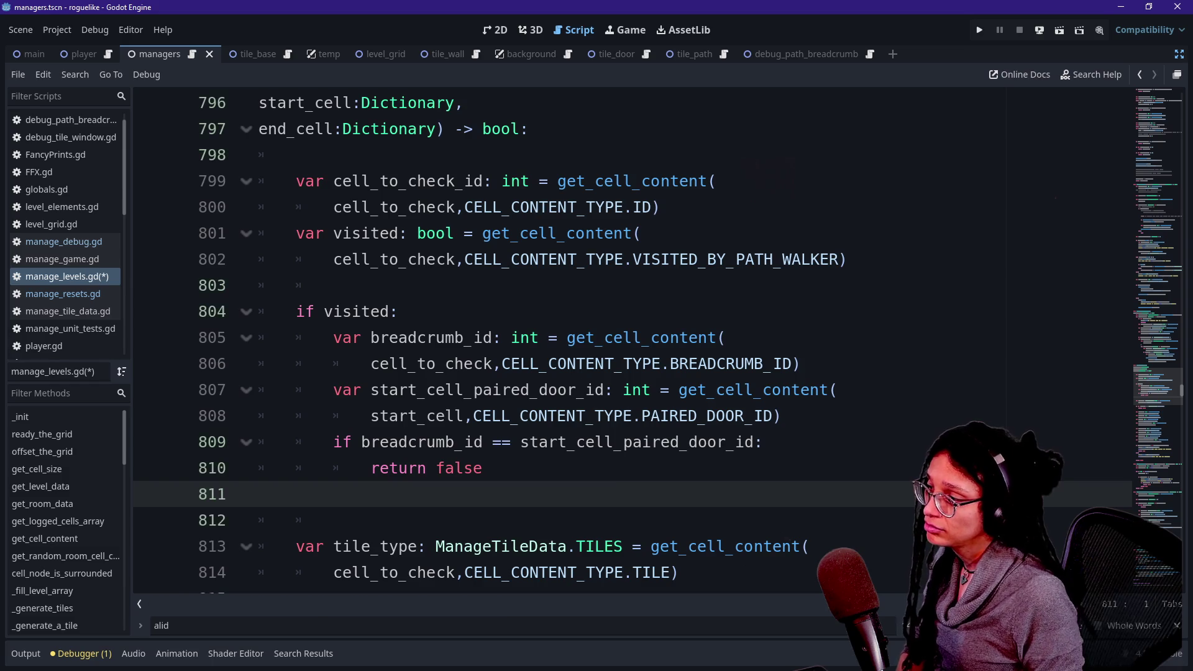
{"action": "key", "text": "BackSpace"}
{"action": "left_click", "coordinate": [476, 441]}
{"action": "key", "text": "ctrl+s"}
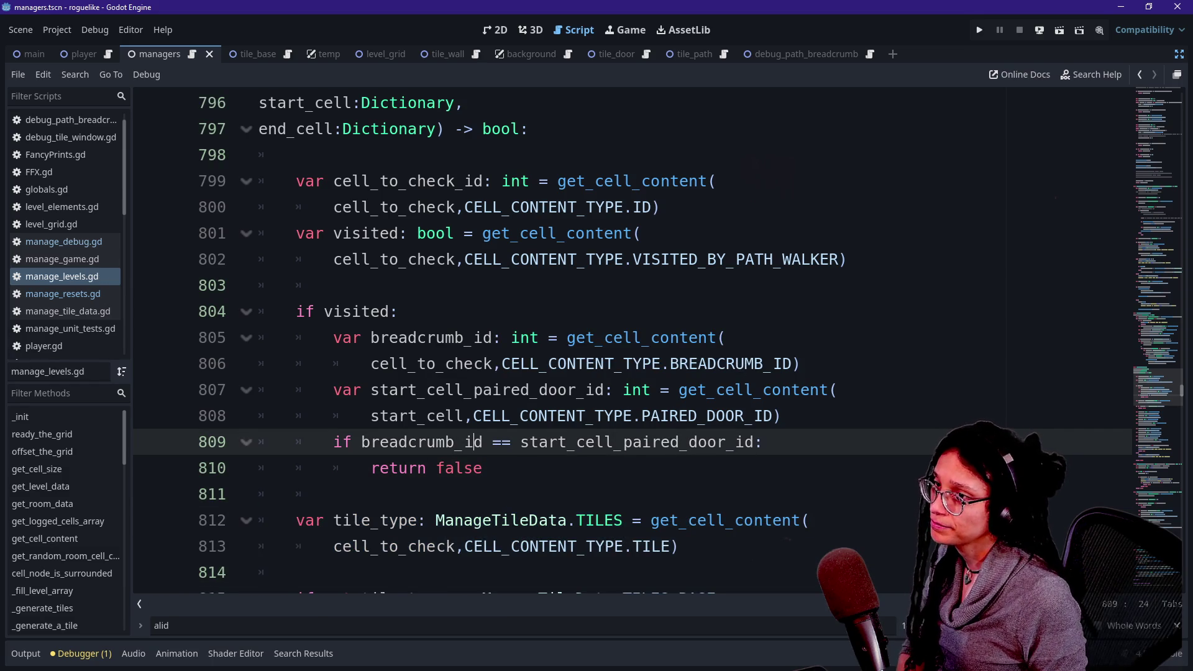
{"action": "left_click", "coordinate": [979, 30]}
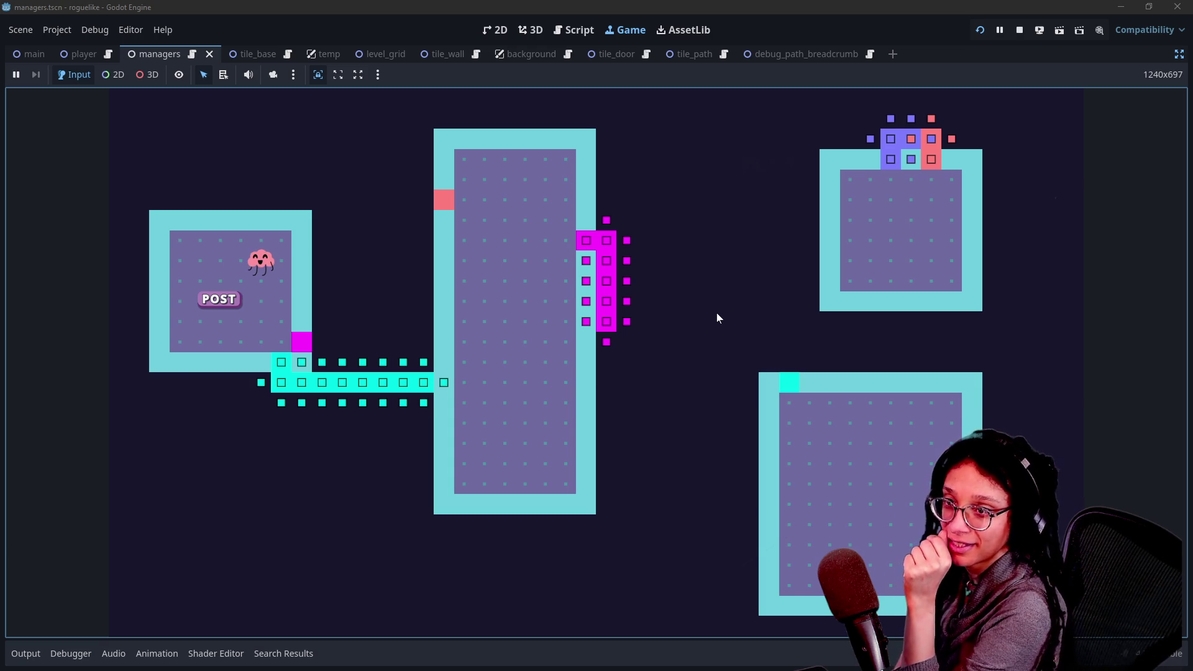
Regenerate the dungeon, show the tile-info panel over the corridors, then return to manage_levels.gd.
{"action": "key", "text": "space"}
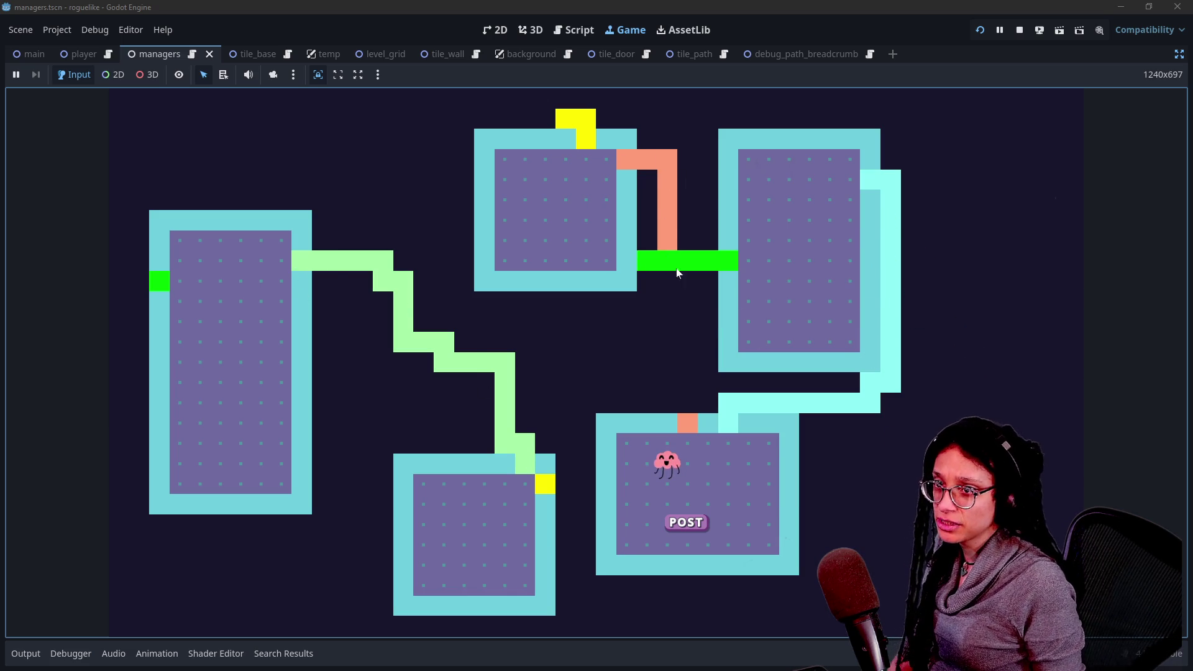
{"action": "left_click", "coordinate": [667, 219]}
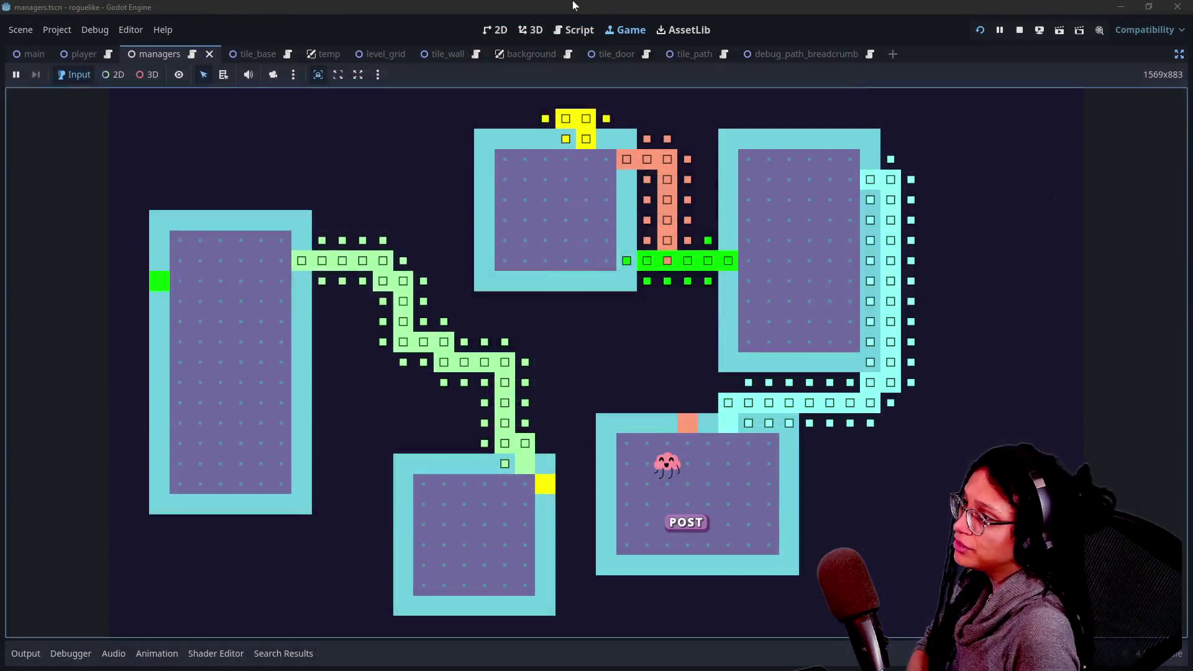
{"action": "left_click", "coordinate": [572, 28]}
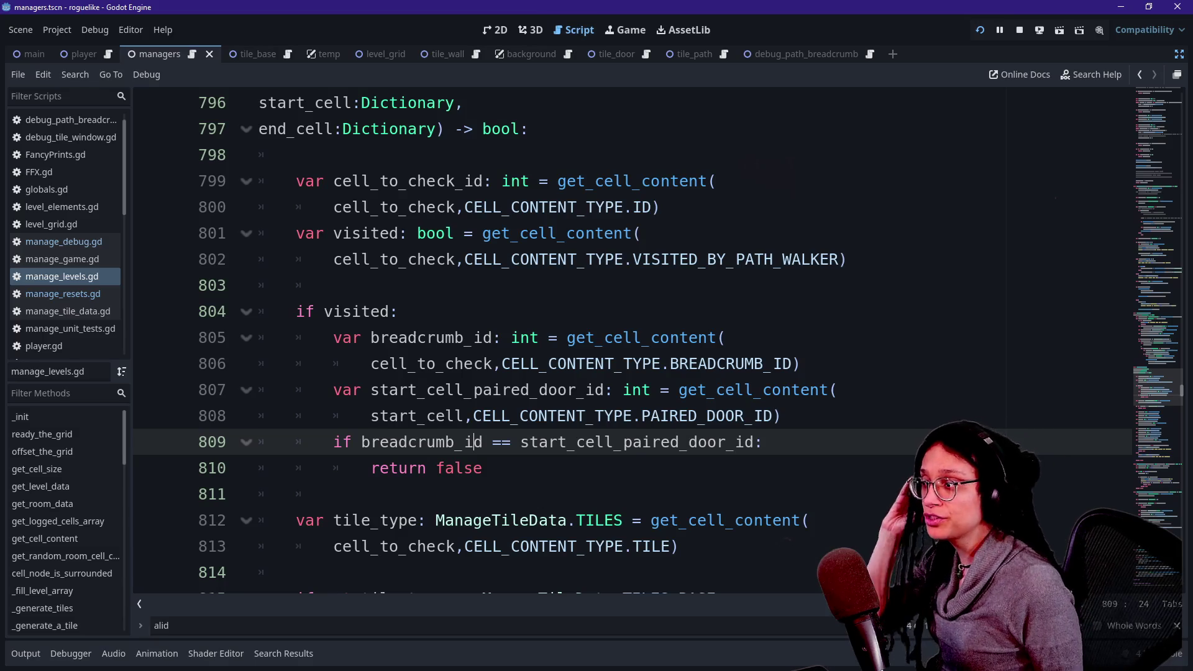
Add else: after return false and begin print.fancy with "[b]Path" and str(start_cell_paired_door_id).
{"action": "left_click", "coordinate": [483, 467]}
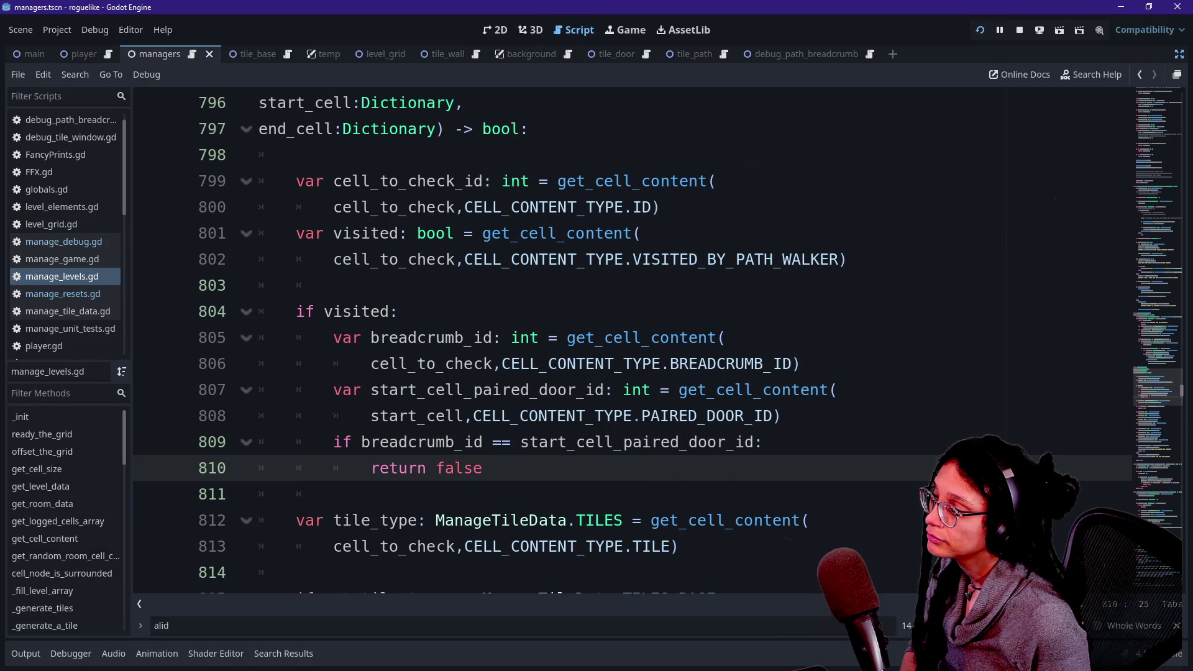
{"action": "key", "text": "Return"}
{"action": "type", "text": "else:"}
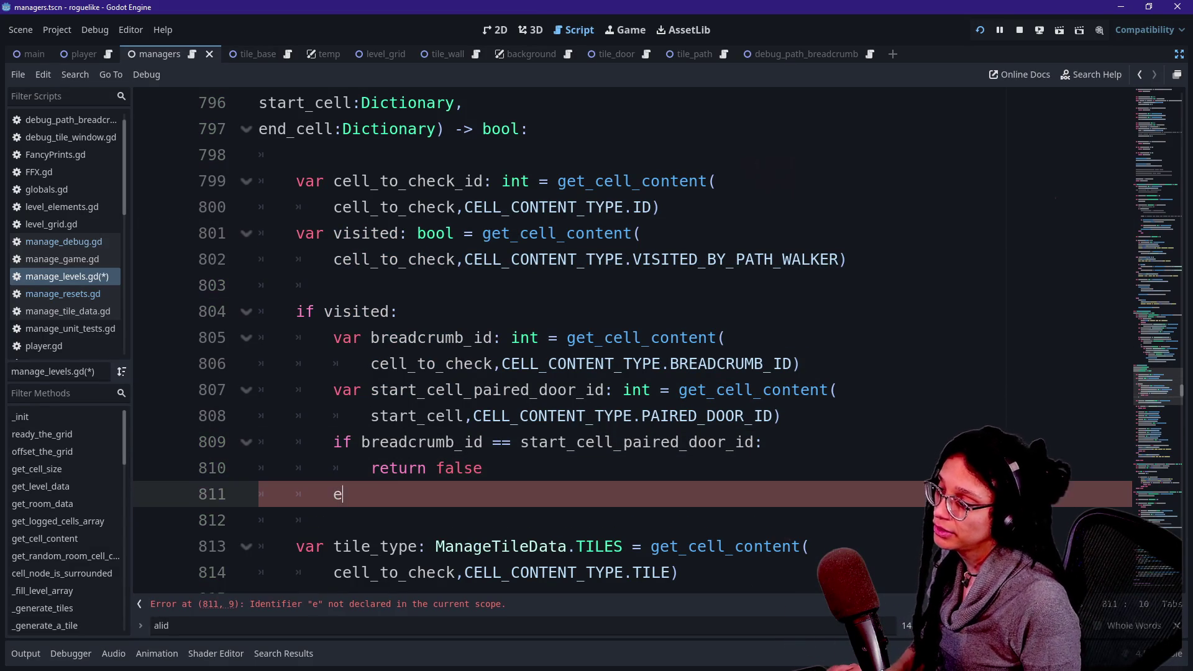
{"action": "key", "text": "Return"}
{"action": "type", "text": "print.fancy("}
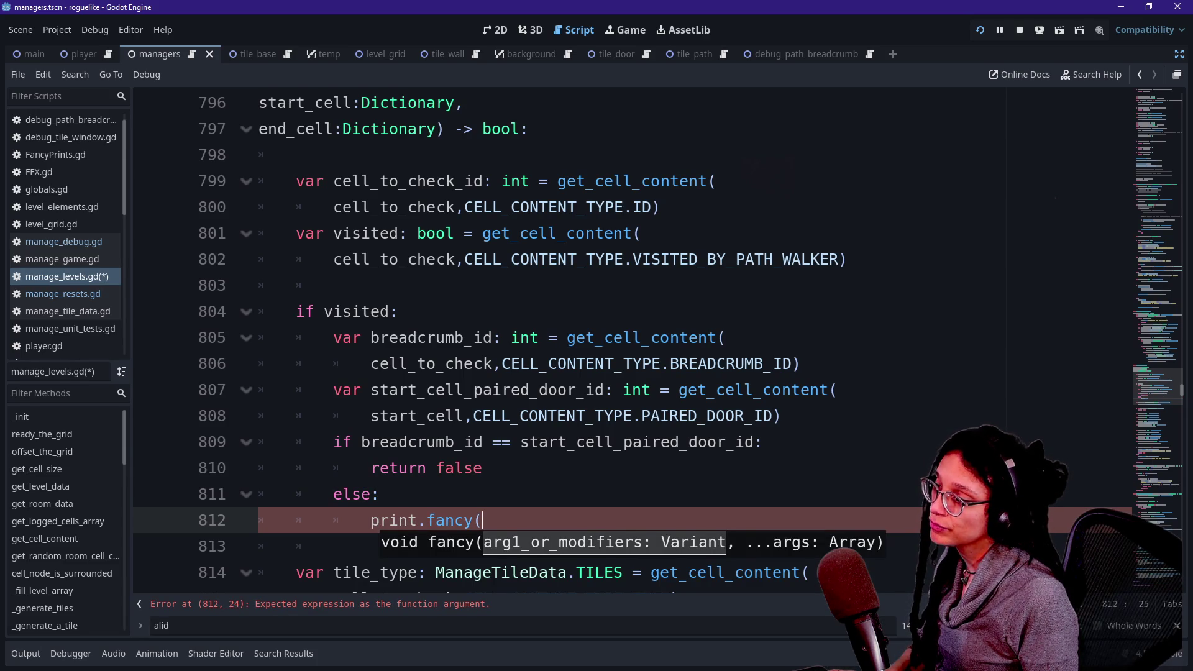
{"action": "type", "text": "\"Path"}
{"action": "key", "text": "BackSpace"}
{"action": "key", "text": "BackSpace"}
{"action": "key", "text": "BackSpace"}
{"action": "type", "text": "In"}
{"action": "key", "text": "BackSpace"}
{"action": "key", "text": "BackSpace"}
{"action": "type", "text": "[b\\"}
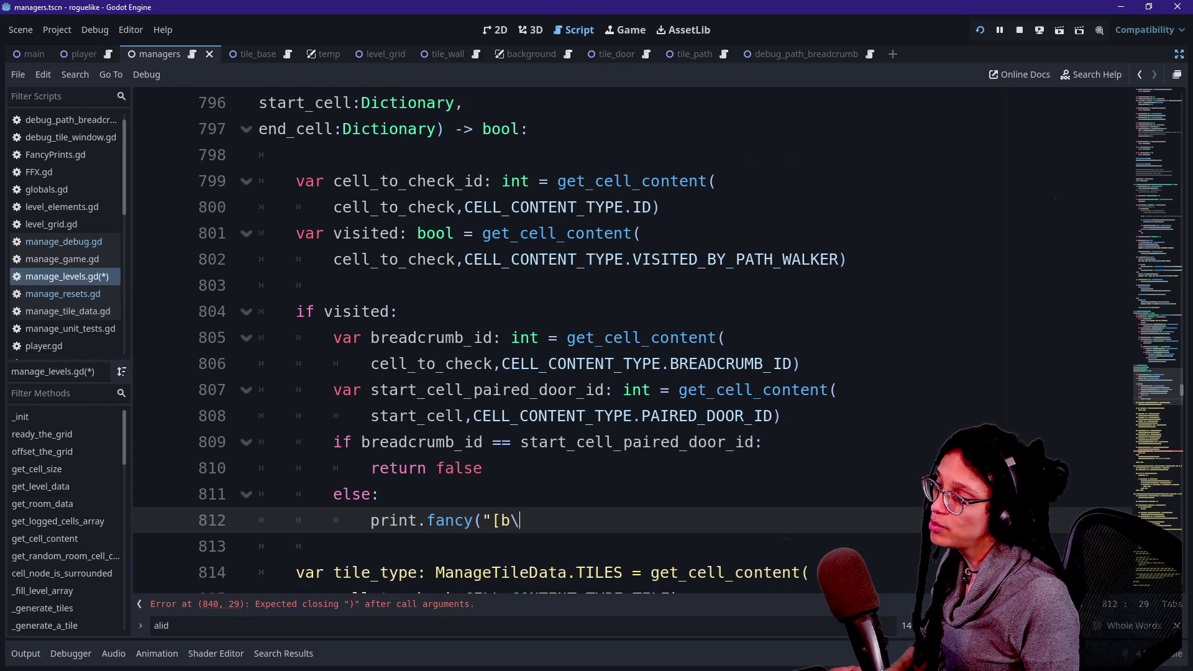
{"action": "key", "text": "BackSpace"}
{"action": "type", "text": "]Path"}
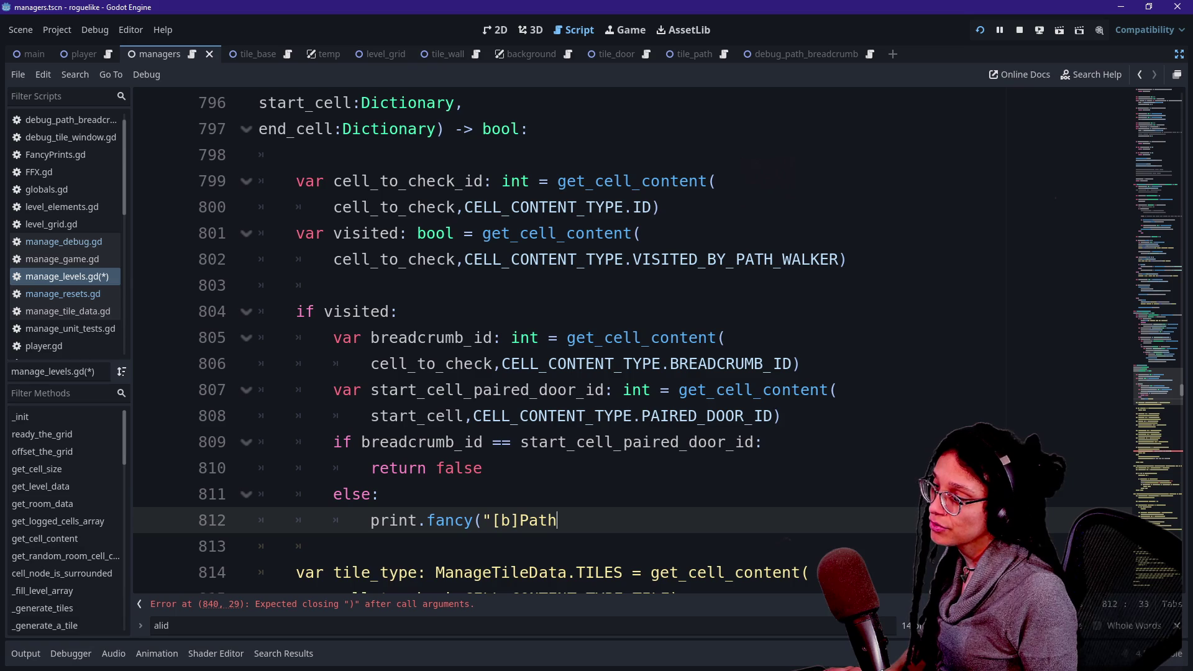
{"action": "type", "text": "\""}
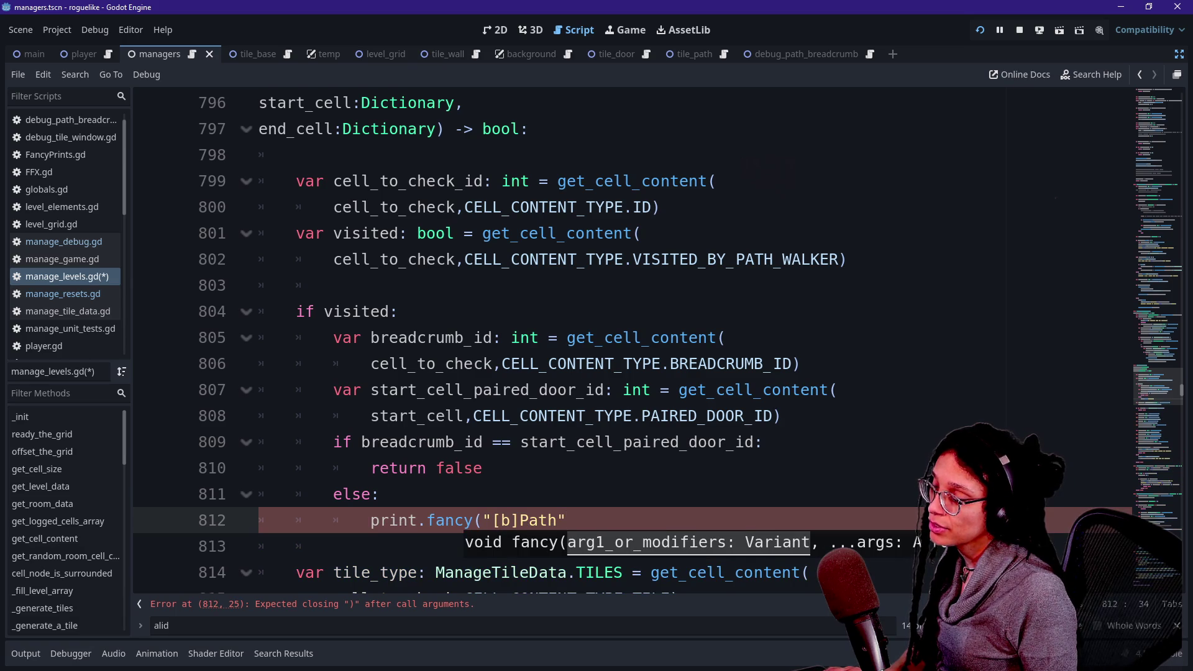
{"action": "type", "text": ",str"}
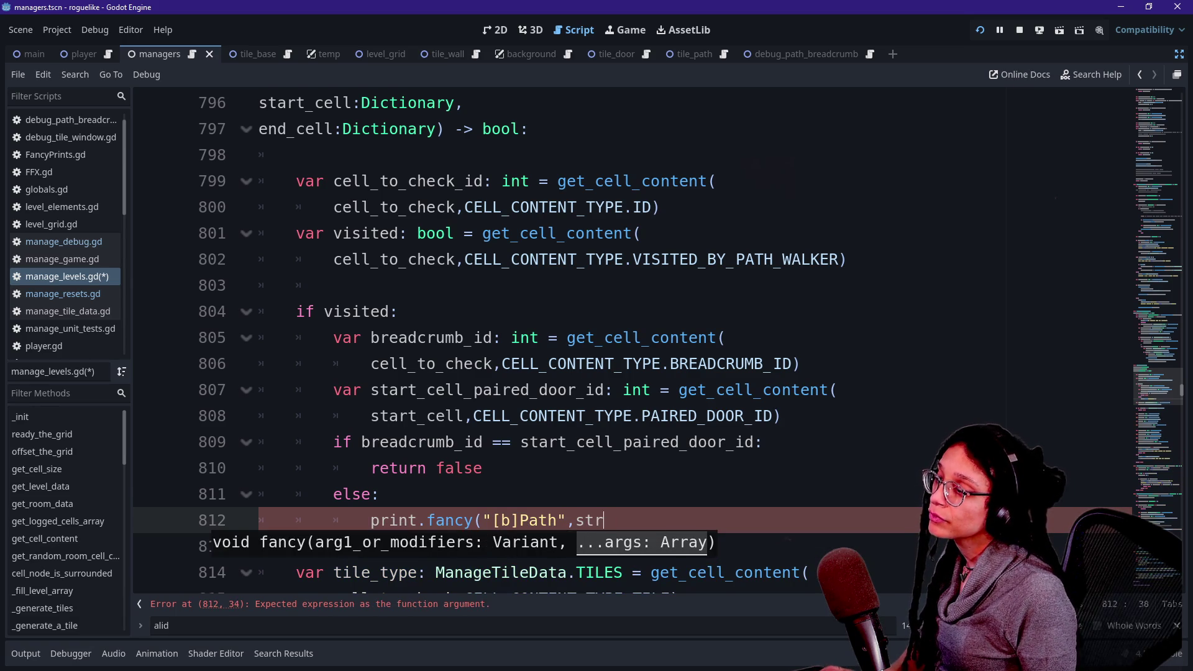
{"action": "type", "text": "(st"}
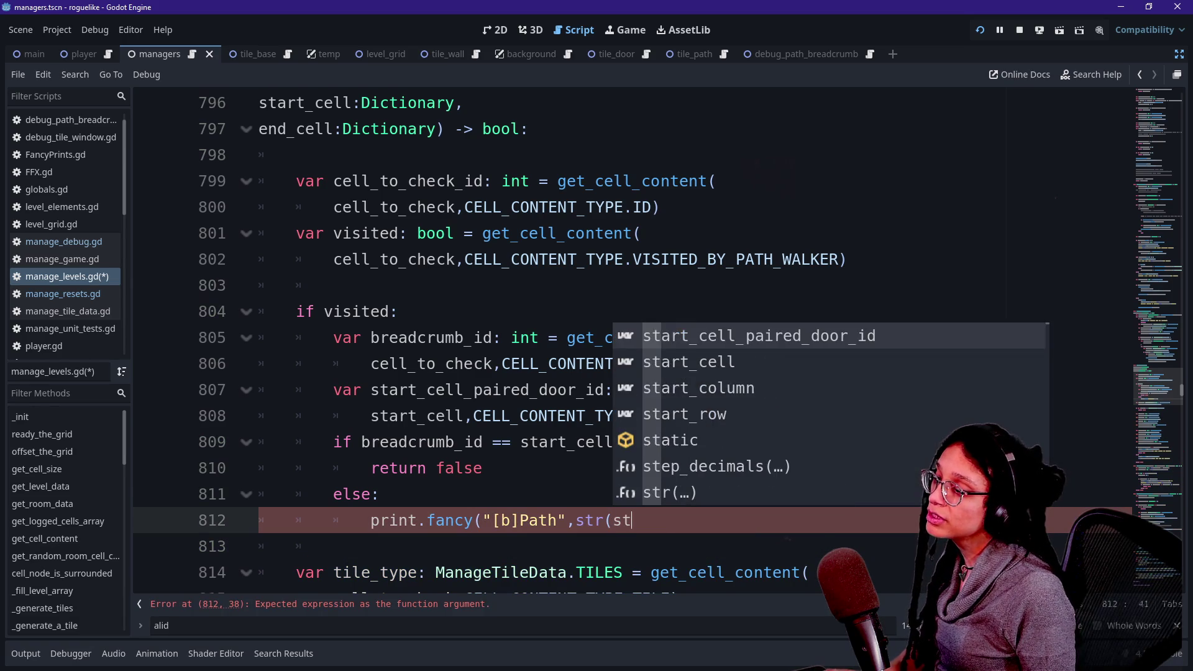
{"action": "key", "text": "Return"}
Continue the message with "[/b]can overlap breadcrumb", wrapped onto line 813.
{"action": "type", "text": "),\""}
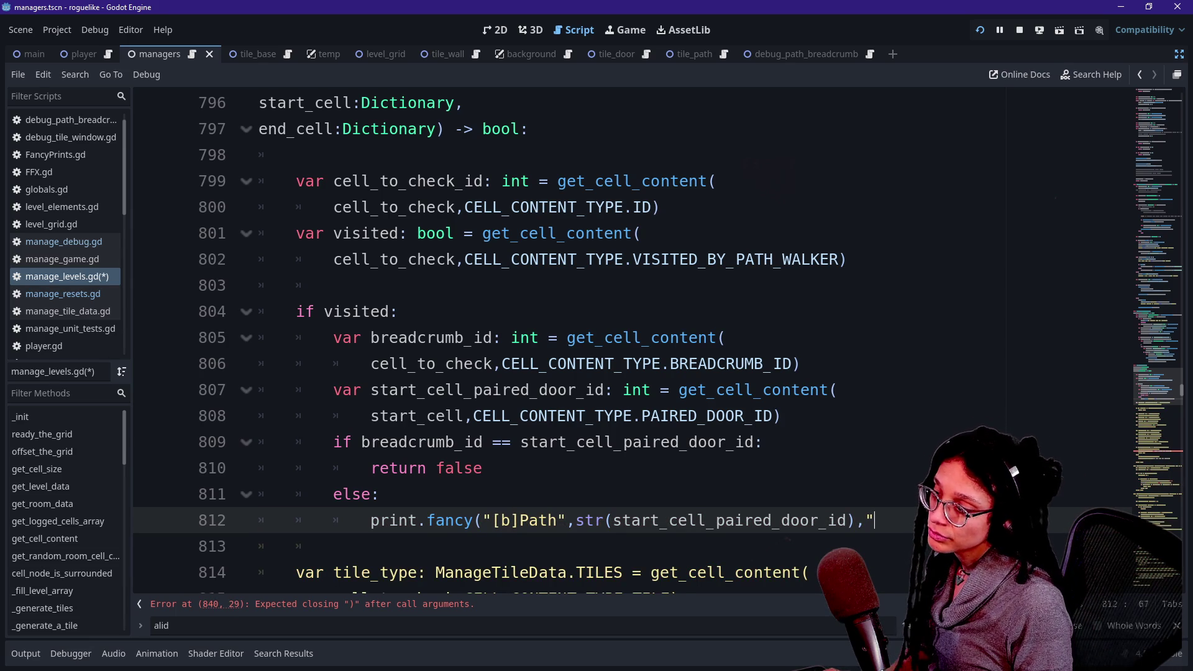
{"action": "type", "text": "can c"}
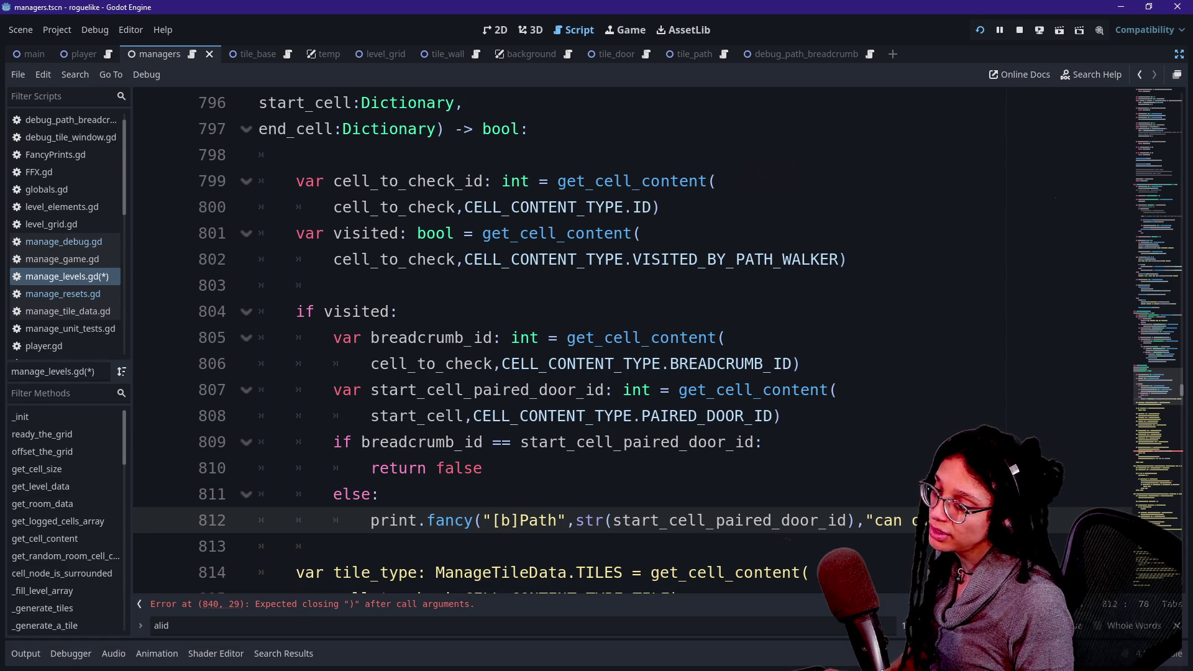
{"action": "type", "text": "eadcrumb"}
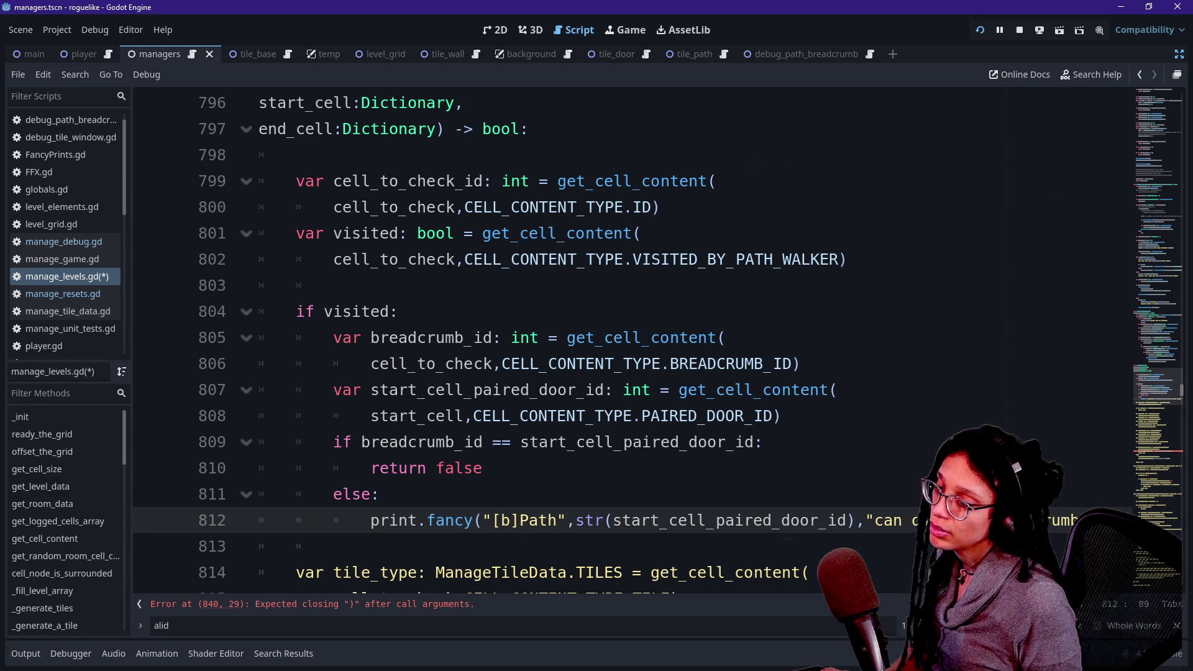
{"action": "key", "text": "Return"}
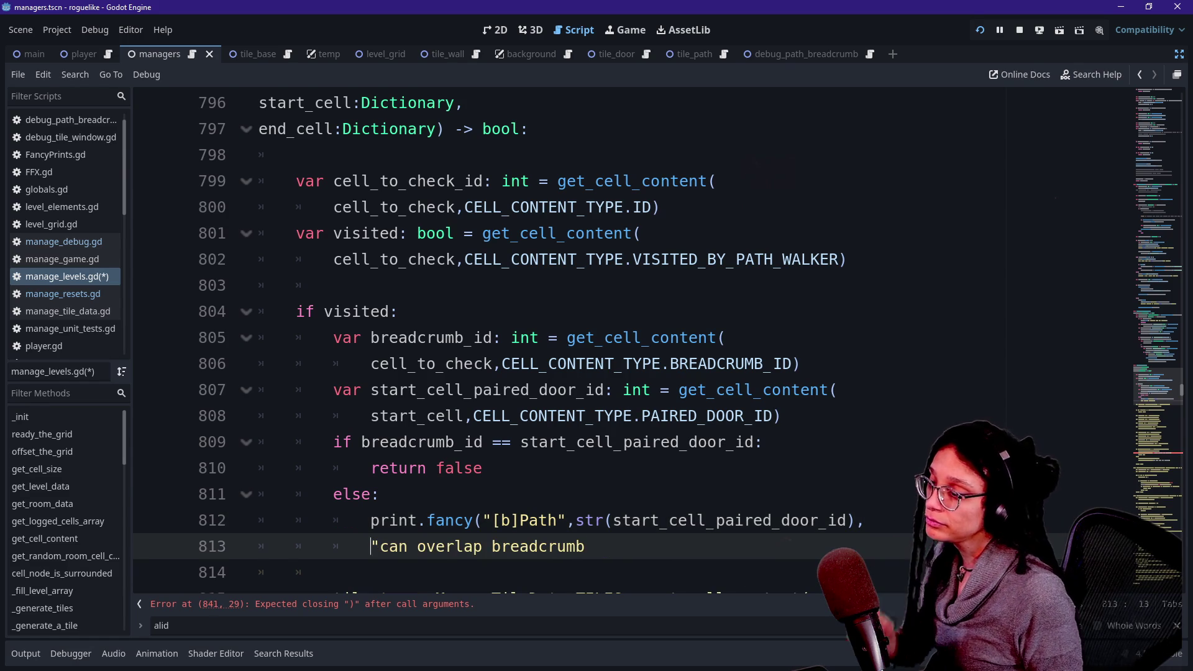
{"action": "key", "text": "End"}
{"action": "type", "text": "\""}
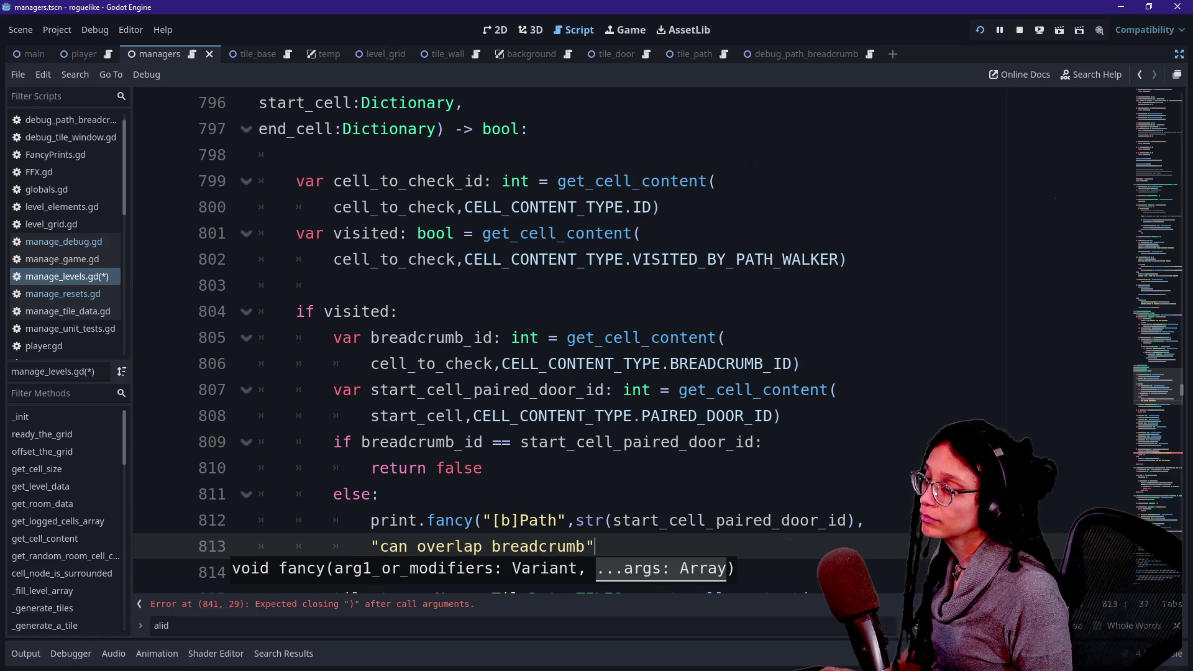
{"action": "left_click", "coordinate": [381, 546]}
{"action": "type", "text": "[/b]"}
{"action": "left_click", "coordinate": [632, 546]}
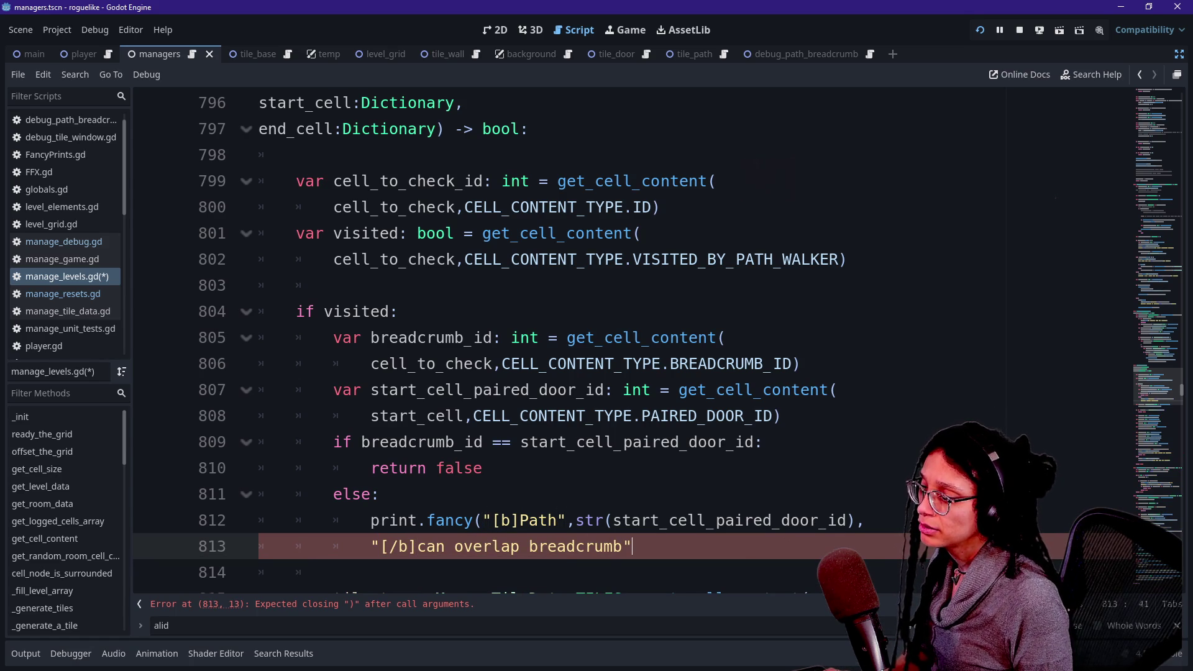
Put [b] before breadcrumb and append a str(breadcrumb_id) argument to the message.
{"action": "type", "text": ","}
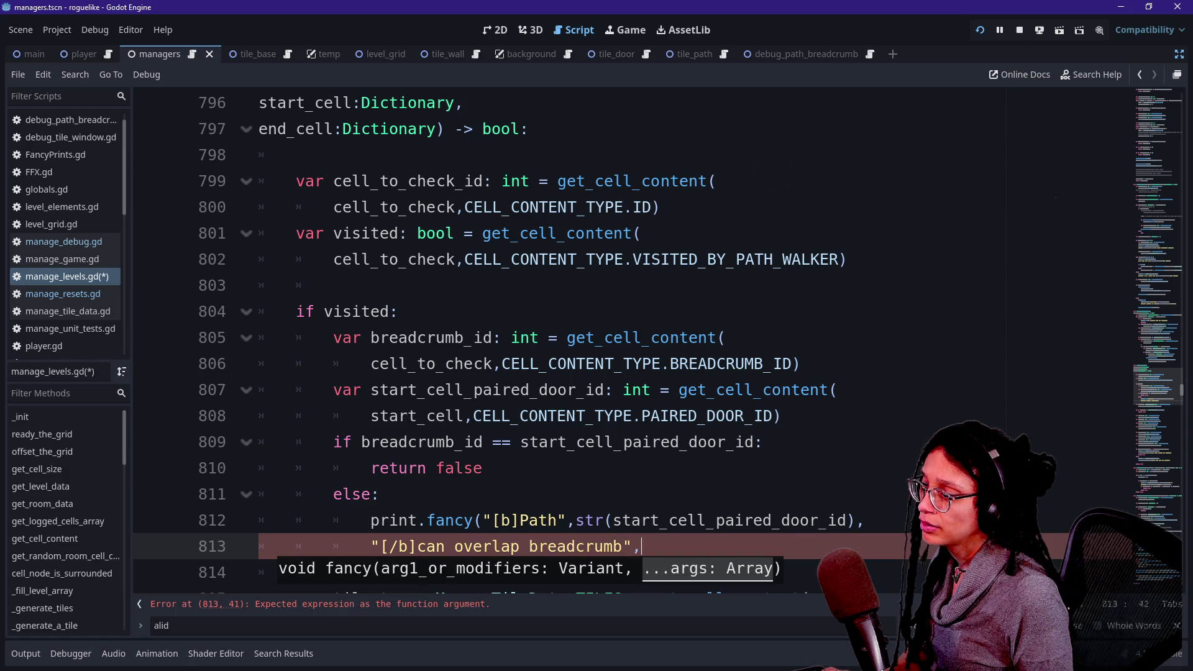
{"action": "left_click", "coordinate": [631, 546]}
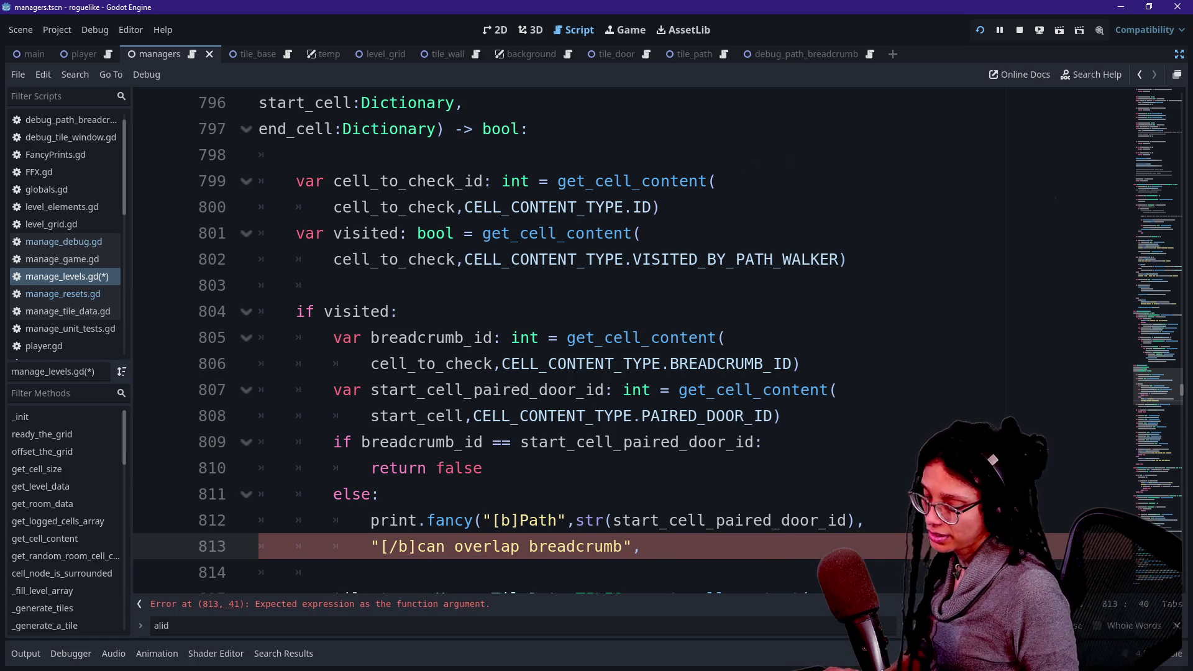
{"action": "type", "text": "[b]"}
{"action": "left_click", "coordinate": [669, 546]}
{"action": "type", "text": "str("}
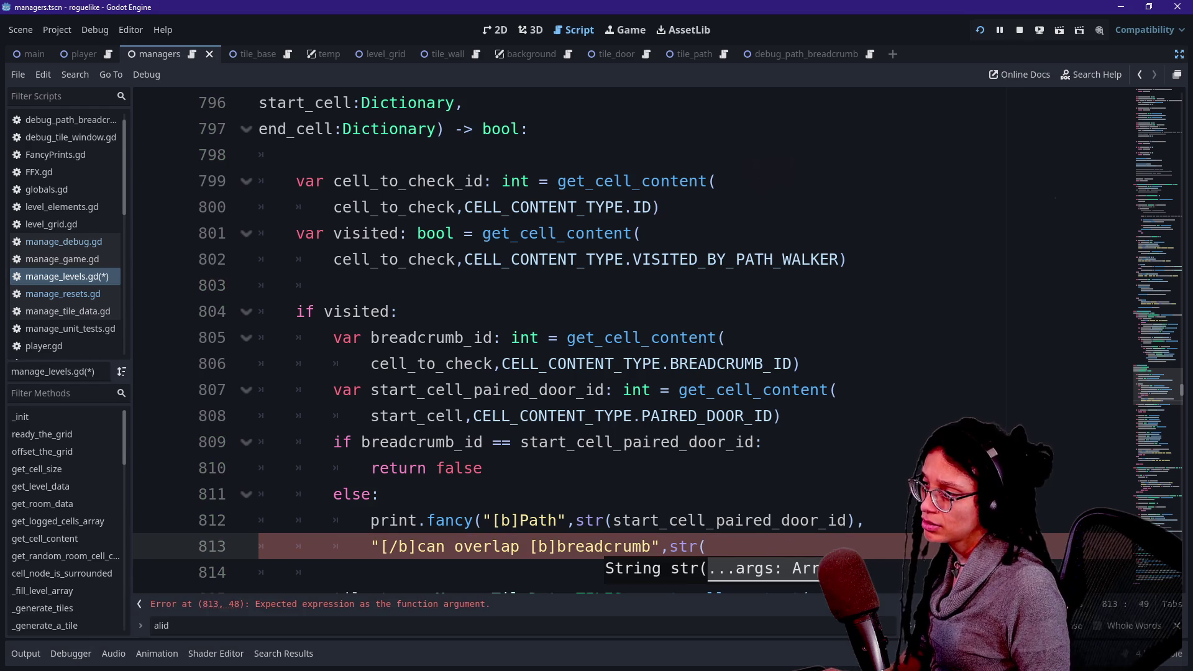
{"action": "type", "text": "br"}
{"action": "key", "text": "Return"}
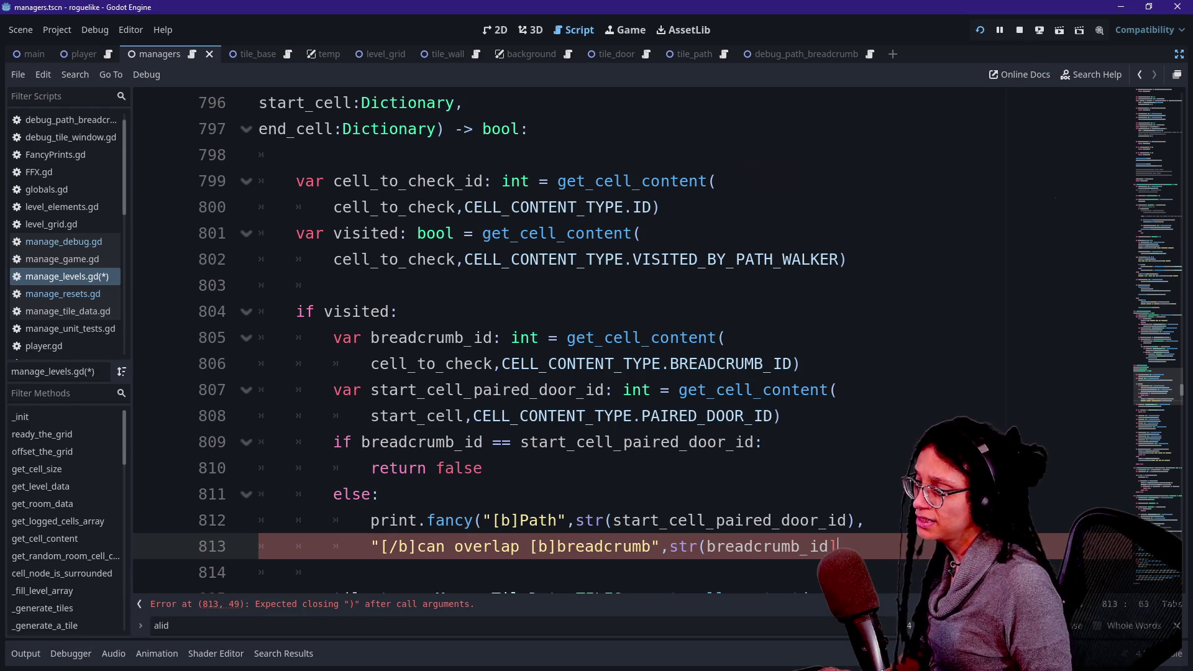
{"action": "key", "text": "BackSpace"}
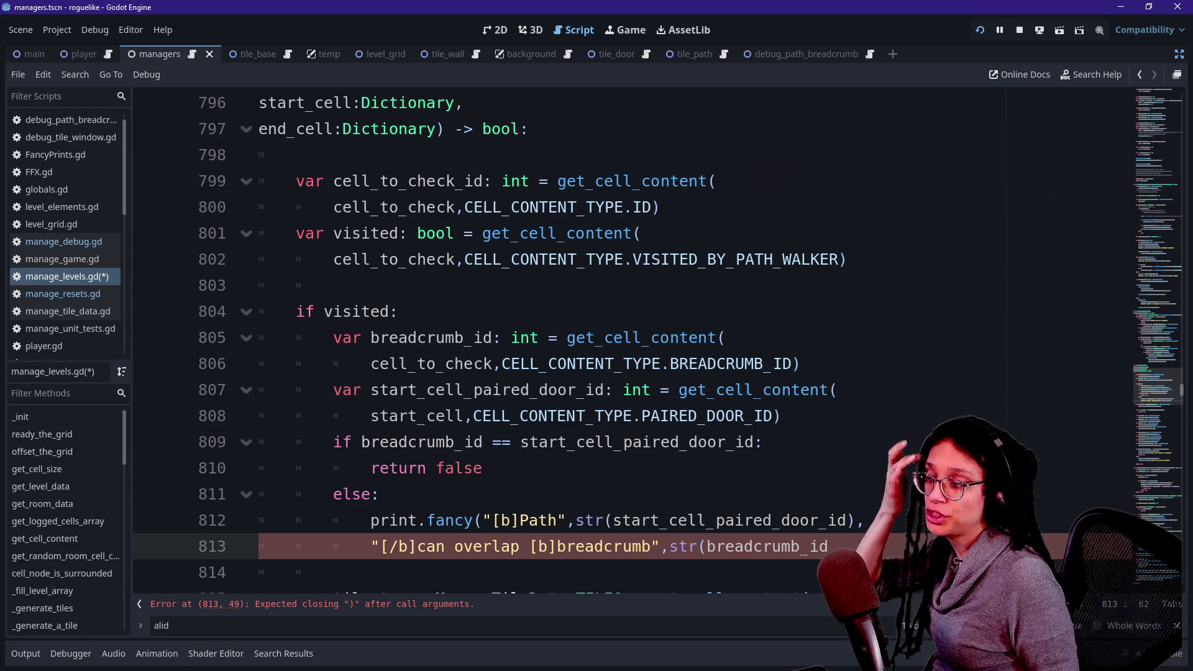
Change the argument to str(cell_to_check_id), add "[/b]", and continue on line 814.
{"action": "left_click", "coordinate": [707, 546]}
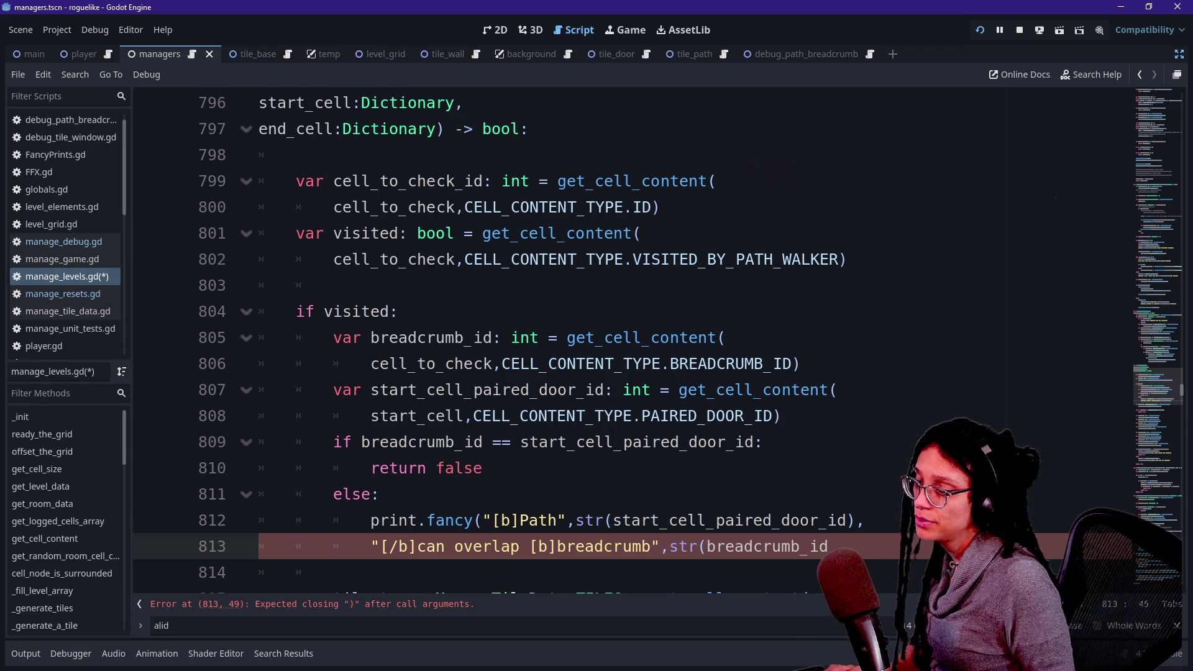
{"action": "left_click_drag", "start_coordinate": [715, 546], "coordinate": [829, 546]}
{"action": "key", "text": "BackSpace"}
{"action": "key", "text": "BackSpace"}
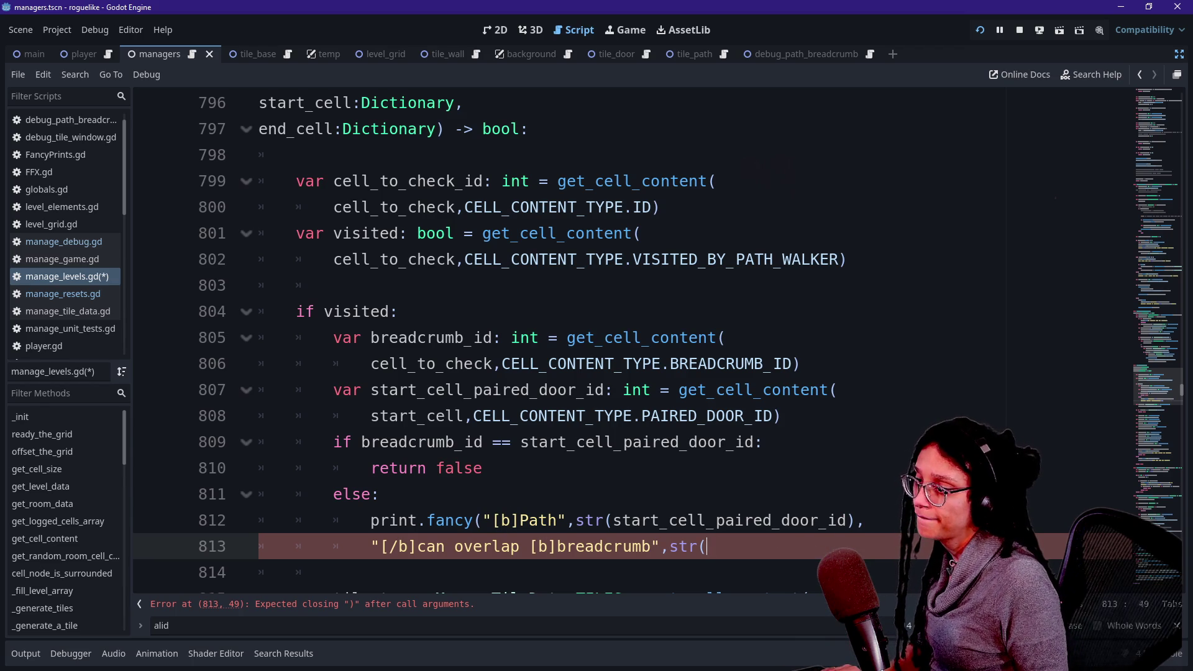
{"action": "type", "text": "cell_"}
{"action": "key", "text": "Down"}
{"action": "key", "text": "Down"}
{"action": "key", "text": "Return"}
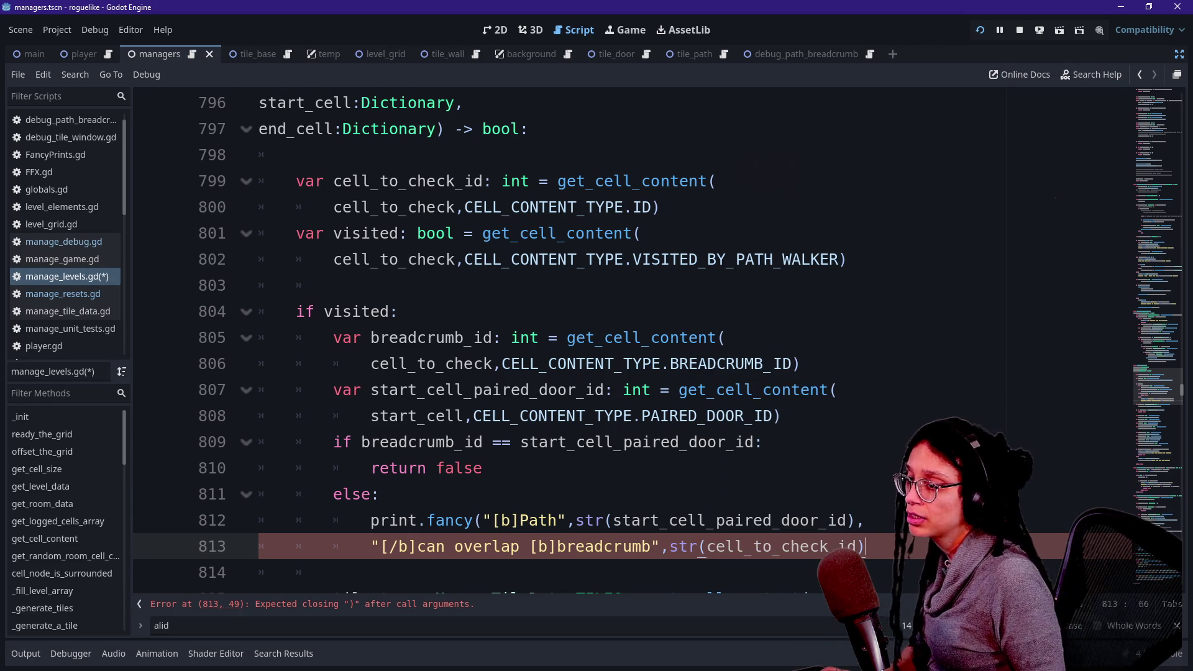
{"action": "type", "text": ",\"[/b]"}
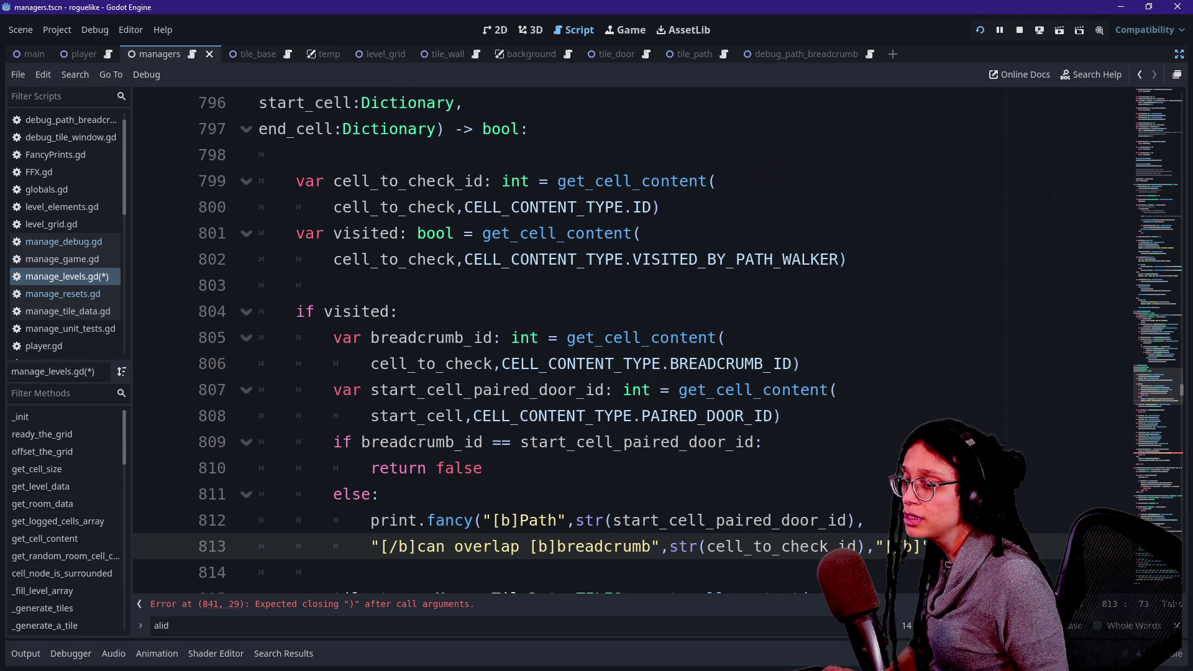
{"action": "type", "text": "\","}
{"action": "key", "text": "Return"}
Add the 'breadcrumb id' label text to the message on line 814.
{"action": "type", "text": "\""}
{"action": "scroll", "coordinate": [632, 335], "scroll_direction": "down", "scroll_amount": 2}
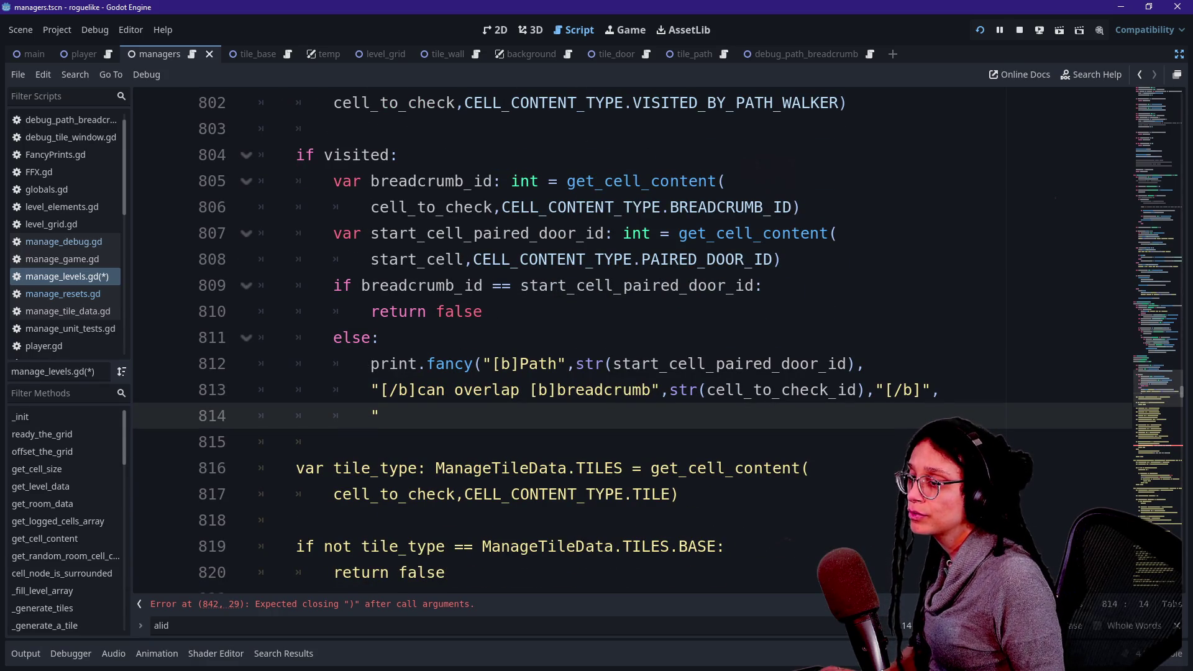
{"action": "type", "text": "("}
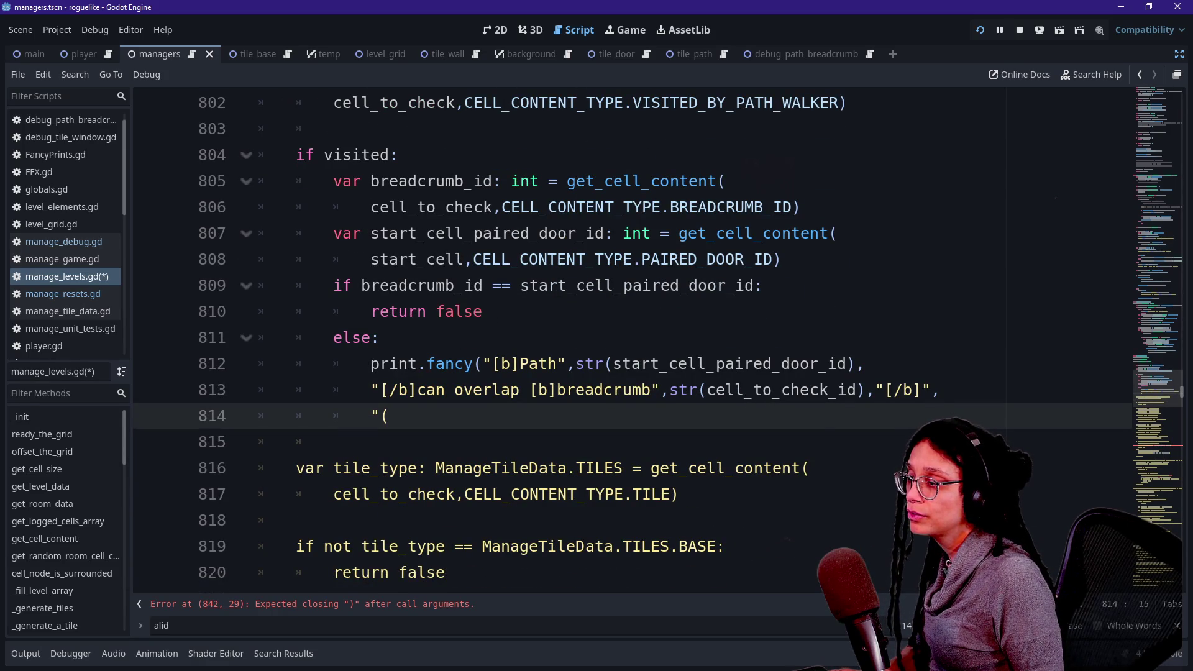
{"action": "type", "text": "via bra"}
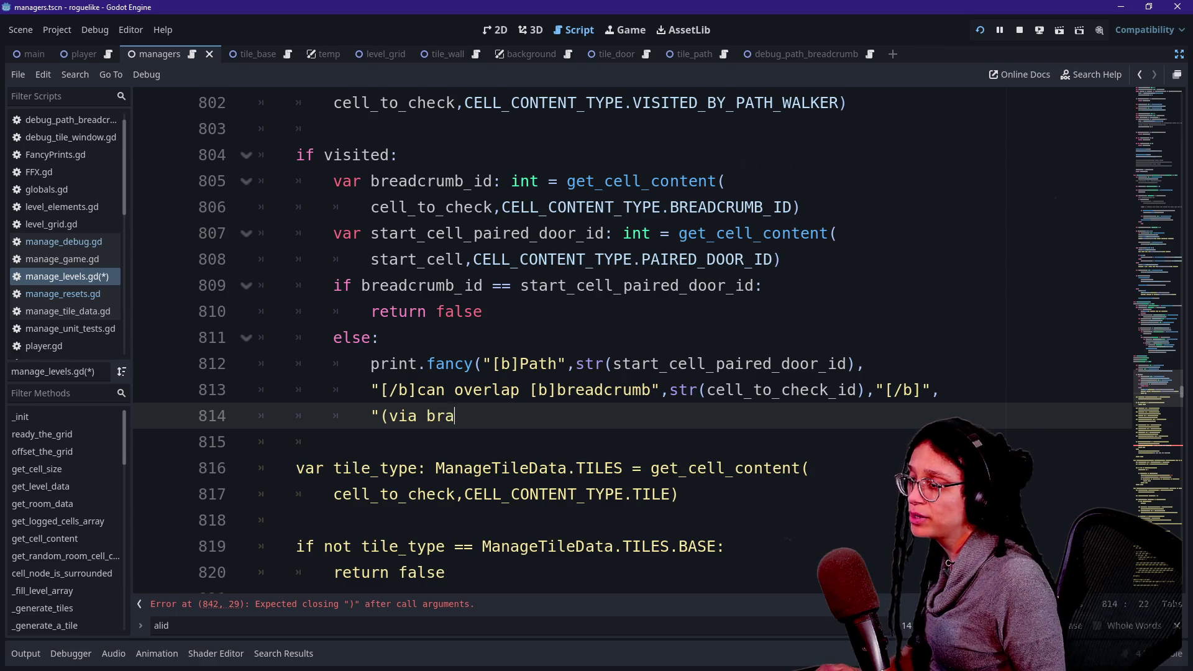
{"action": "key", "text": "BackSpace"}
{"action": "type", "text": "eadcrumb"}
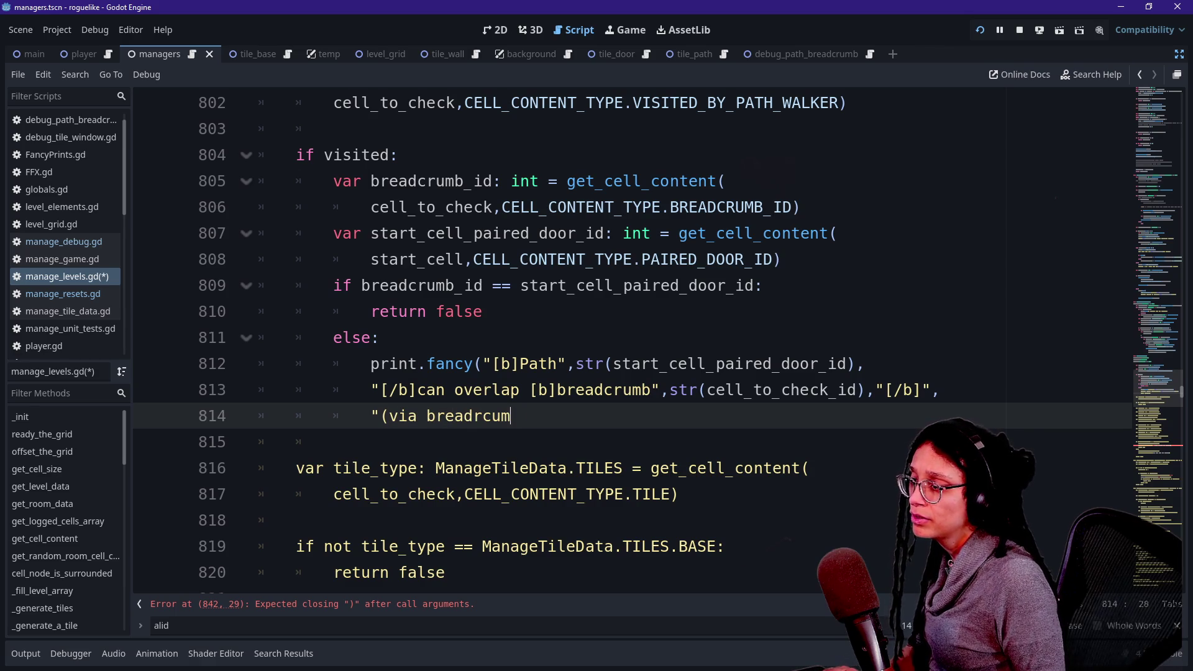
{"action": "key", "text": "BackSpace"}
{"action": "key", "text": "BackSpace"}
{"action": "key", "text": "BackSpace"}
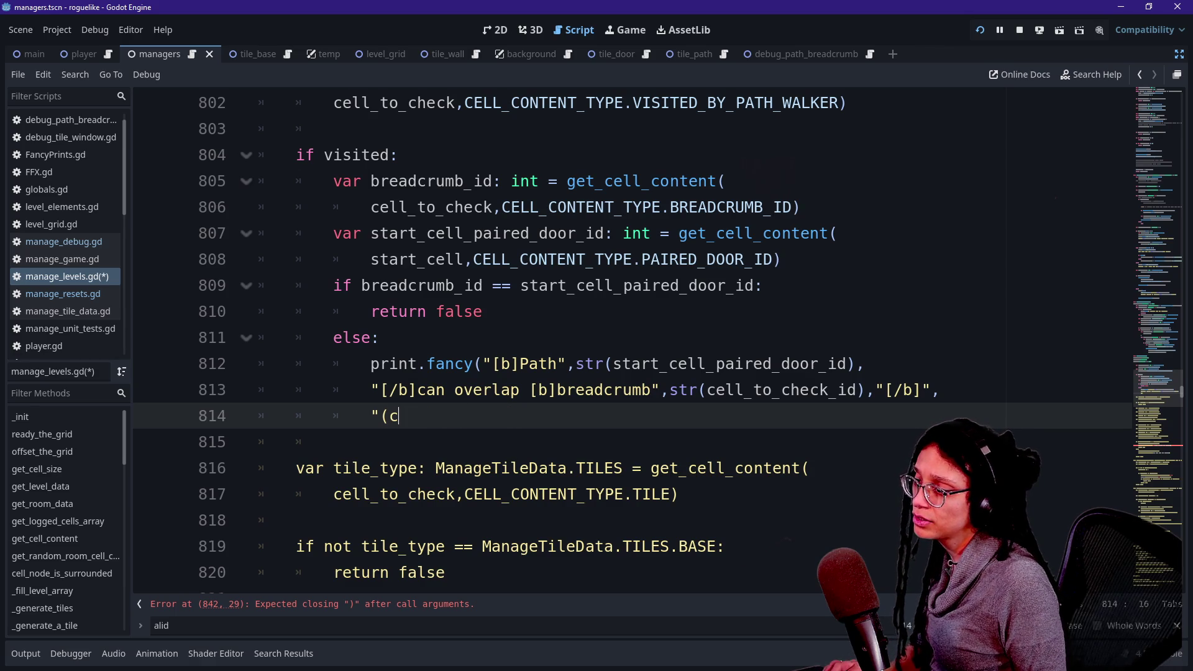
{"action": "type", "text": "\"(coz of"}
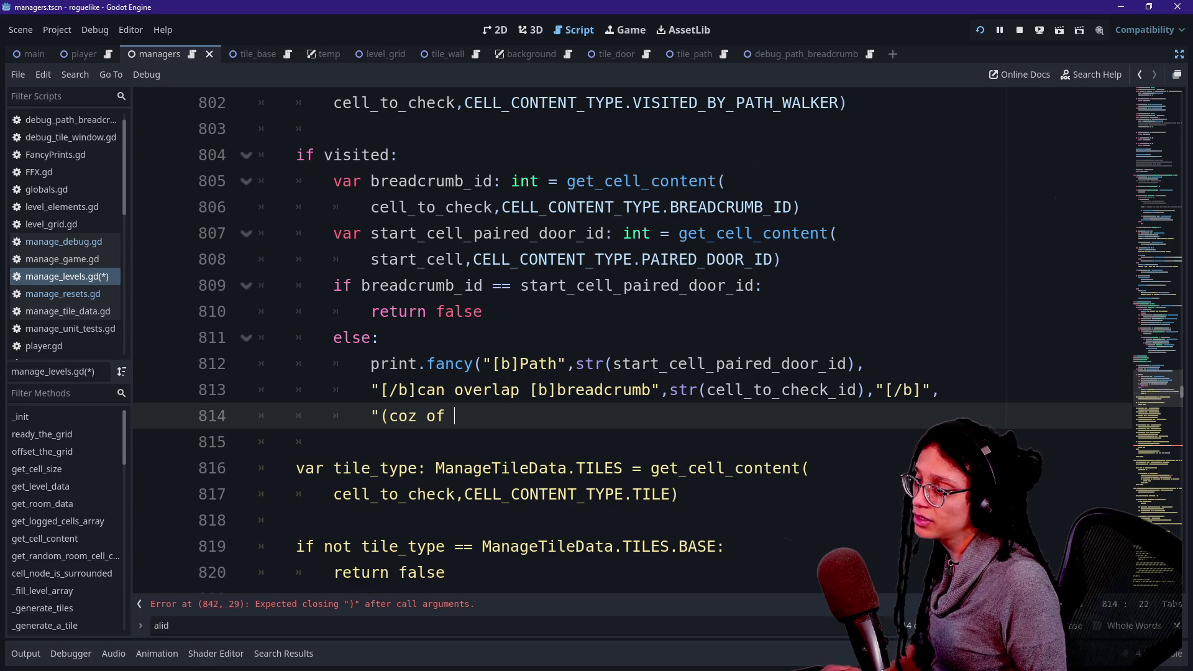
{"action": "type", "text": "breadc"}
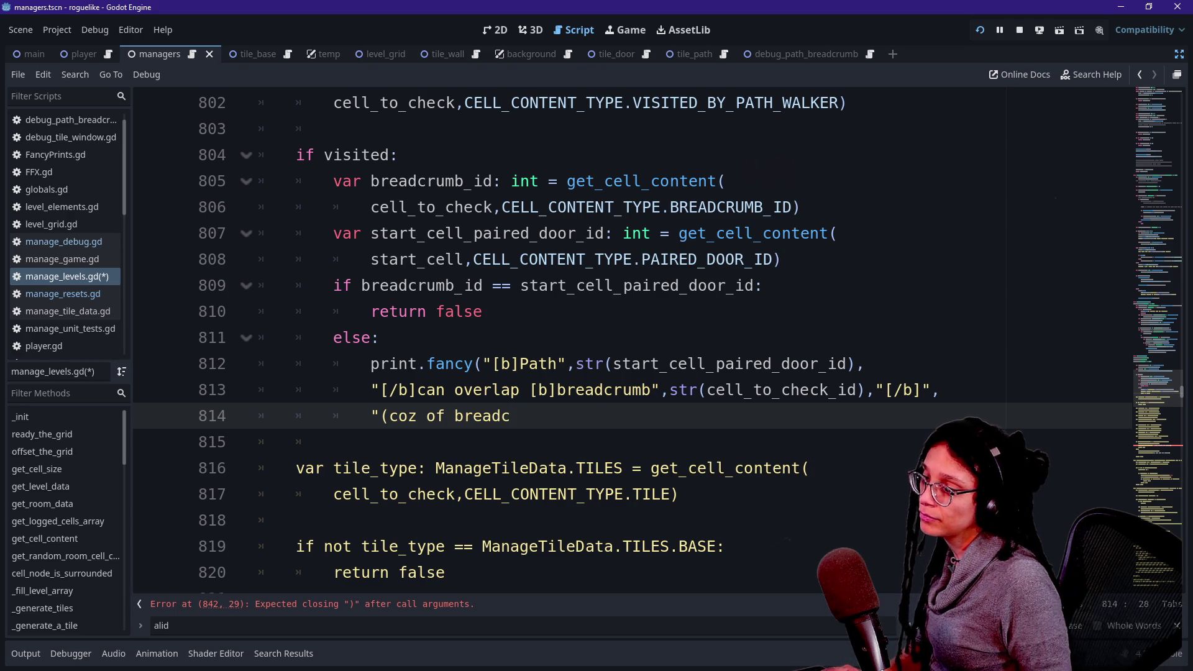
{"action": "key", "text": "BackSpace"}
{"action": "key", "text": "BackSpace"}
{"action": "key", "text": "BackSpace"}
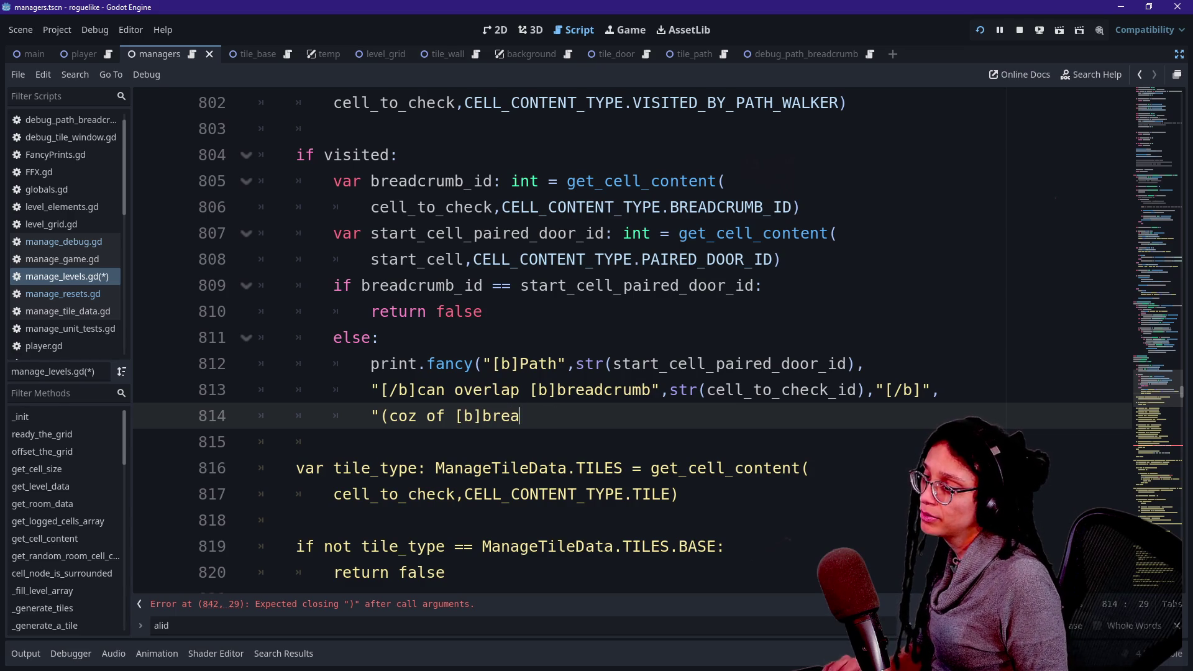
{"action": "type", "text": "dcrumb id"}
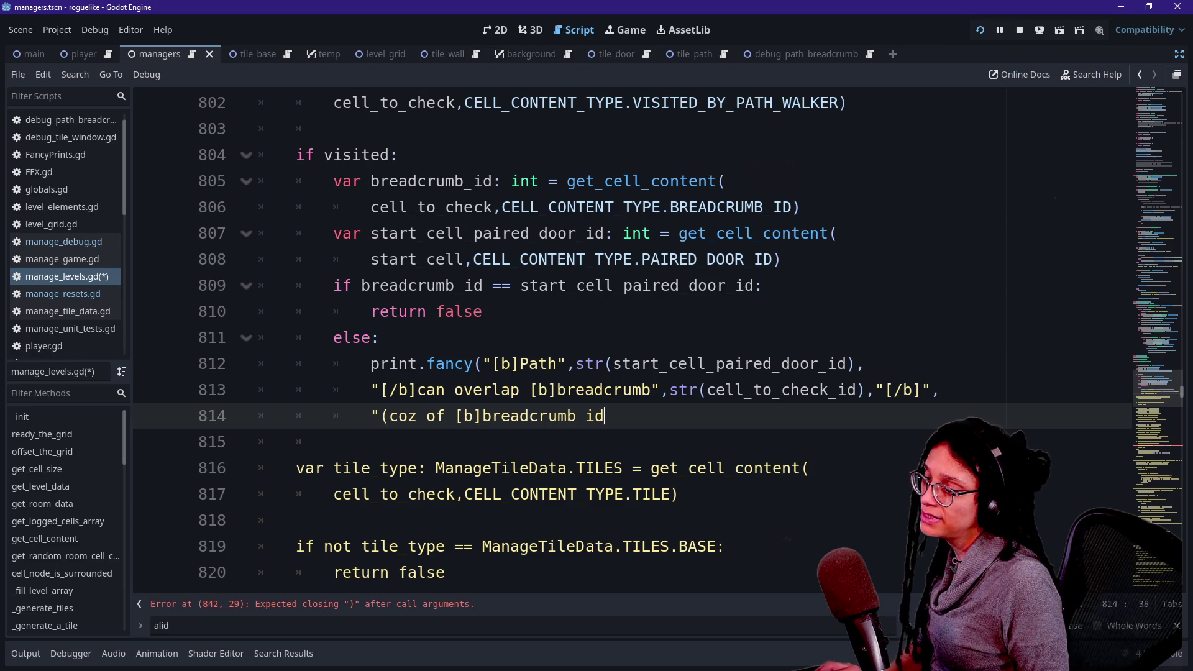
{"action": "type", "text": "/b"}
{"action": "key", "text": "BackSpace"}
{"action": "key", "text": "BackSpace"}
{"action": "key", "text": "BackSpace"}
Close the print with str(breadcrumb_id) and "[/b]...", then run the game.
{"action": "type", "text": "\","}
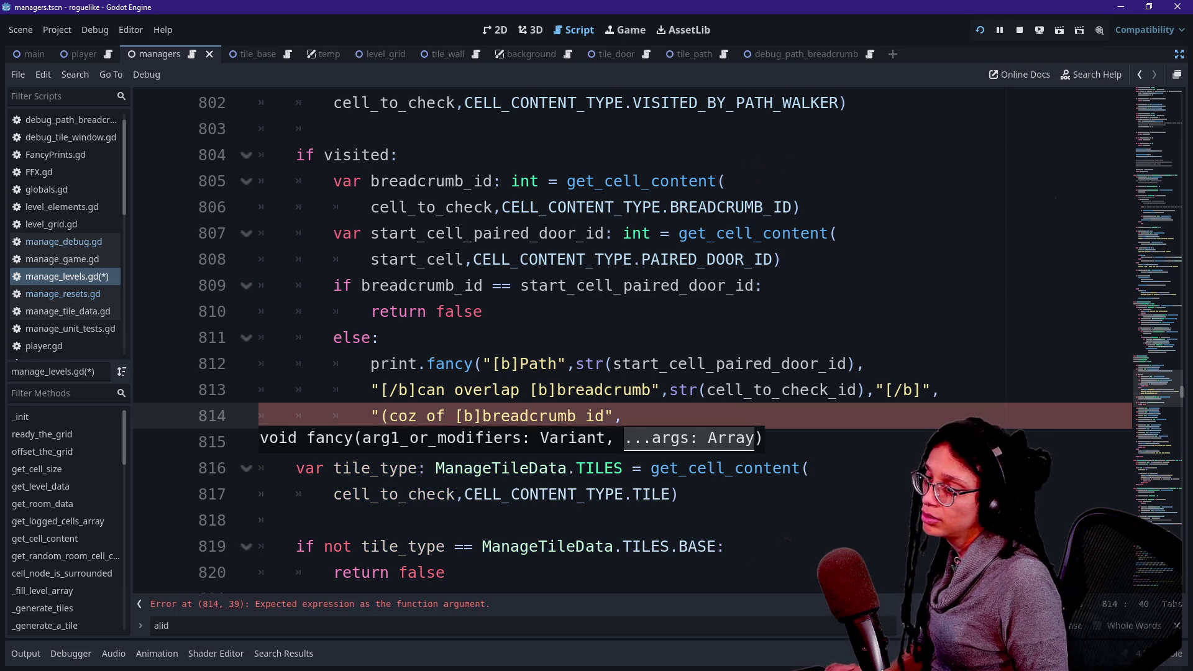
{"action": "type", "text": "str(bread"}
{"action": "key", "text": "Return"}
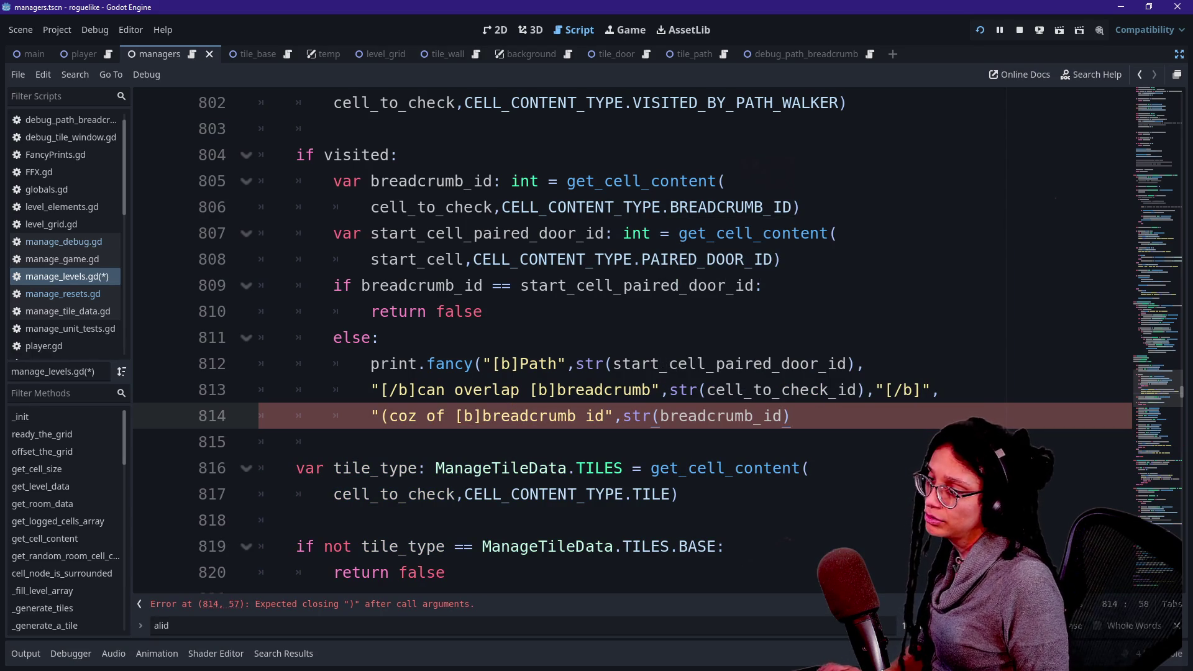
{"action": "type", "text": "\"["}
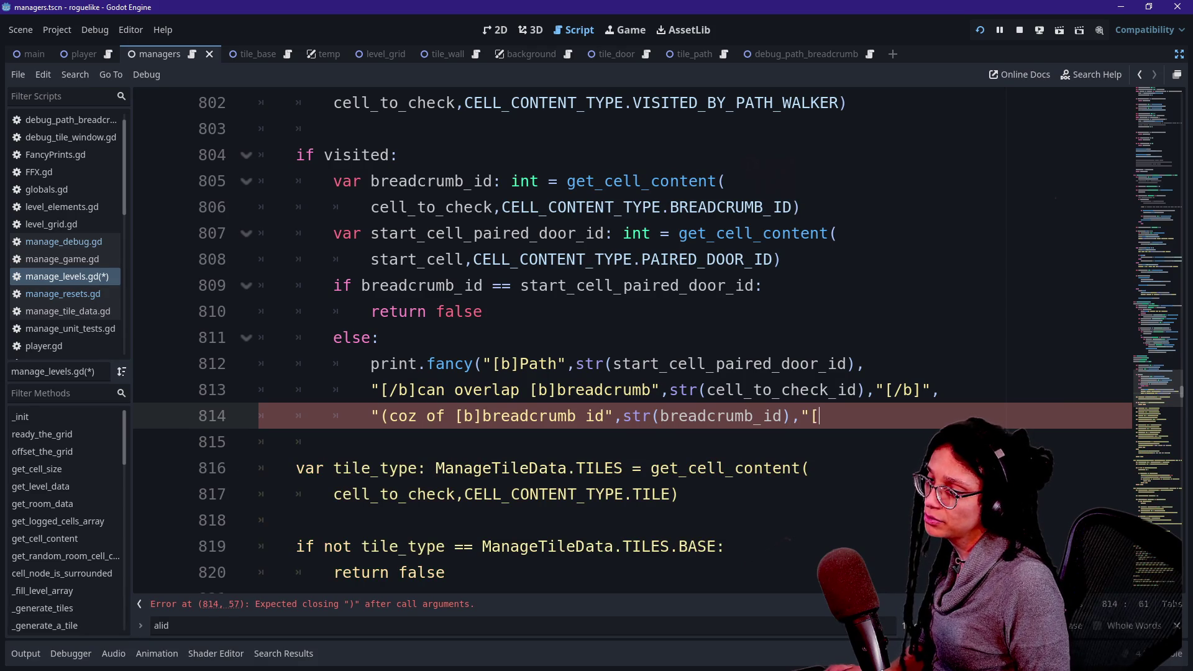
{"action": "type", "text": "/b]..."}
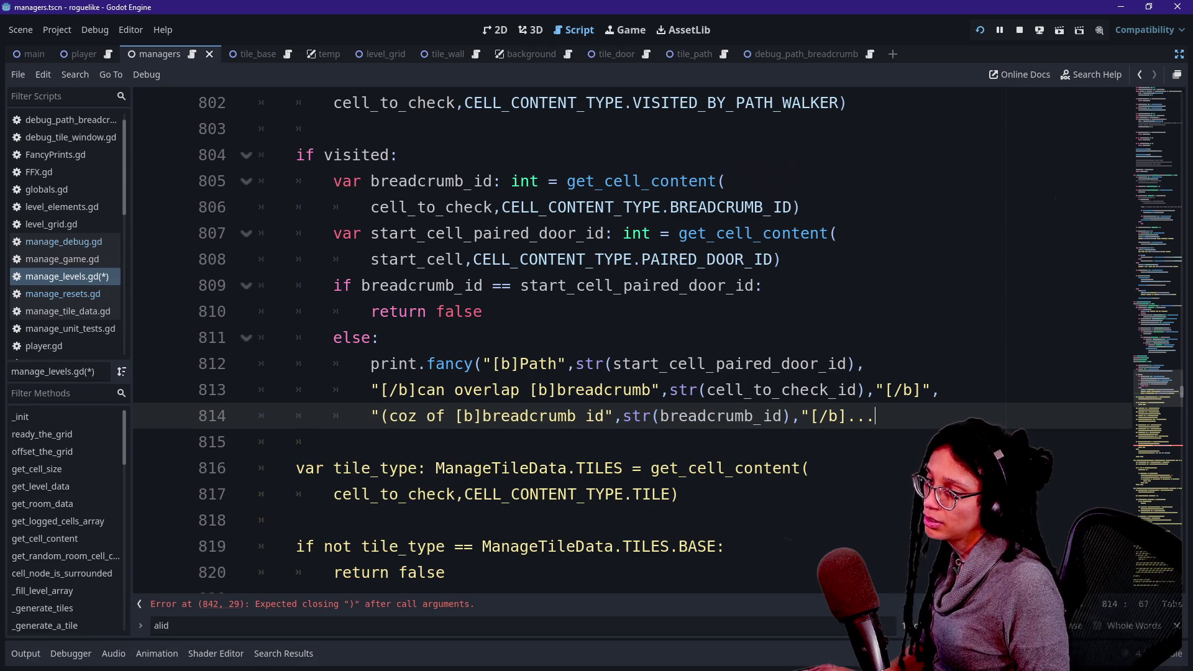
{"action": "type", "text": "\")"}
{"action": "left_click", "coordinate": [979, 30]}
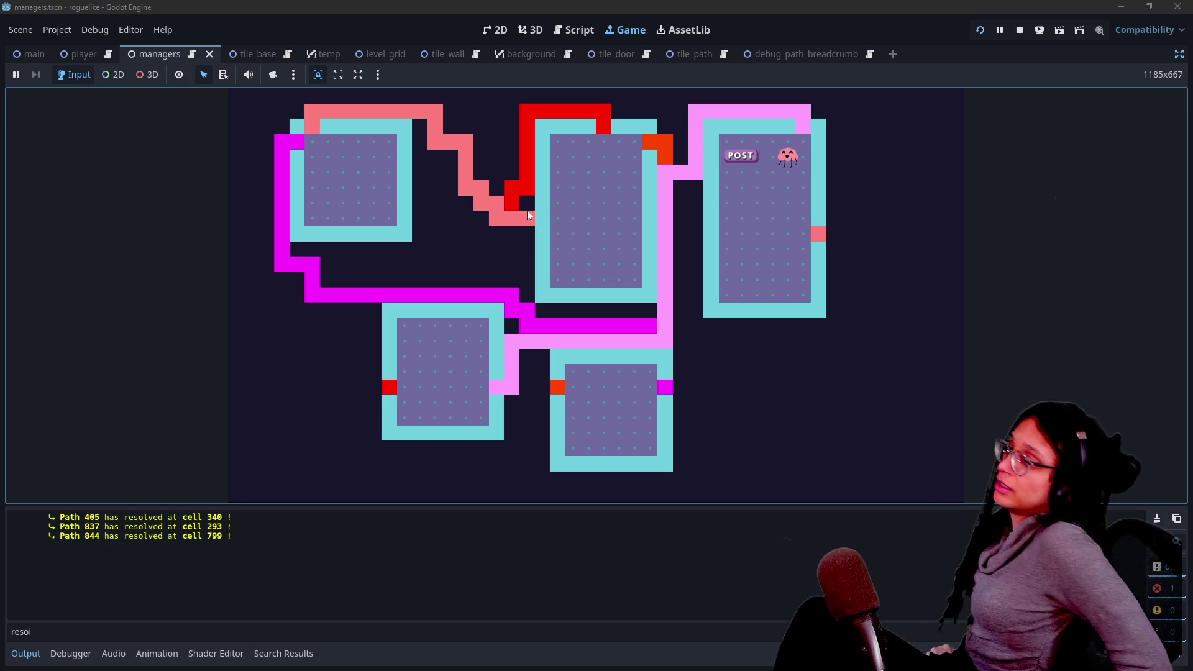
Search manage_levels.gd for 'collis' and insert a blank line after path situation 3.
{"action": "left_click", "coordinate": [581, 32]}
{"action": "scroll", "coordinate": [621, 273], "scroll_direction": "up", "scroll_amount": 10}
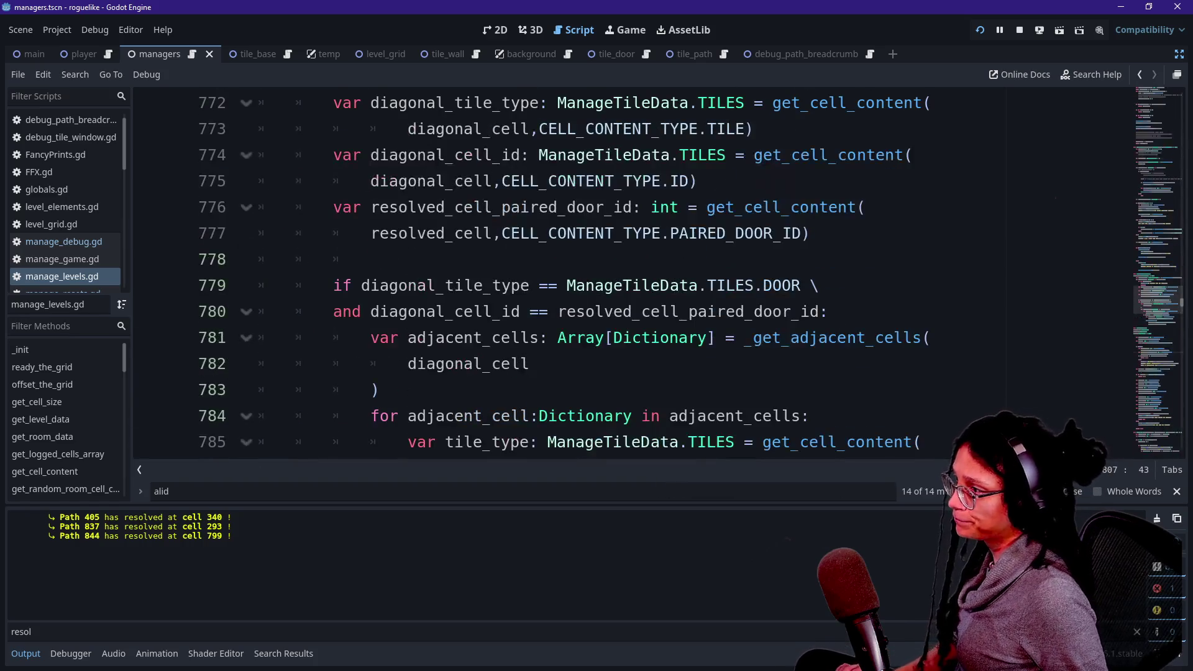
{"action": "key", "text": "ctrl+f"}
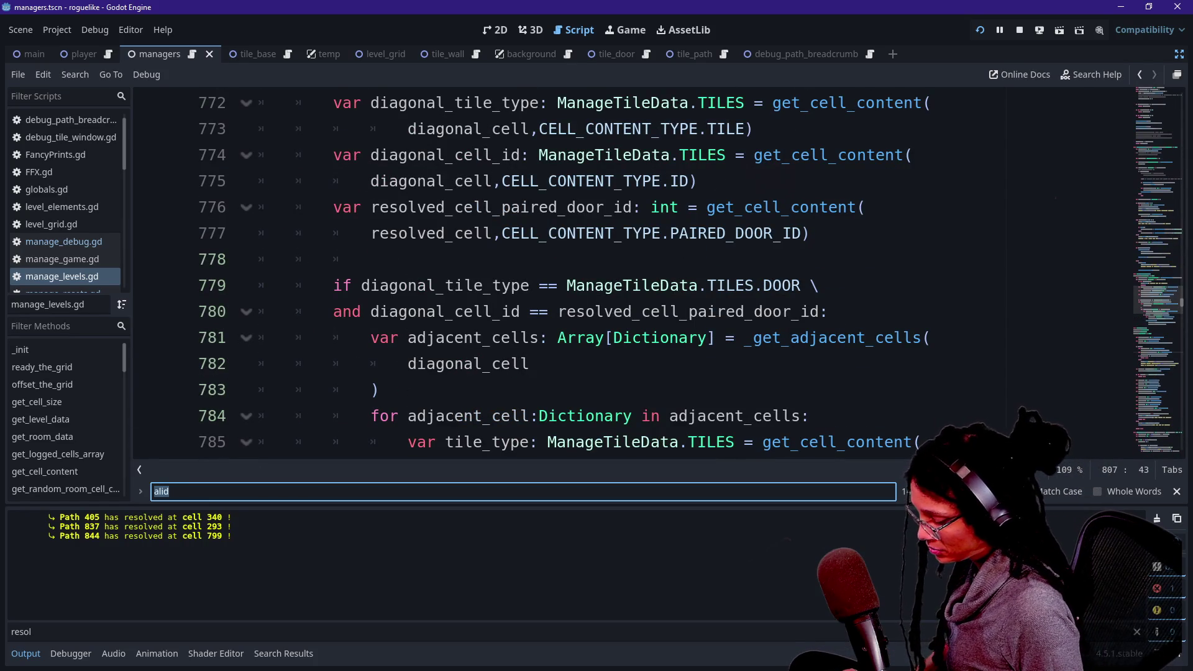
{"action": "type", "text": "collis"}
{"action": "left_click", "coordinate": [260, 337]}
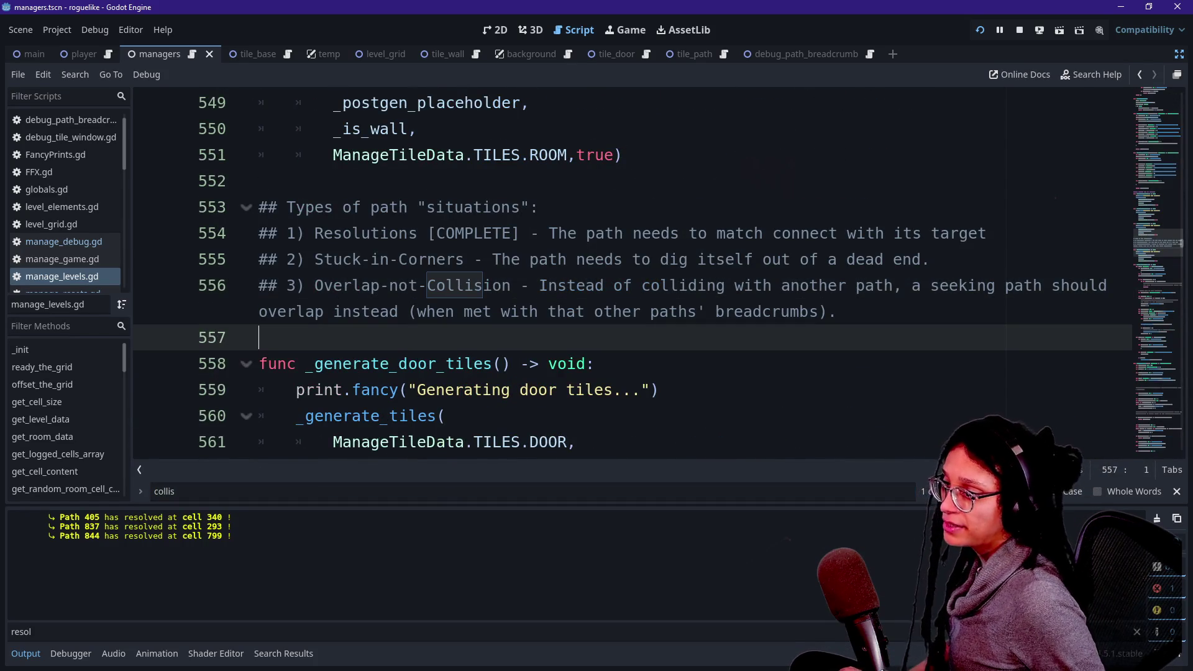
{"action": "key", "text": "Return"}
{"action": "key", "text": "Left"}
{"action": "key", "text": "Left"}
{"action": "key", "text": "Right"}
{"action": "key", "text": "Left"}
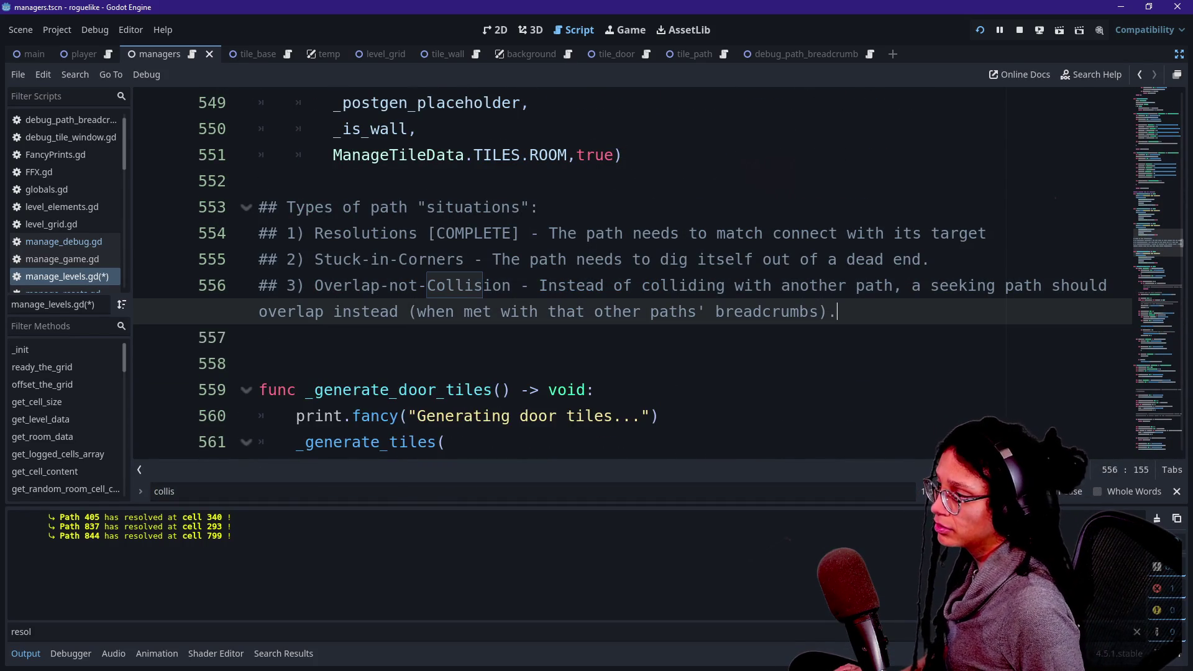
Add comment 4) 'Running into walls', noting paths often end after running into a wall.
{"action": "type", "text": "4"}
{"action": "key", "text": "Return"}
{"action": "type", "text": "##"}
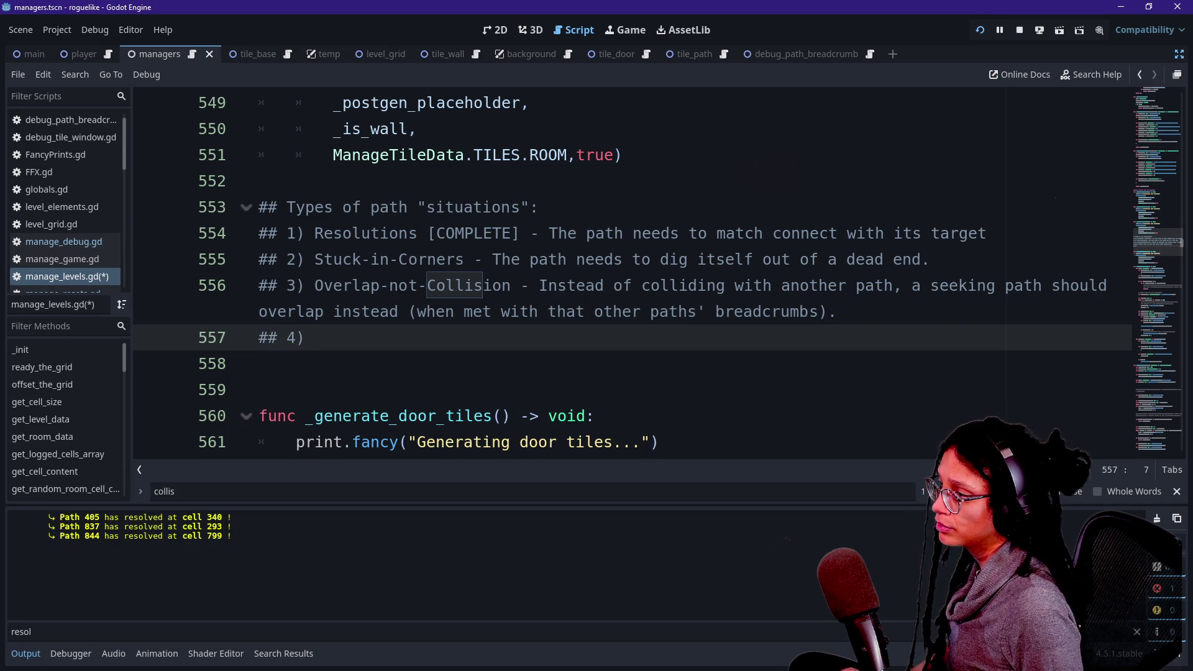
{"action": "type", "text": "unning into walls"}
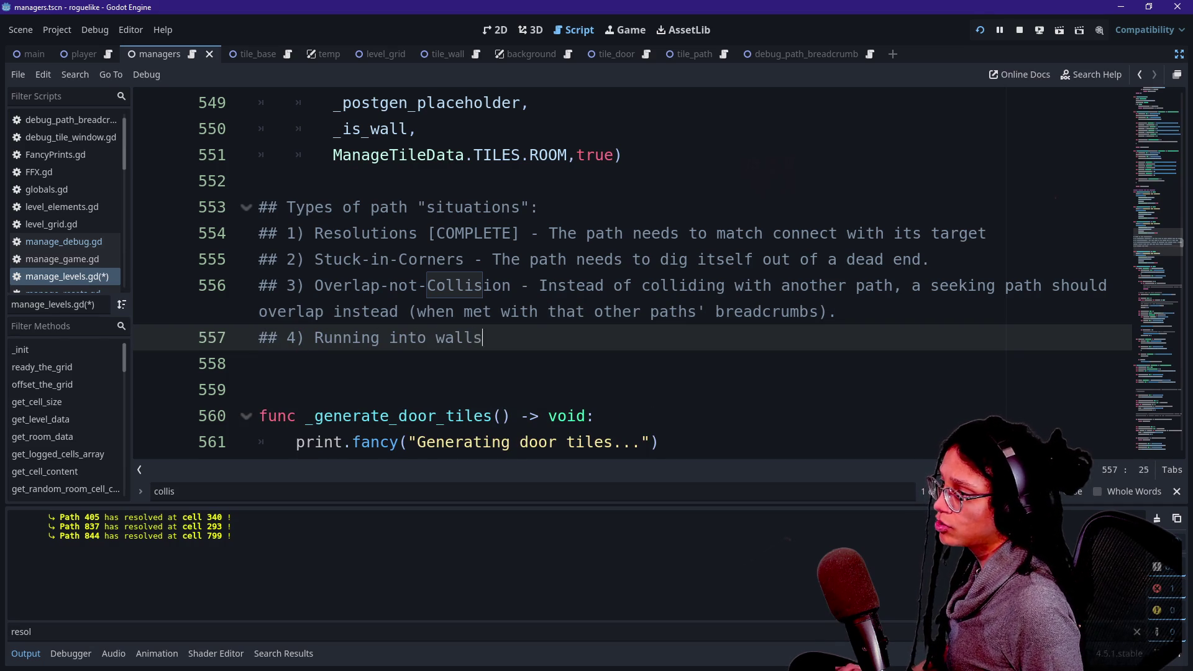
{"action": "type", "text": "happ"}
{"action": "key", "text": "BackSpace"}
{"action": "key", "text": "BackSpace"}
{"action": "key", "text": "BackSpace"}
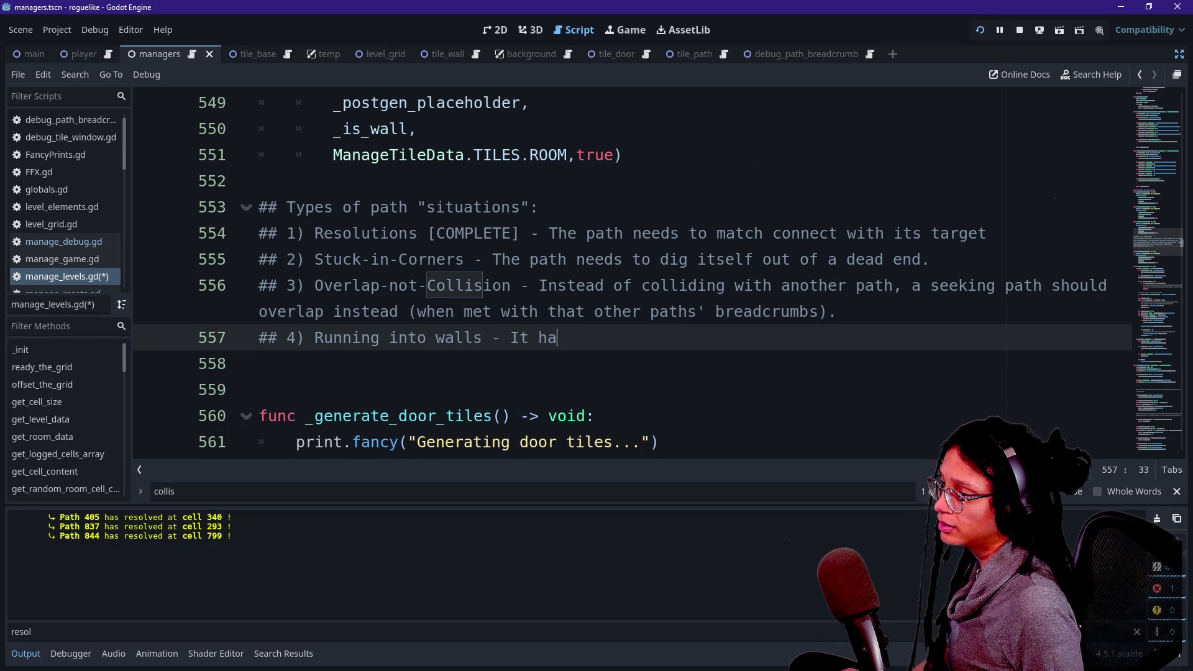
{"action": "type", "text": "Paths often end"}
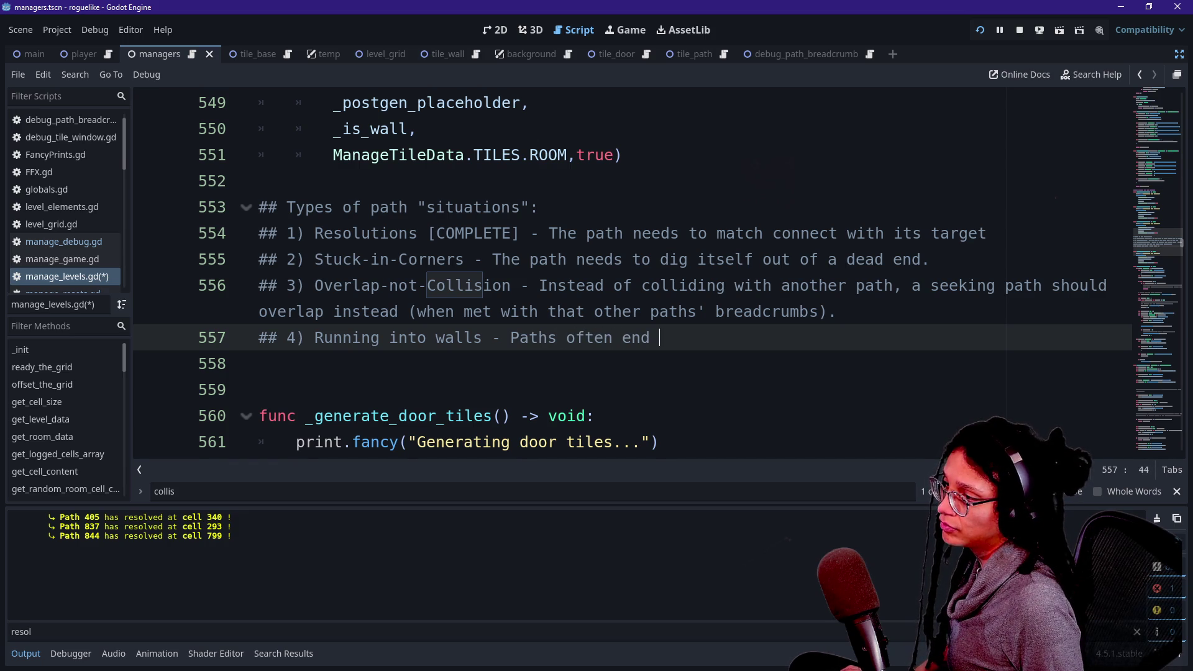
{"action": "type", "text": " after running into a wall"}
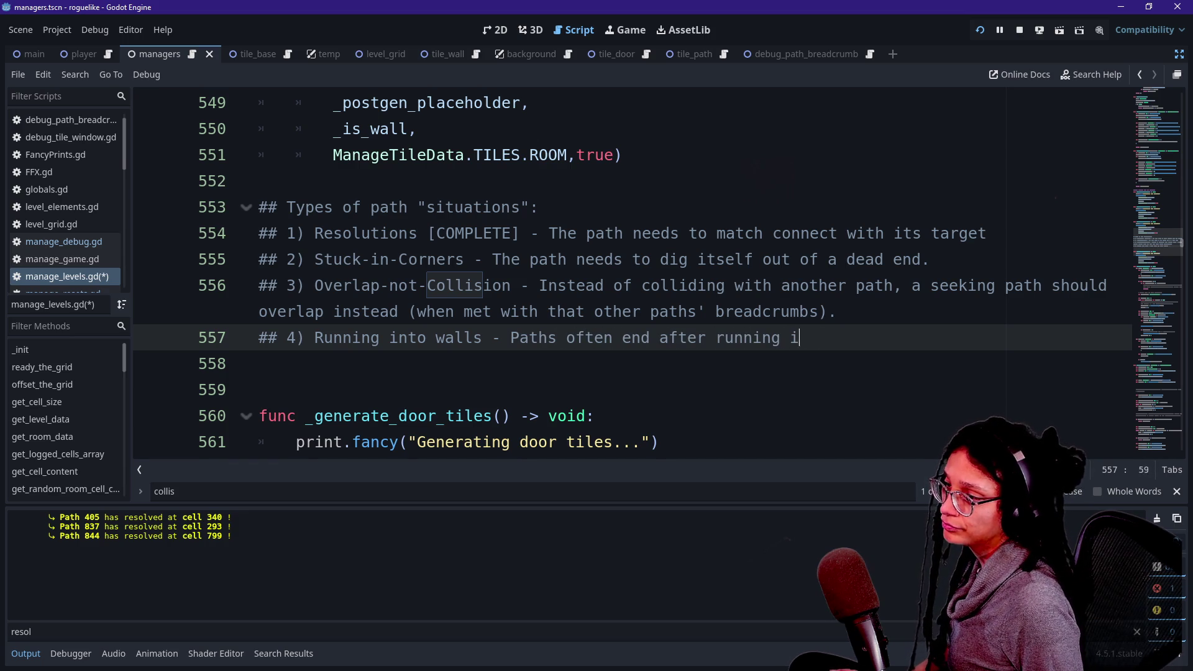
Add comment 5) 'Inexplicable', noting paths sometimes end for no clear reason, and save.
{"action": "key", "text": "Return"}
{"action": "type", "text": "## 5"}
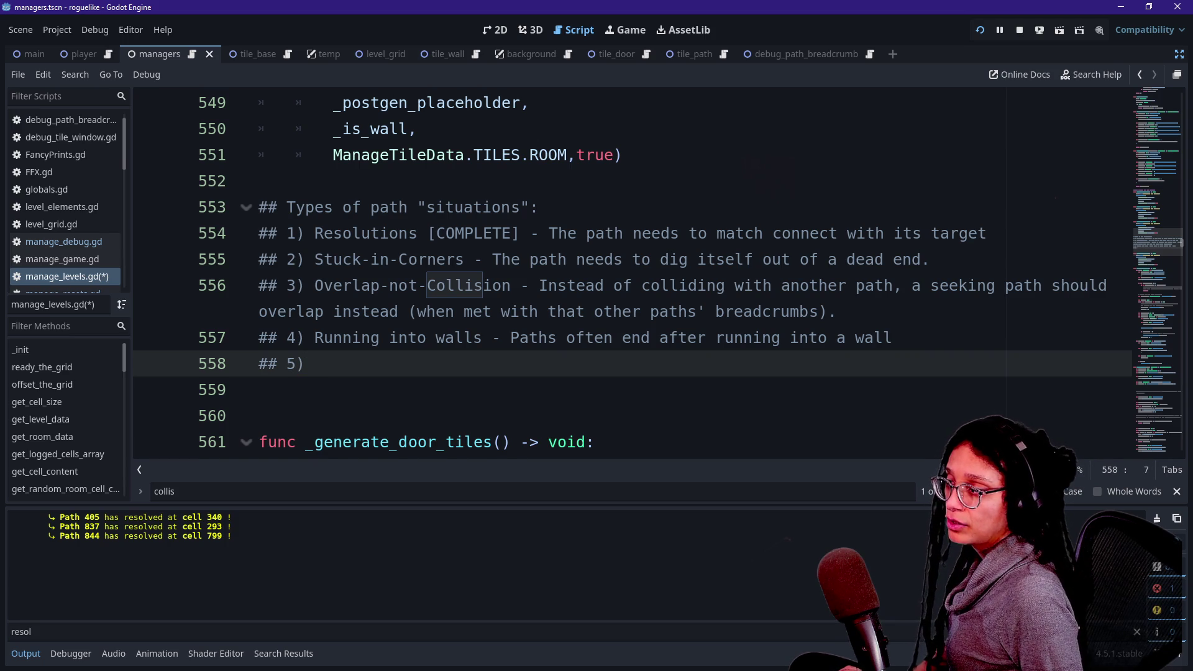
{"action": "type", "text": "xpllicab"}
{"action": "type", "text": "icable"}
{"action": "type", "text": "metime"}
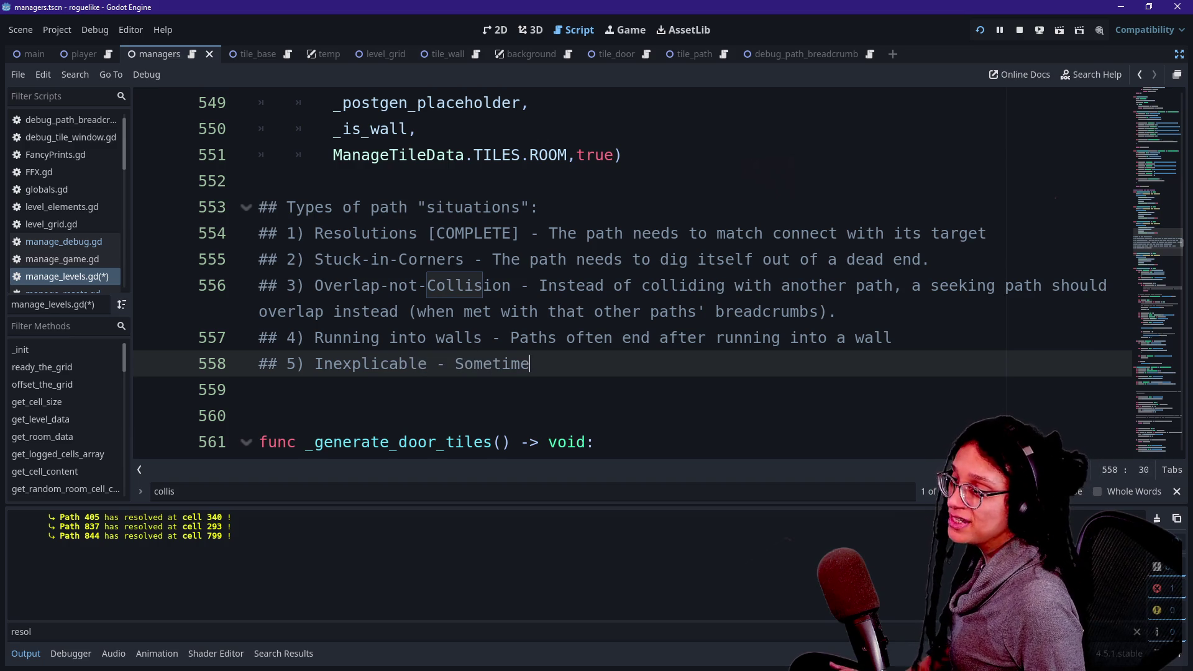
{"action": "type", "text": "s pathnd for no"}
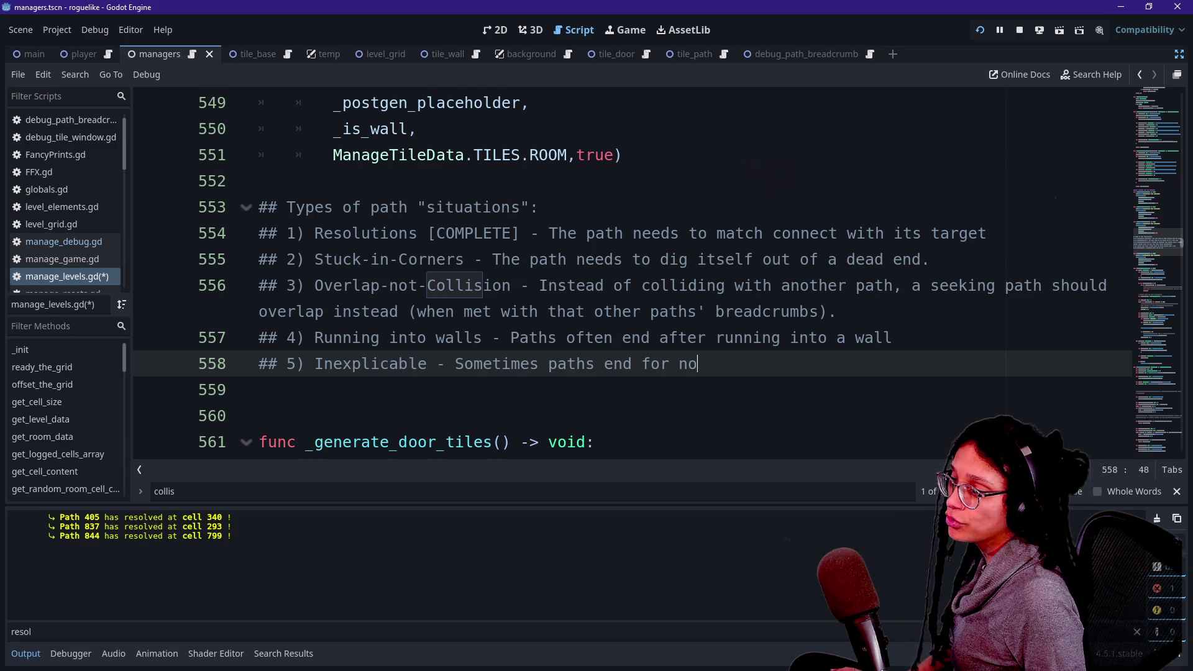
{"action": "type", "text": " clear reason."}
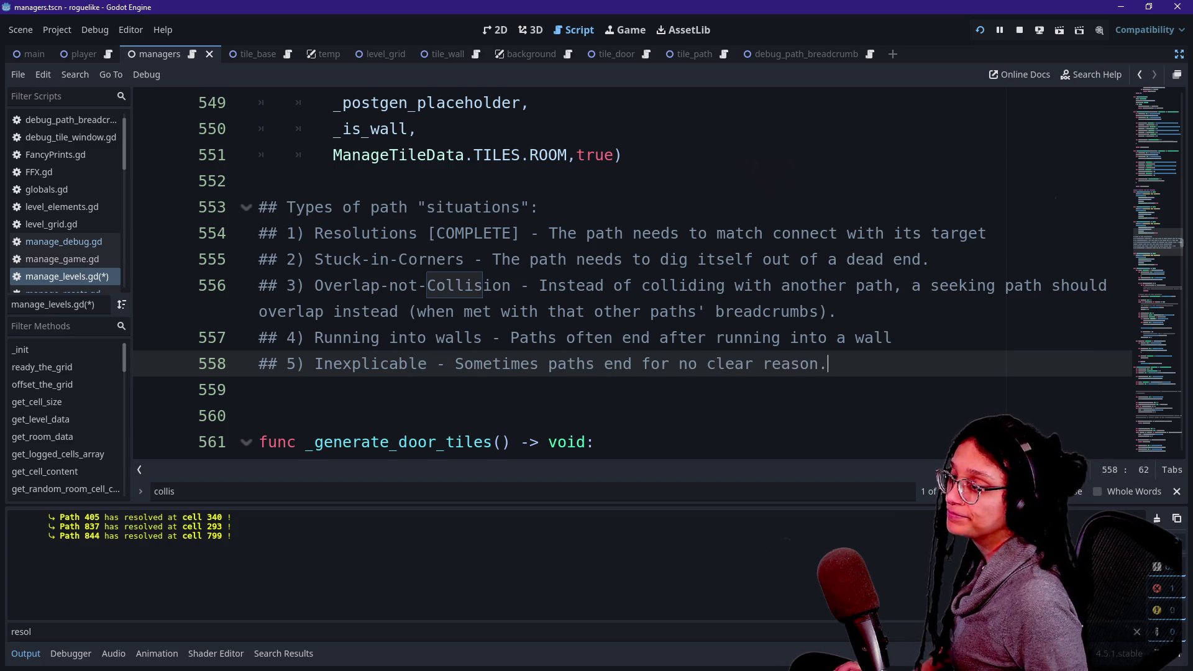
{"action": "key", "text": "ctrl+s"}
{"action": "left_click_drag", "start_coordinate": [753, 311], "coordinate": [798, 338]}
{"action": "left_click", "coordinate": [626, 30]}
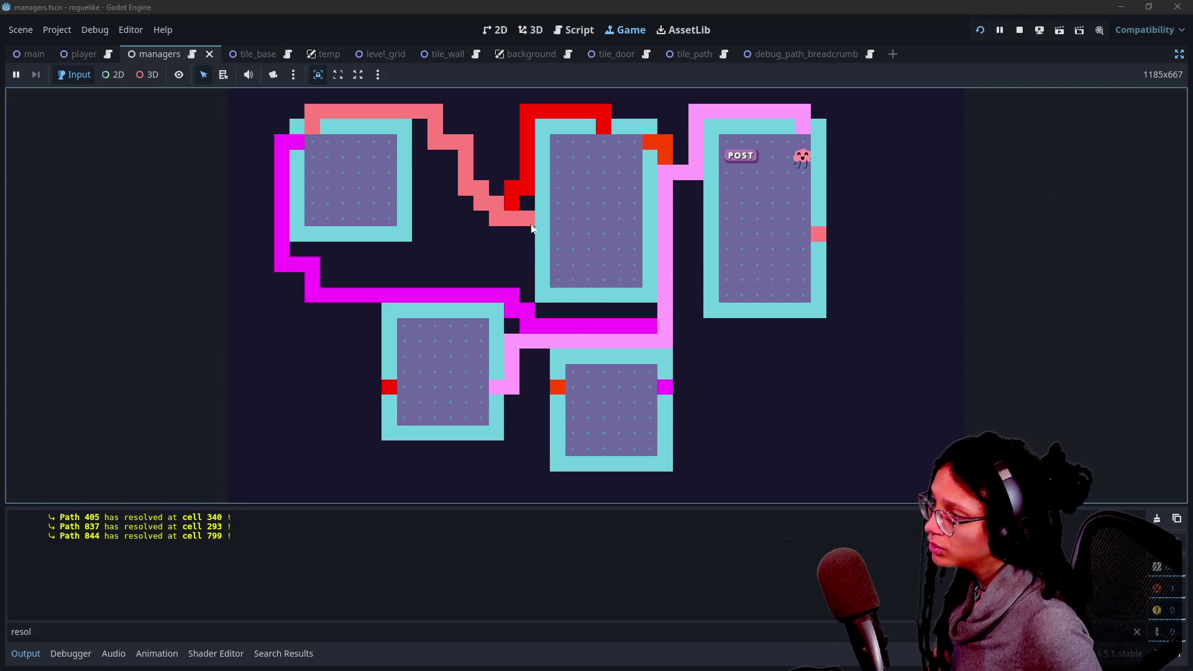
Bring back the output log, filter it with 'breadc', and focus the running game.
{"action": "left_click", "coordinate": [205, 655]}
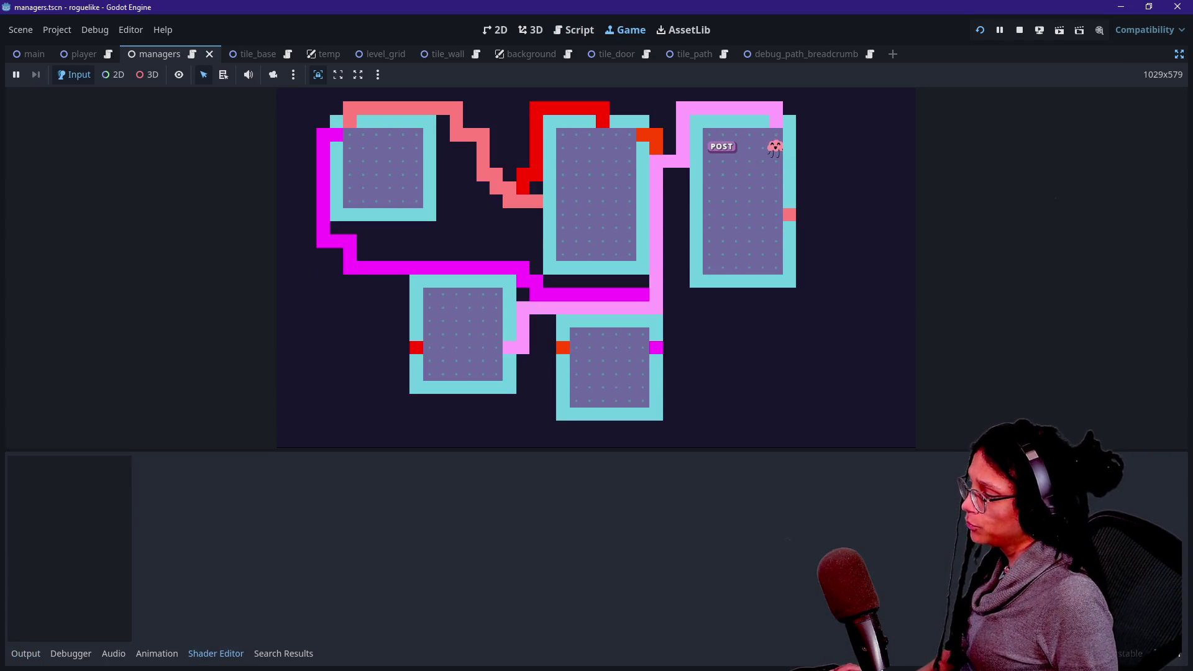
{"action": "left_click", "coordinate": [25, 655]}
{"action": "double_click", "coordinate": [25, 631]}
{"action": "type", "text": "breadc"}
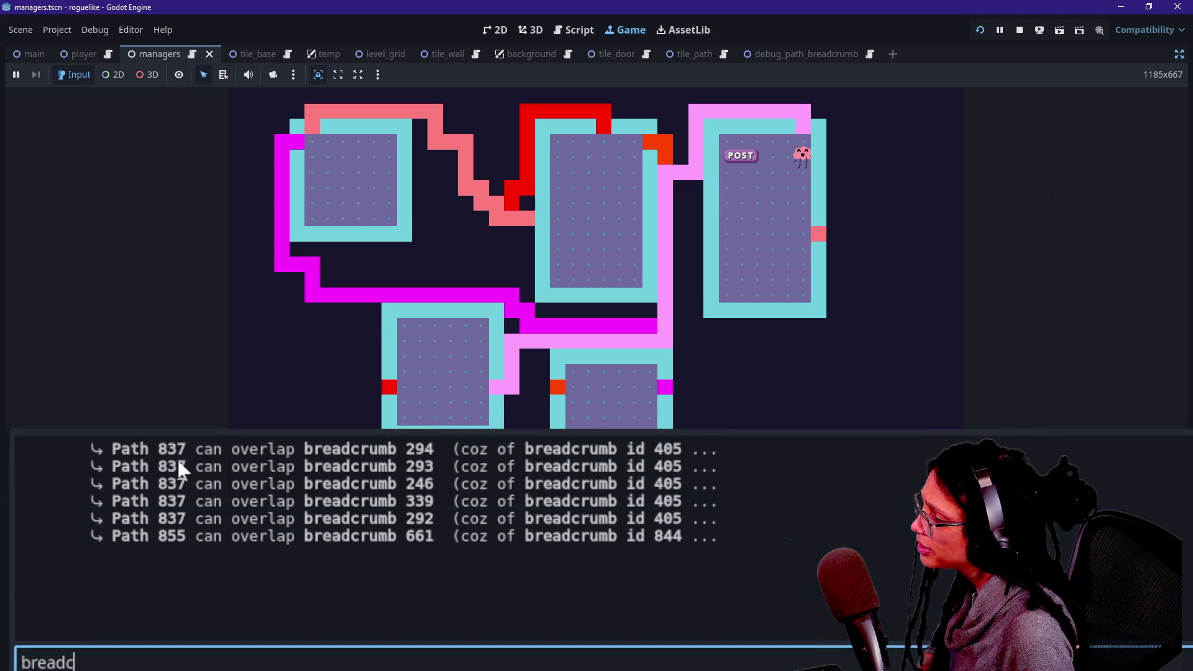
{"action": "left_click", "coordinate": [482, 381]}
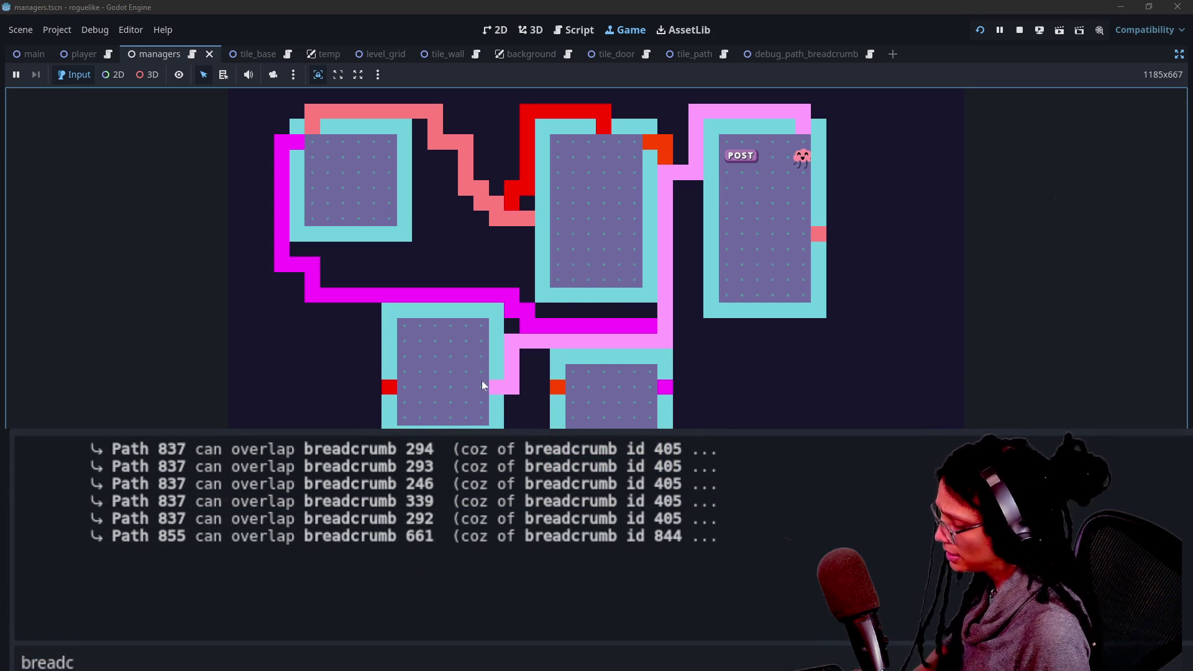
{"action": "mouse_move", "coordinate": [482, 385]}
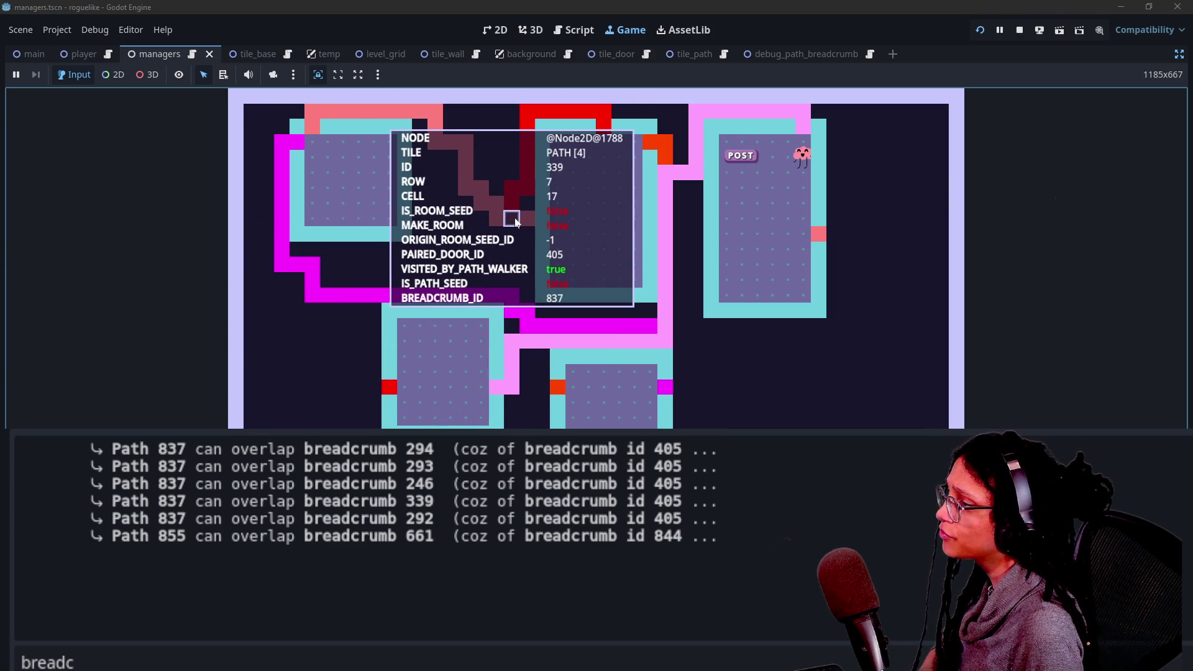
Show the cell markers, check corridor cell 294 against the log, then return to the script.
{"action": "left_click", "coordinate": [515, 223]}
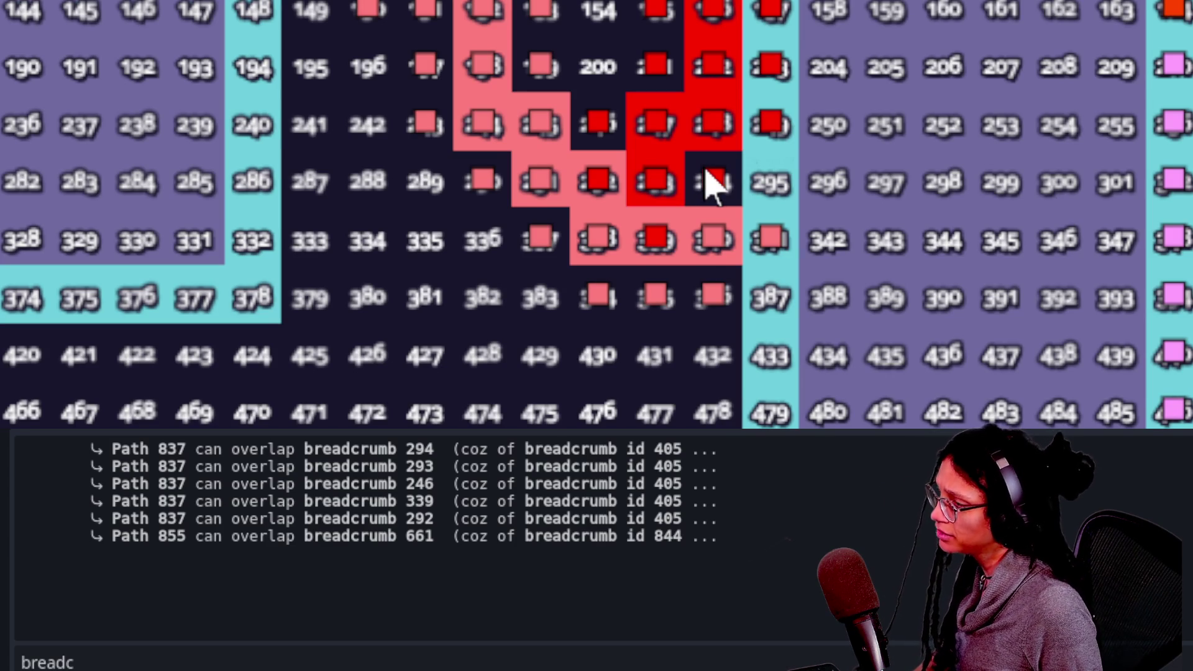
{"action": "left_click", "coordinate": [715, 181]}
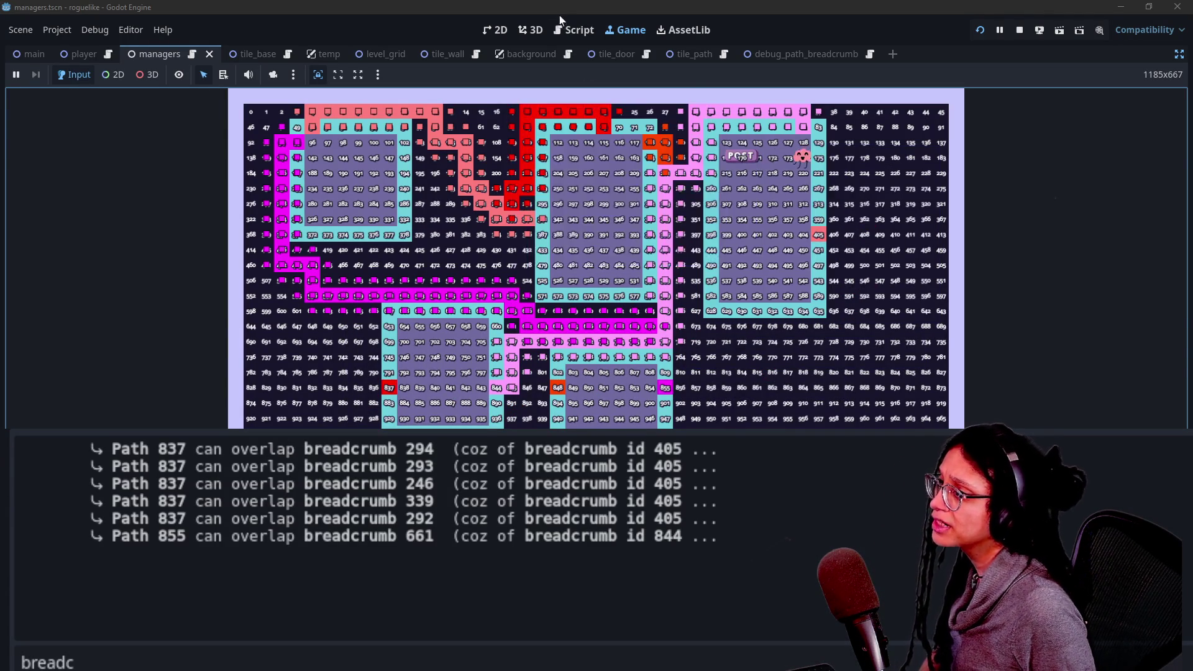
{"action": "left_click", "coordinate": [576, 28]}
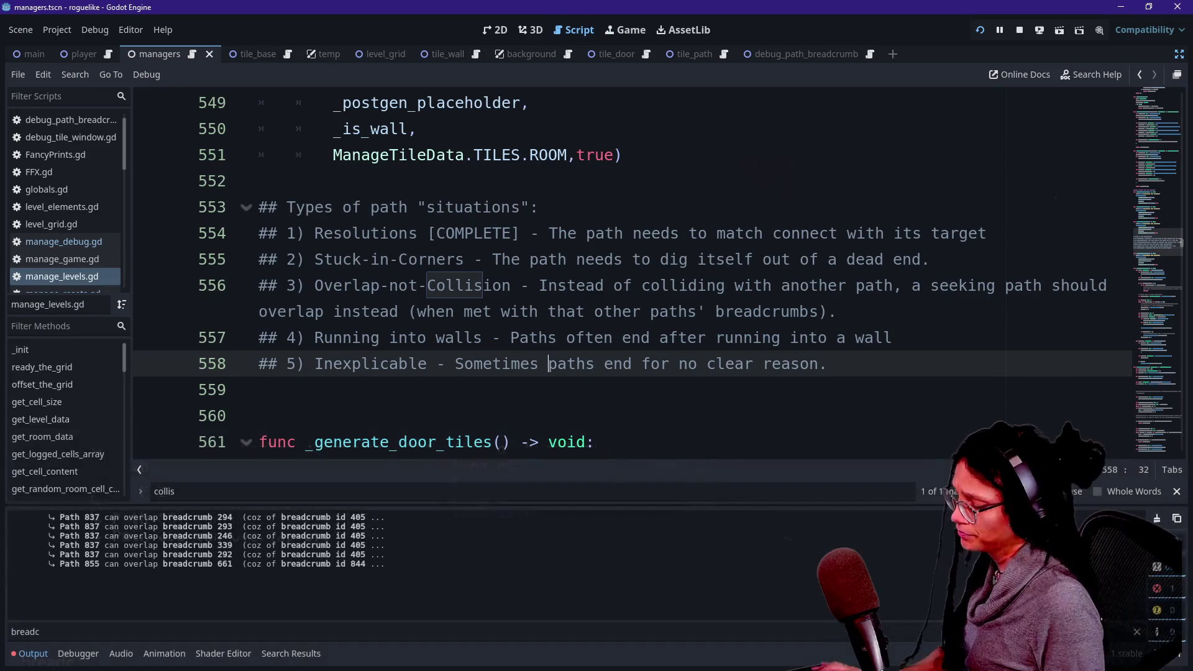
{"action": "type", "text": "c"}
{"action": "key", "text": "ctrl+f"}
{"action": "type", "text": "o"}
{"action": "key", "text": "BackSpace"}
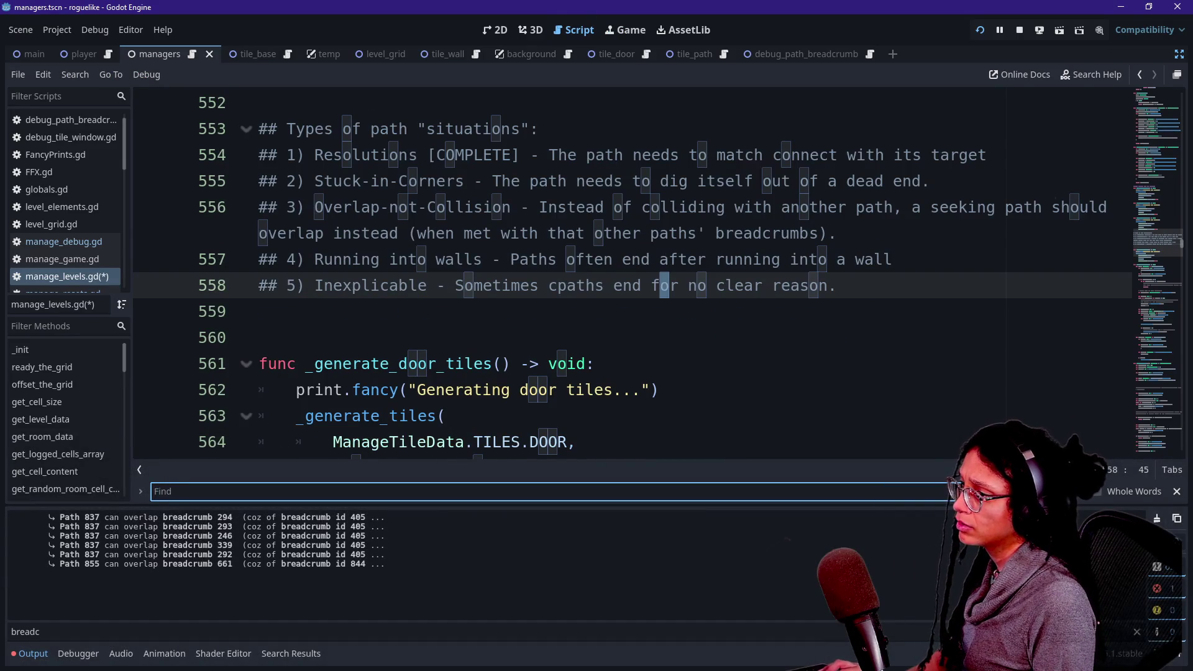
{"action": "type", "text": "c"}
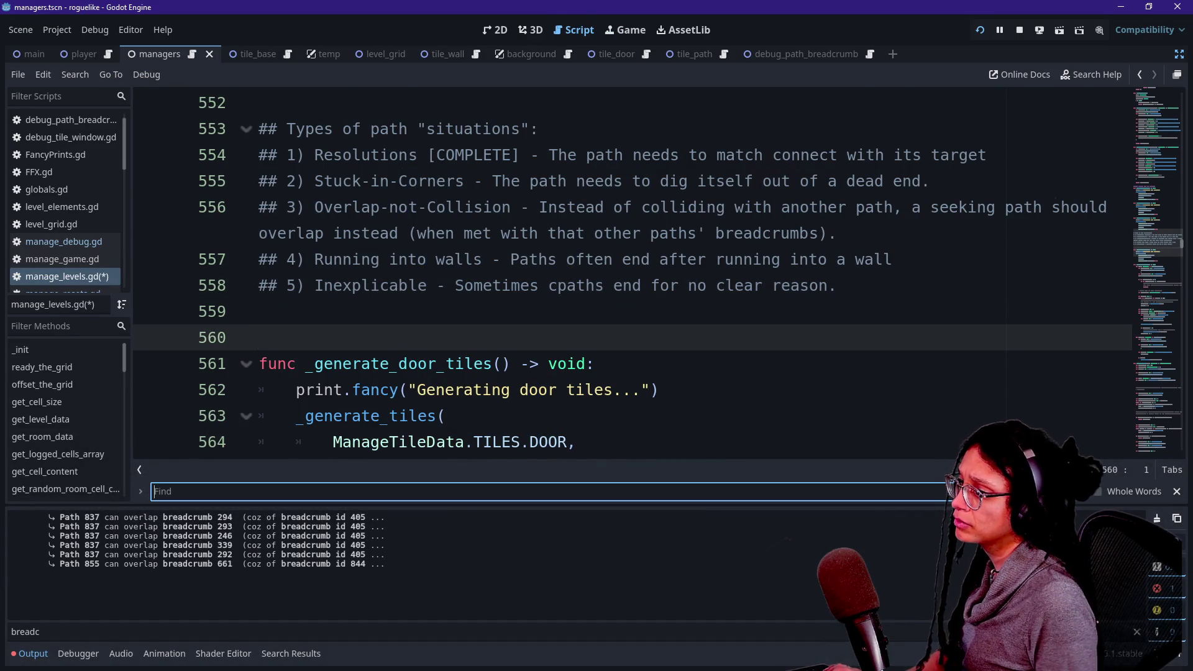
{"action": "key", "text": "shift+Return"}
{"action": "key", "text": "shift+Return"}
{"action": "key", "text": "BackSpace"}
{"action": "left_click", "coordinate": [456, 492]}
{"action": "type", "text": "po"}
{"action": "key", "text": "BackSpace"}
{"action": "type", "text": "oz"}
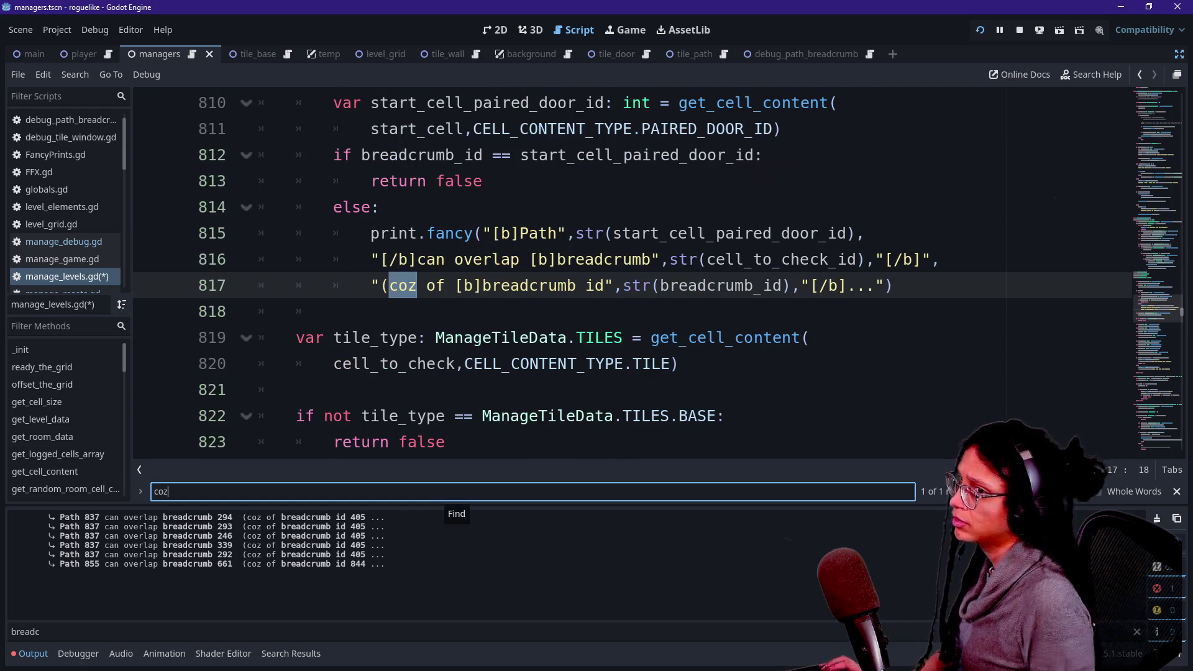
{"action": "left_click", "coordinate": [559, 337]}
{"action": "left_click", "coordinate": [660, 285]}
{"action": "left_click", "coordinate": [726, 285]}
{"action": "scroll", "coordinate": [726, 285], "scroll_direction": "up", "scroll_amount": 1}
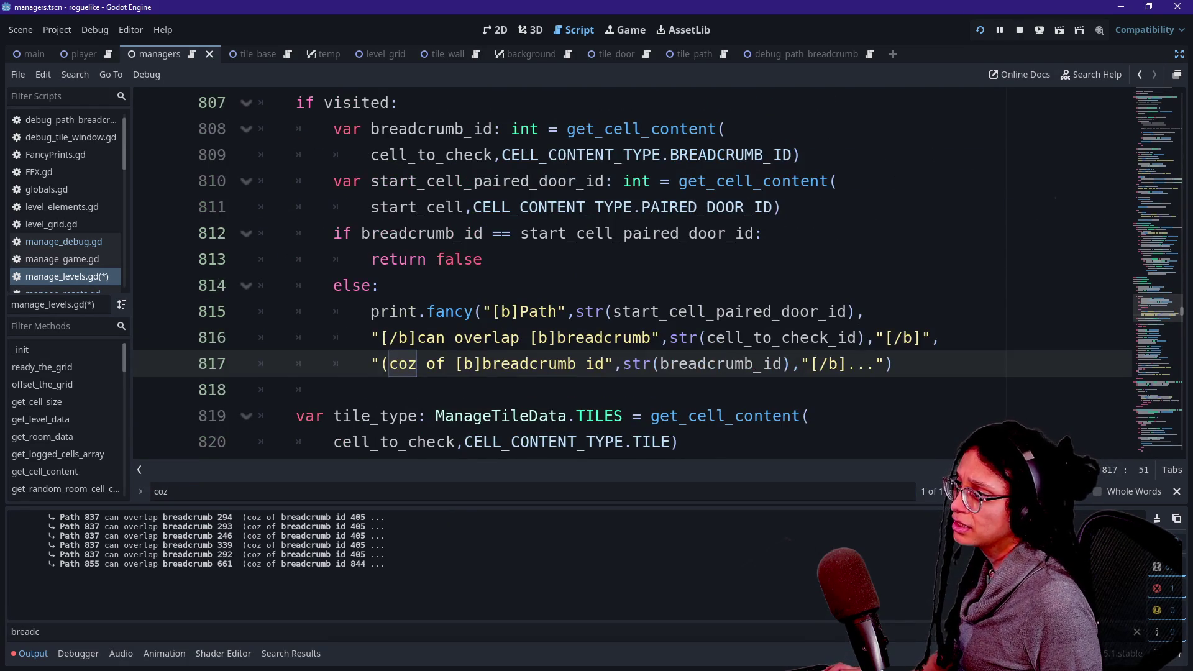
{"action": "left_click_drag", "start_coordinate": [362, 233], "coordinate": [511, 233]}
{"action": "left_click", "coordinate": [510, 233]}
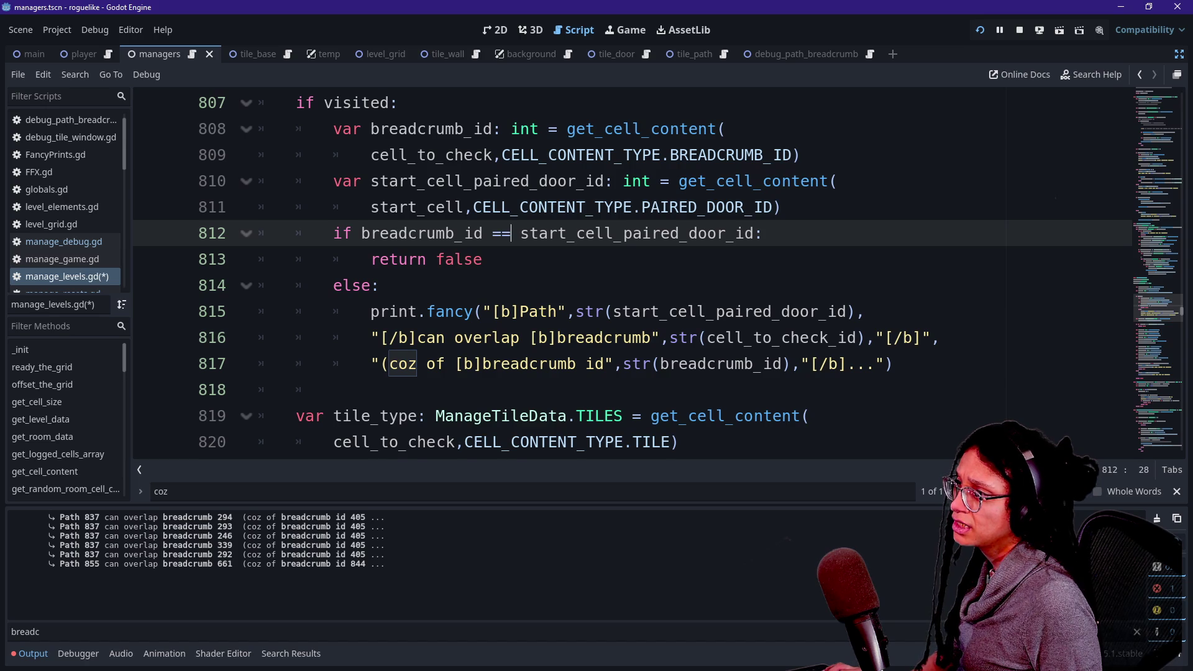
{"action": "scroll", "coordinate": [463, 312], "scroll_direction": "up", "scroll_amount": 1}
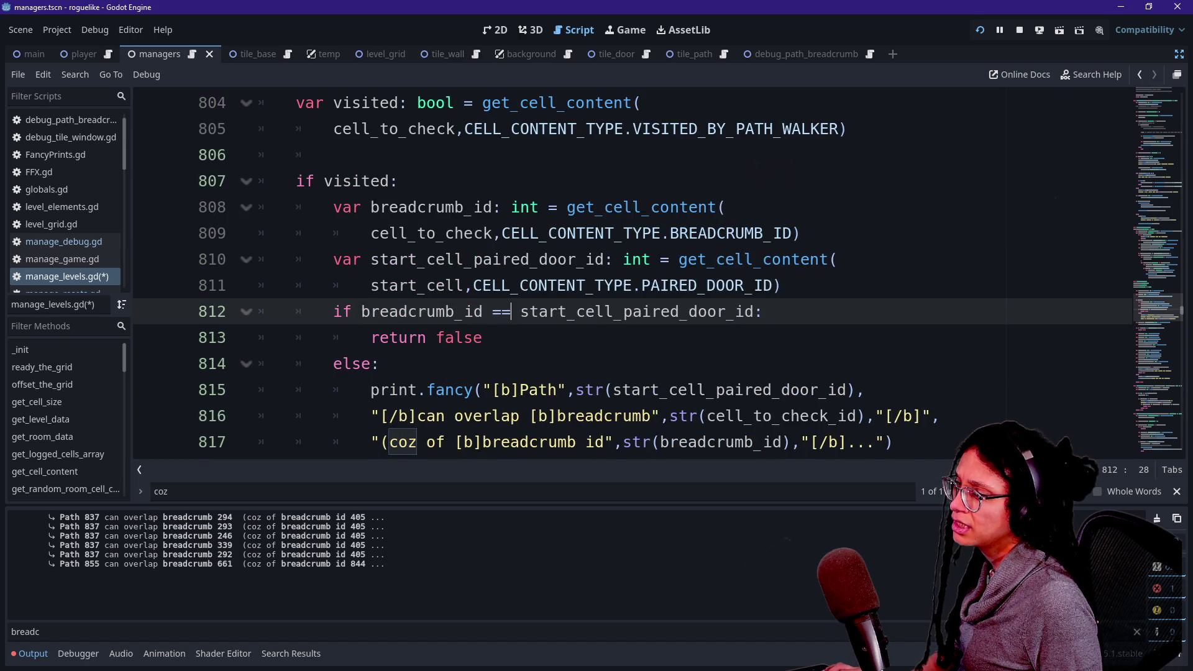
{"action": "scroll", "coordinate": [463, 311], "scroll_direction": "up", "scroll_amount": 1}
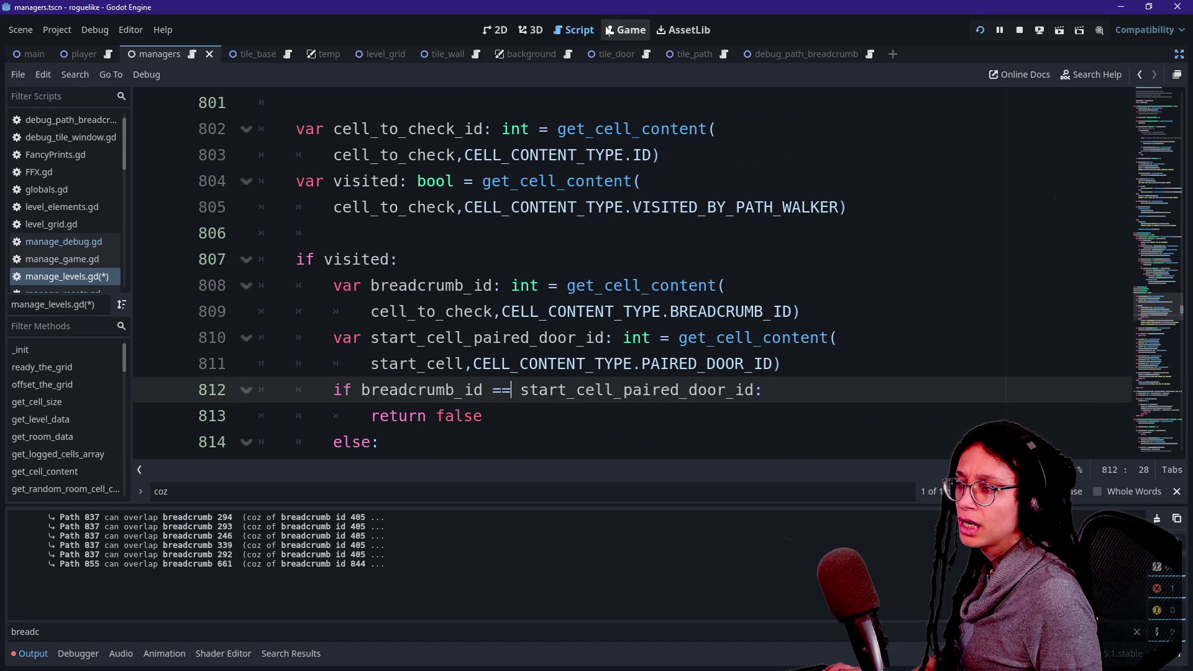
{"action": "scroll", "coordinate": [622, 274], "scroll_direction": "up", "scroll_amount": 3}
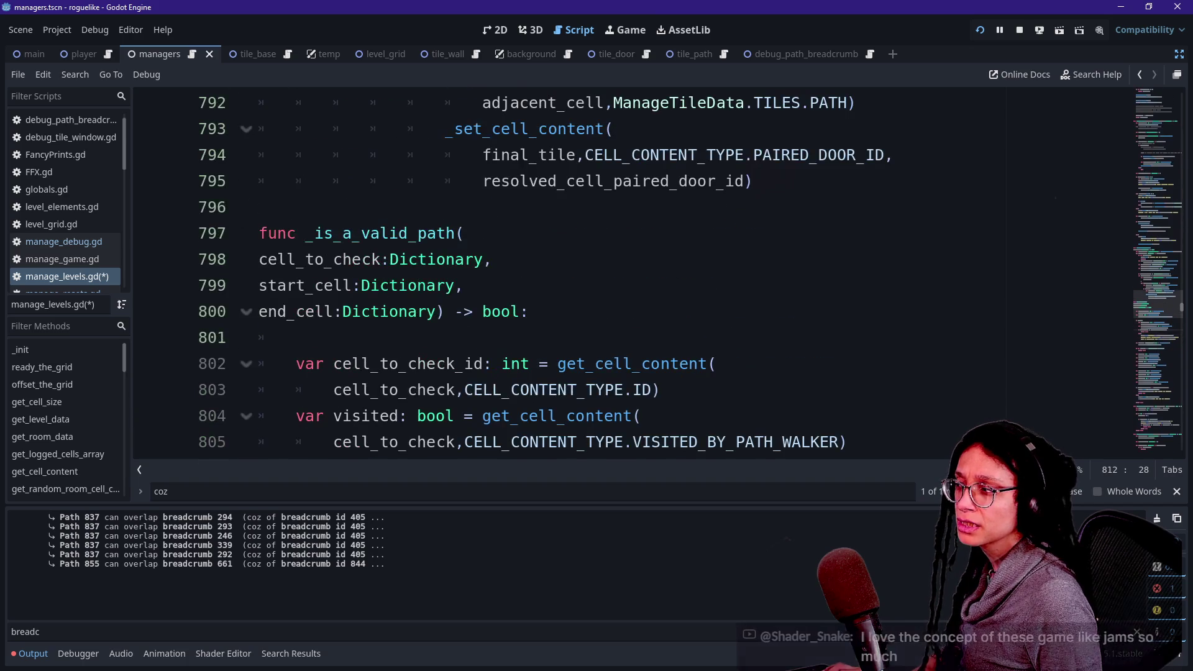
{"action": "scroll", "coordinate": [621, 273], "scroll_direction": "down", "scroll_amount": 2}
{"action": "scroll", "coordinate": [559, 273], "scroll_direction": "down", "scroll_amount": 1}
{"action": "left_click", "coordinate": [559, 206]}
{"action": "left_click", "coordinate": [434, 285]}
{"action": "left_click_drag", "start_coordinate": [538, 363], "coordinate": [538, 337]}
{"action": "left_click", "coordinate": [505, 311]}
{"action": "left_click_drag", "start_coordinate": [506, 128], "coordinate": [398, 259]}
{"action": "mouse_move", "coordinate": [566, 337]}
{"action": "left_mouse_down"}
{"action": "mouse_move", "coordinate": [551, 285]}
{"action": "mouse_move", "coordinate": [398, 259]}
{"action": "left_mouse_up"}
{"action": "left_click", "coordinate": [559, 311]}
{"action": "left_click_drag", "start_coordinate": [539, 285], "coordinate": [399, 259]}
{"action": "left_click", "coordinate": [398, 259]}
{"action": "left_click", "coordinate": [333, 233]}
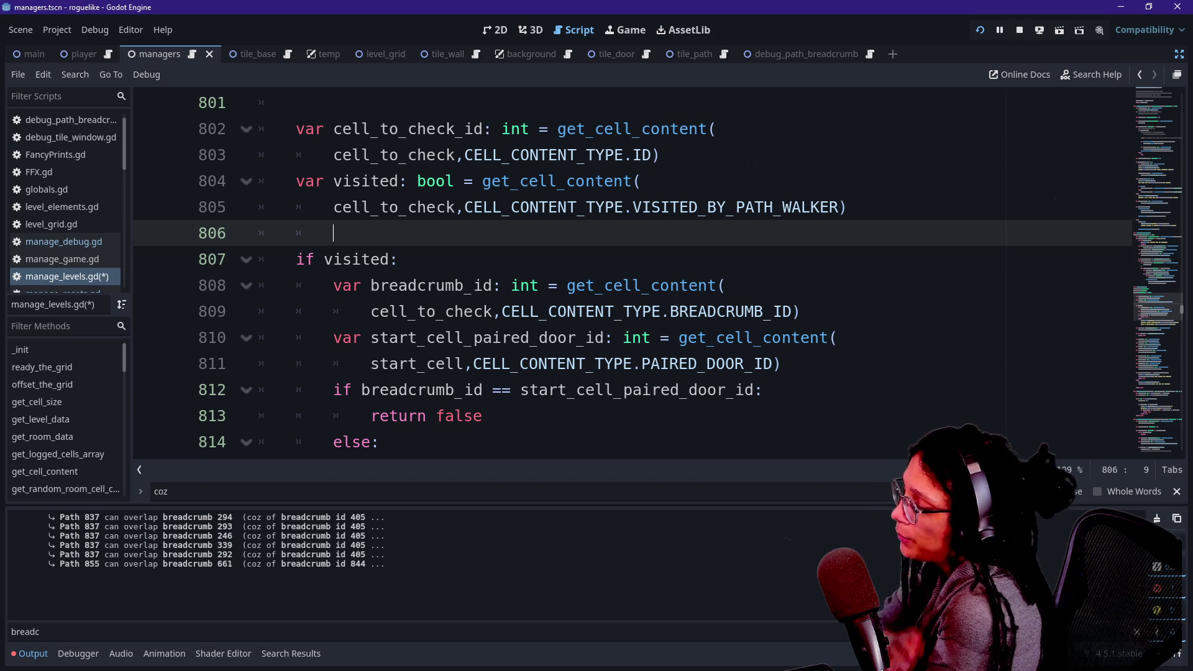
{"action": "key", "text": "Down"}
{"action": "key", "text": "Down"}
{"action": "key", "text": "Down"}
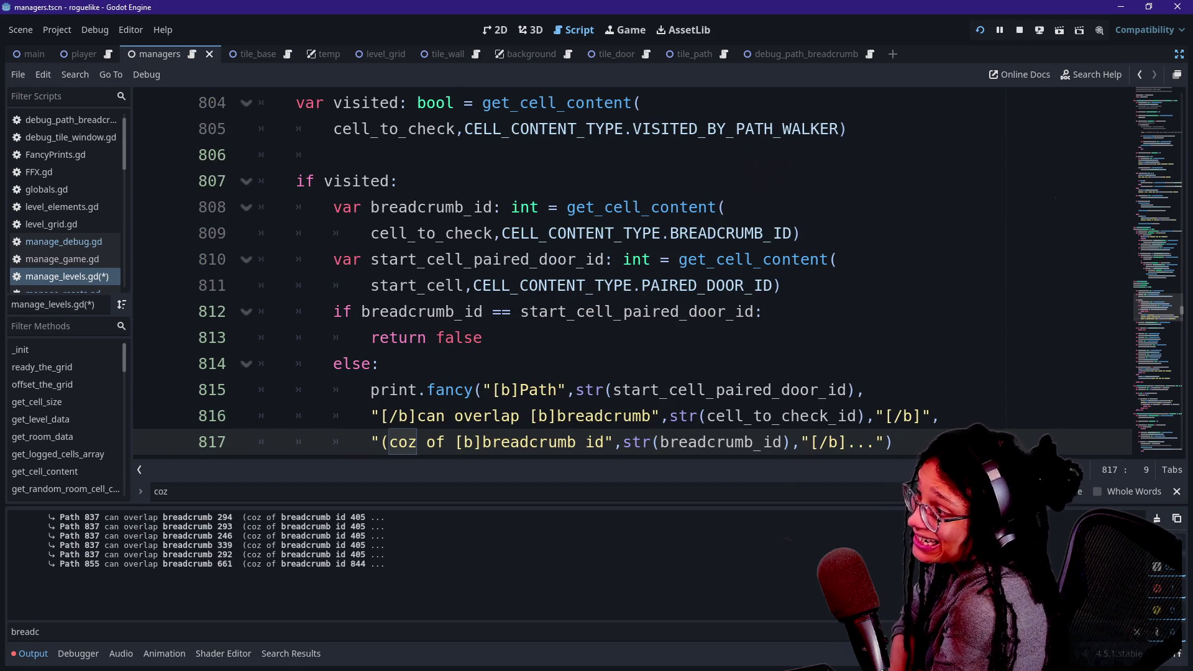
{"action": "key", "text": "Up"}
{"action": "key", "text": "Up"}
{"action": "key", "text": "Up"}
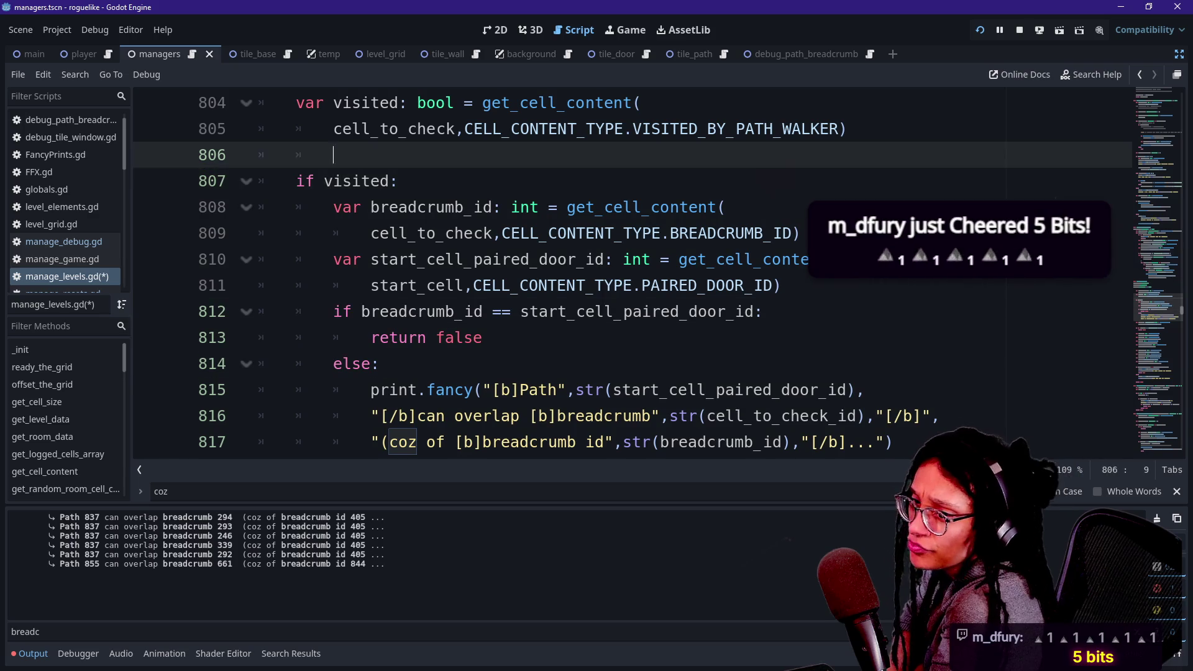
{"action": "key", "text": "Up"}
{"action": "key", "text": "Up"}
{"action": "key", "text": "Up"}
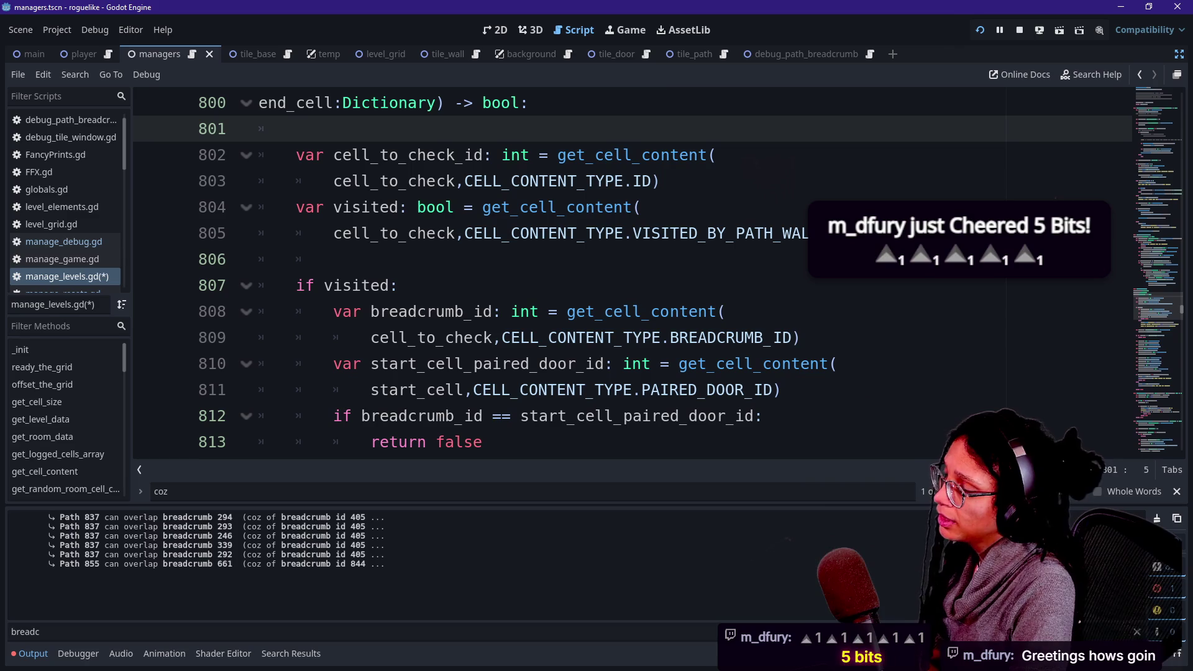
{"action": "left_click", "coordinate": [635, 30]}
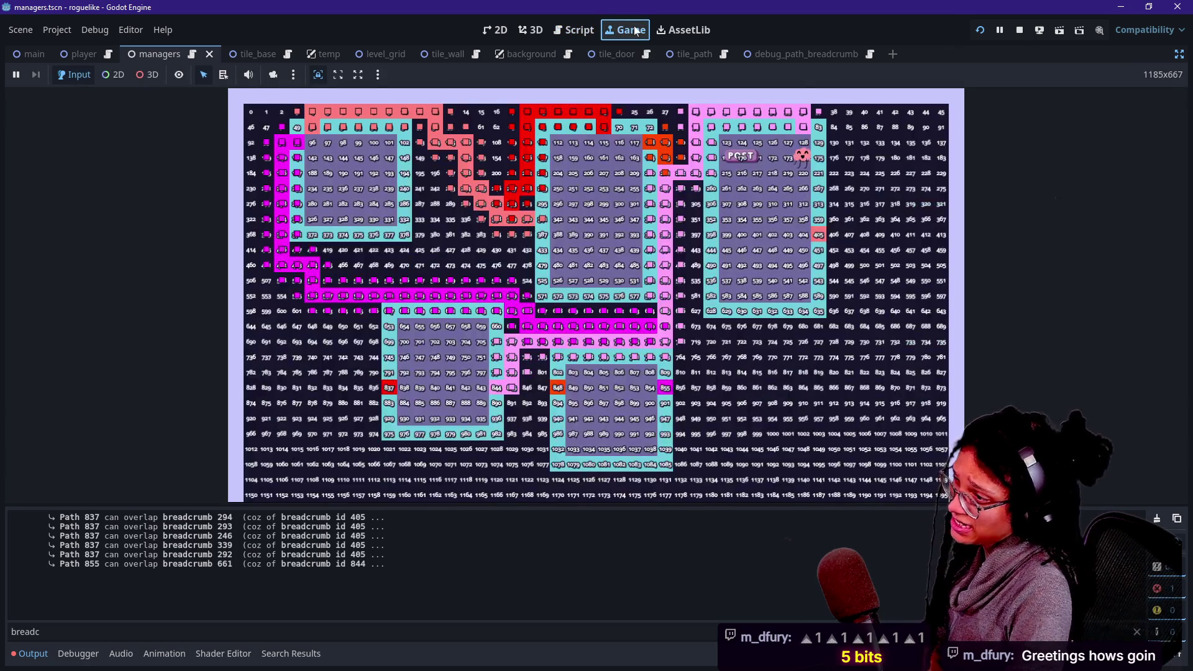
Check the debug info of corridor tiles in the running game, then return to the script editor.
{"action": "left_click", "coordinate": [679, 182]}
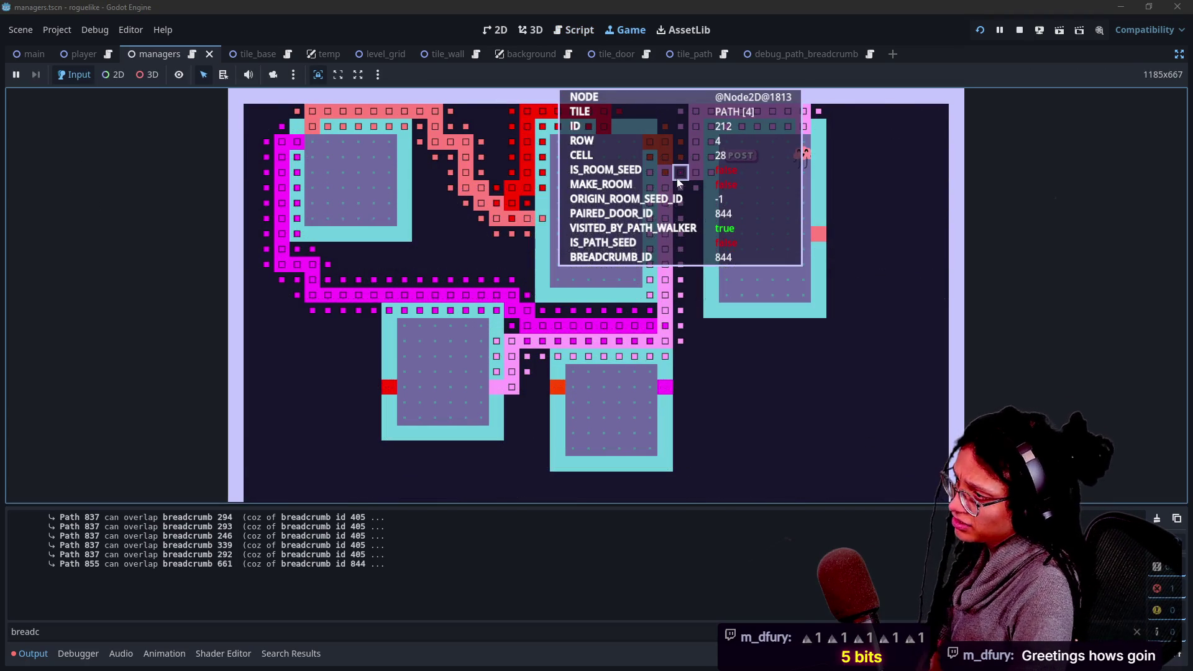
{"action": "left_click", "coordinate": [1130, 380]}
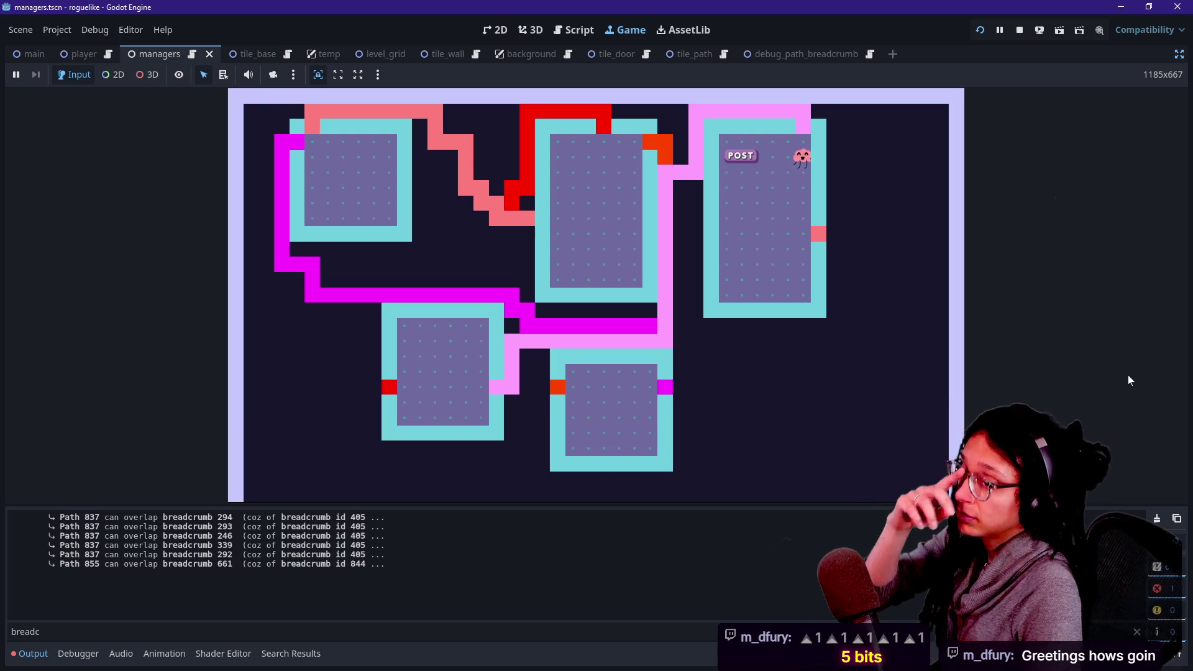
{"action": "left_click", "coordinate": [853, 196]}
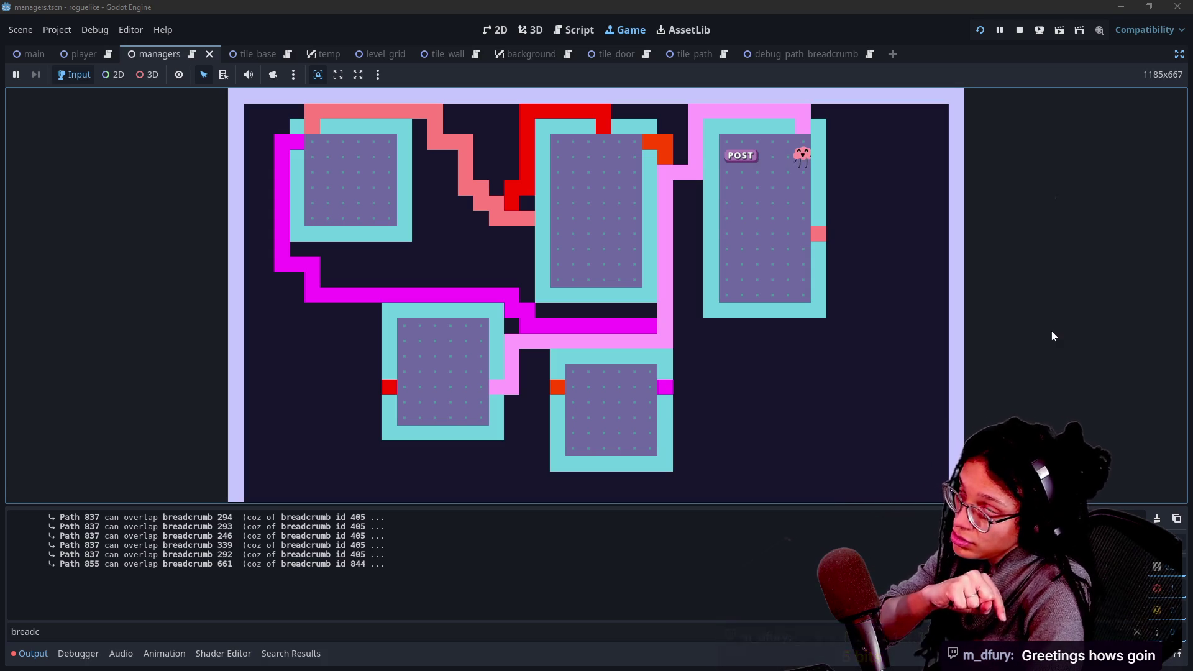
{"action": "mouse_move", "coordinate": [755, 171]}
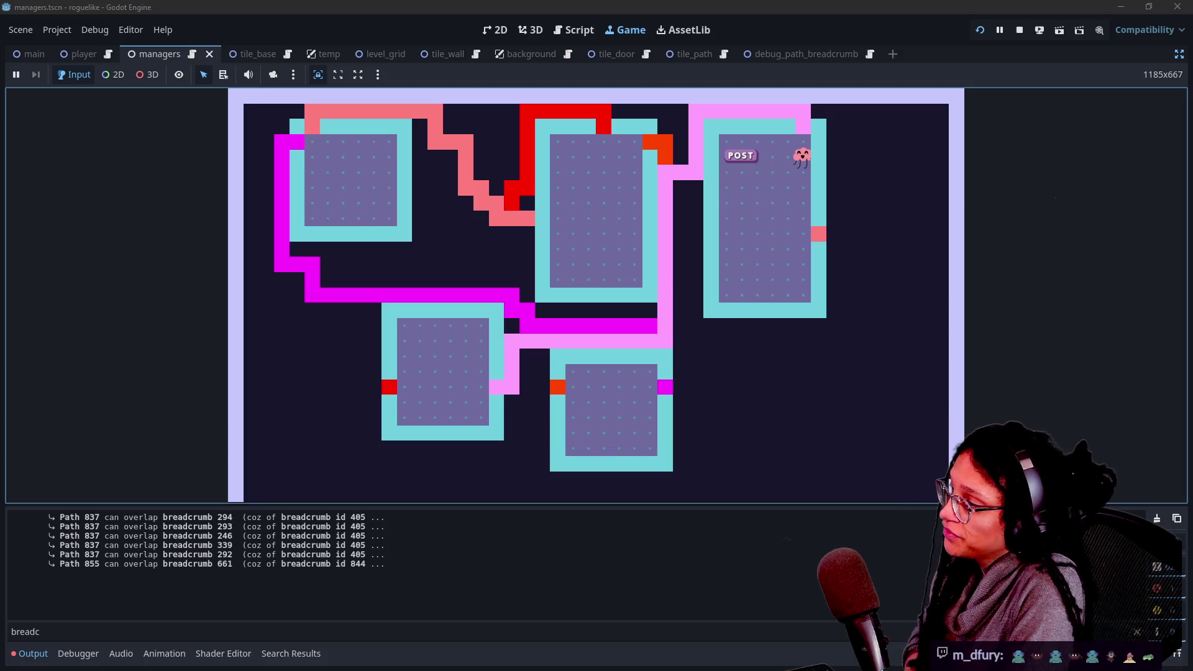
{"action": "mouse_move", "coordinate": [501, 386]}
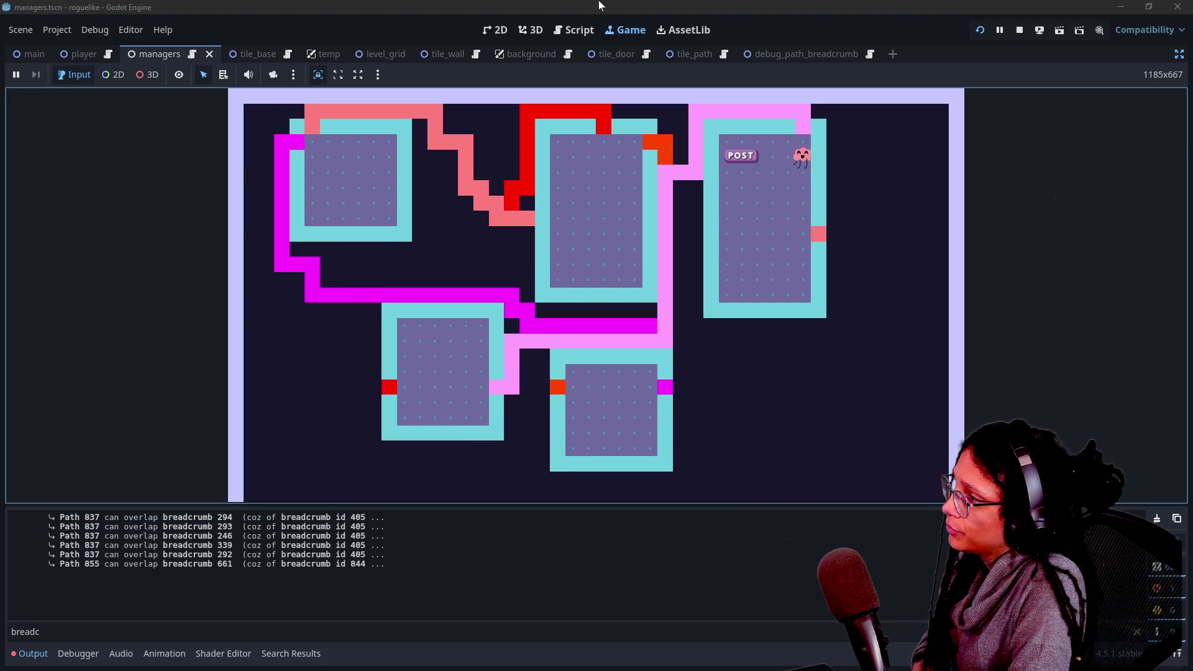
{"action": "left_click", "coordinate": [584, 32]}
Compare the BREADCRUMB_ID lookup and else branch against the logged breadcrumb id 405 lines.
{"action": "left_click", "coordinate": [671, 337]}
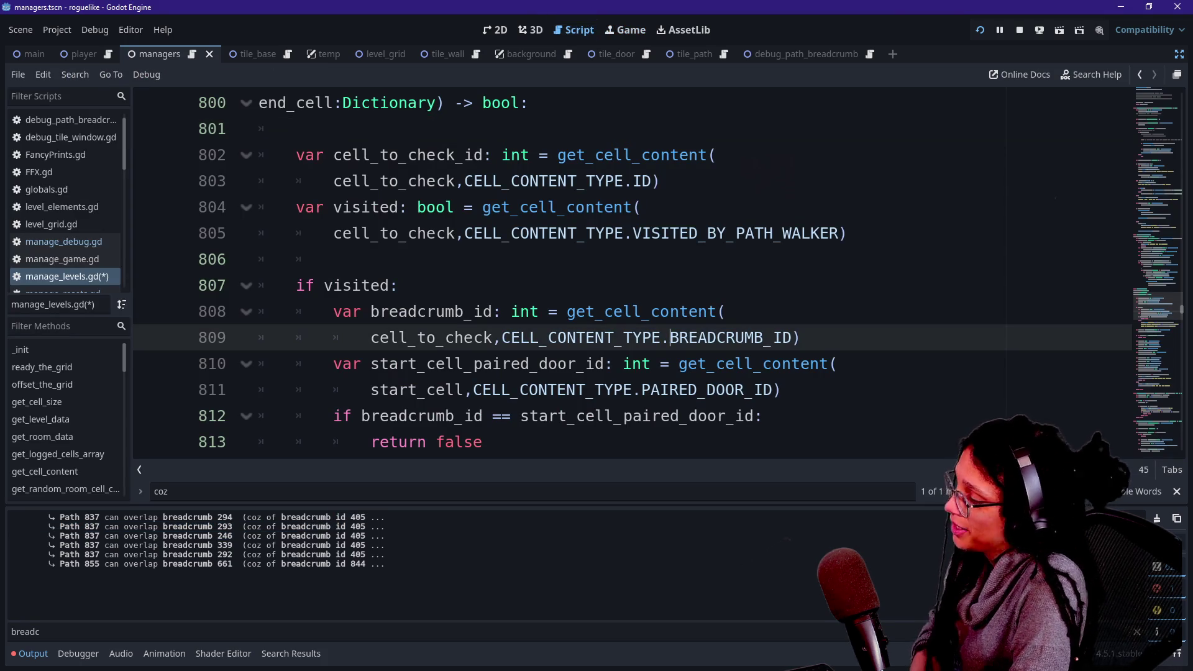
{"action": "scroll", "coordinate": [672, 340], "scroll_direction": "down", "scroll_amount": 2}
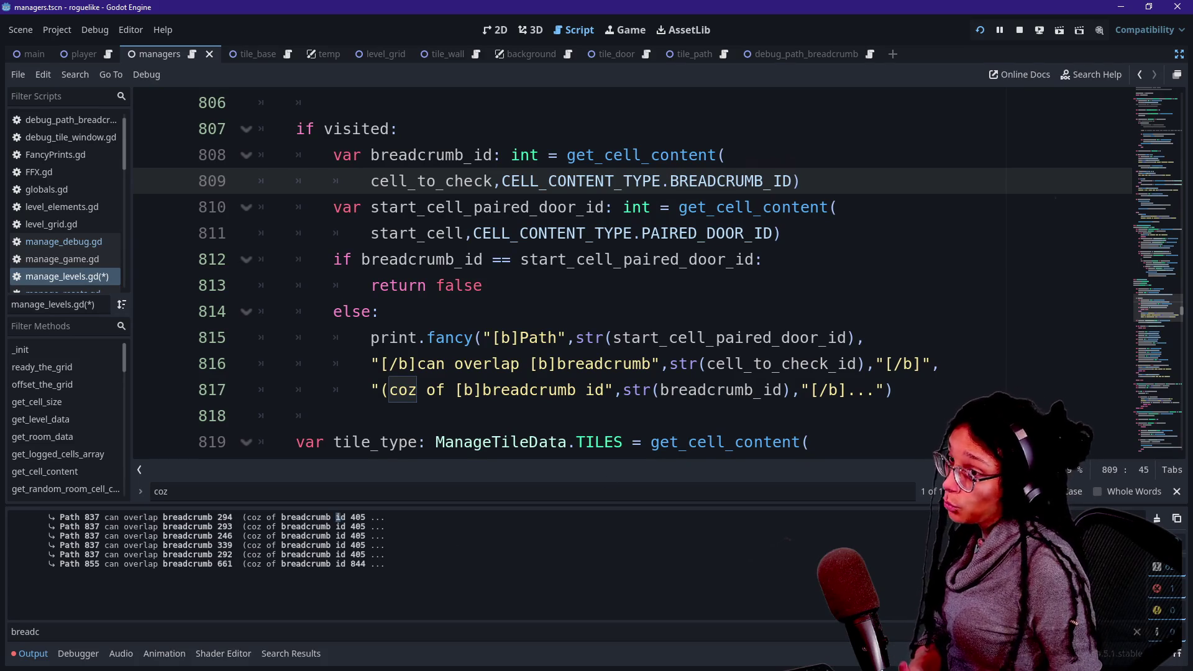
{"action": "left_click_drag", "start_coordinate": [335, 517], "coordinate": [371, 526]}
{"action": "left_click", "coordinate": [99, 517]}
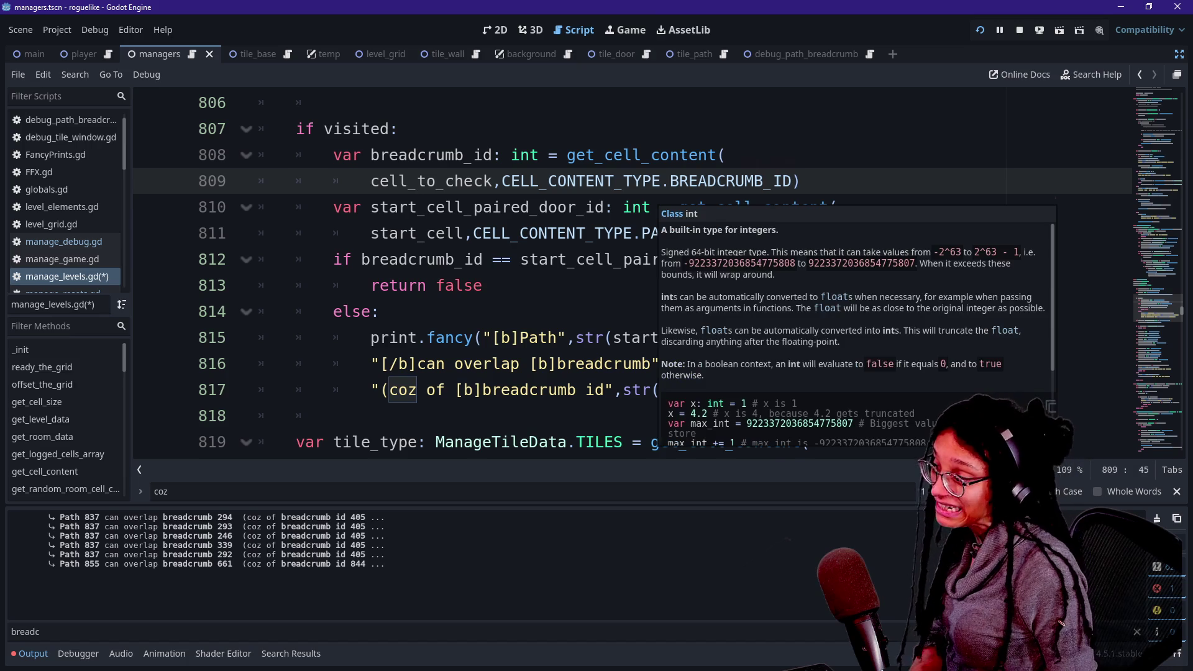
{"action": "left_click", "coordinate": [380, 311]}
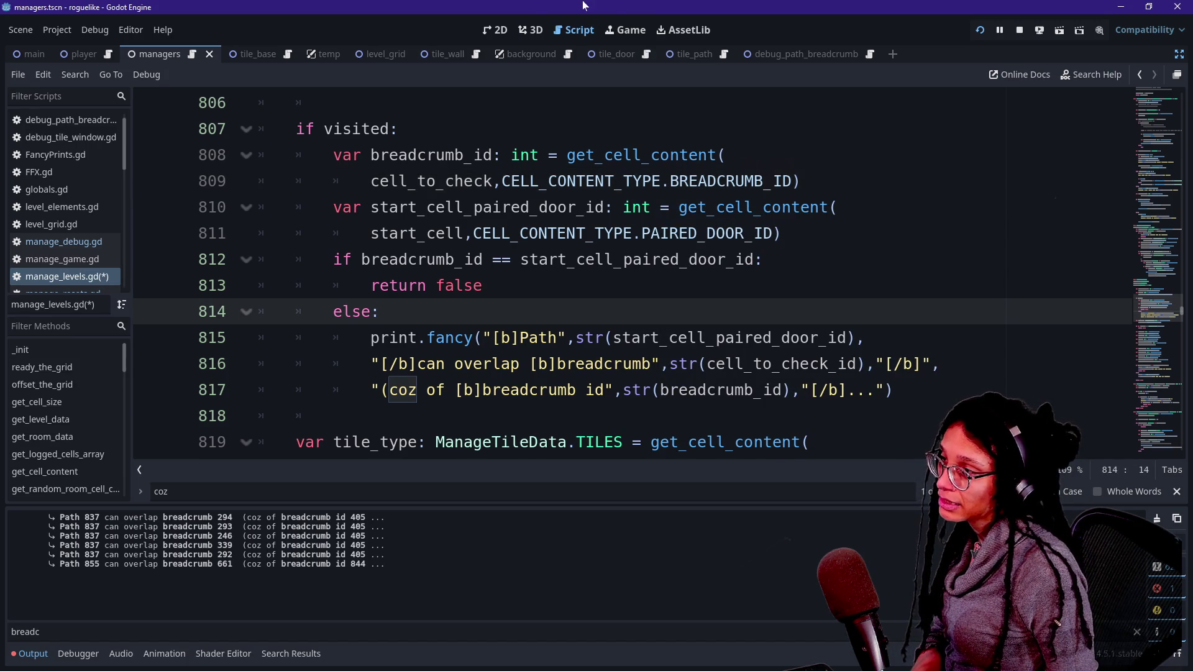
{"action": "left_click", "coordinate": [625, 30]}
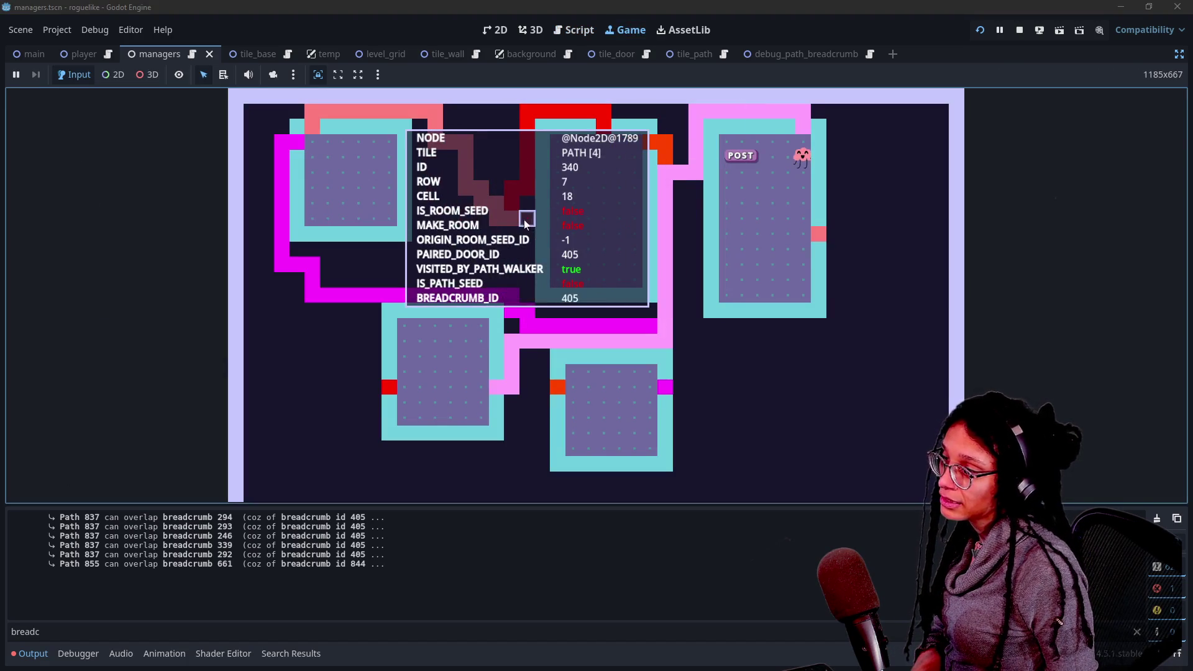
Show breadcrumb markers on the path tiles with B, then return to the script editor via Ctrl+F3.
{"action": "key", "text": "b"}
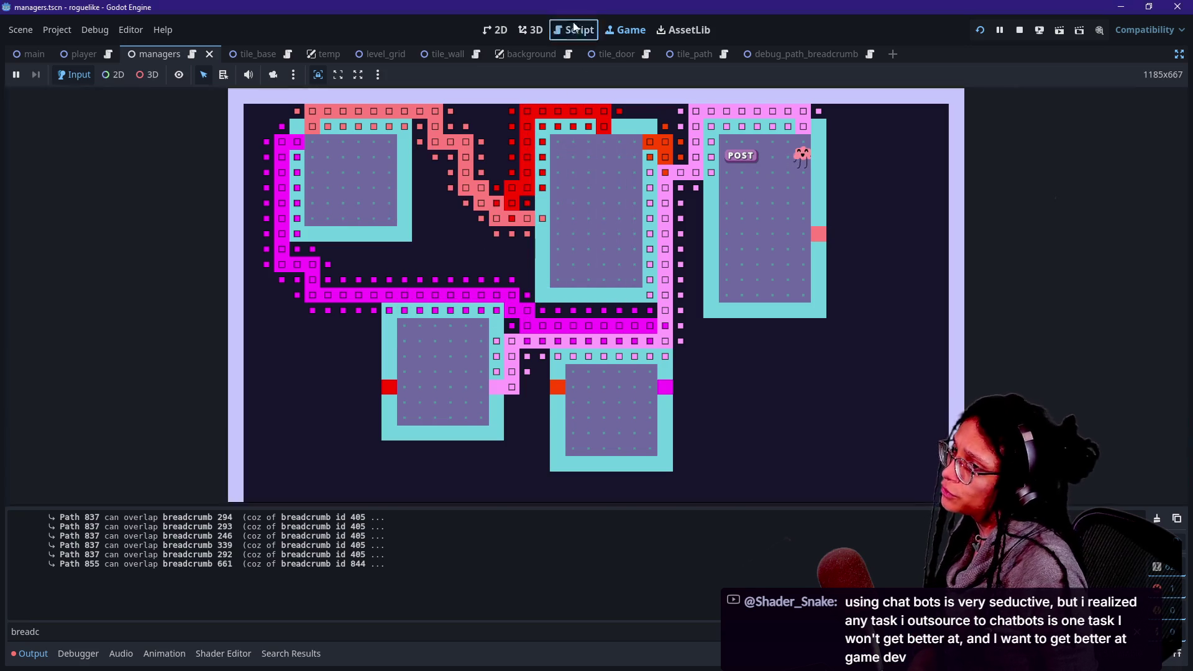
{"action": "key", "text": "ctrl+F3"}
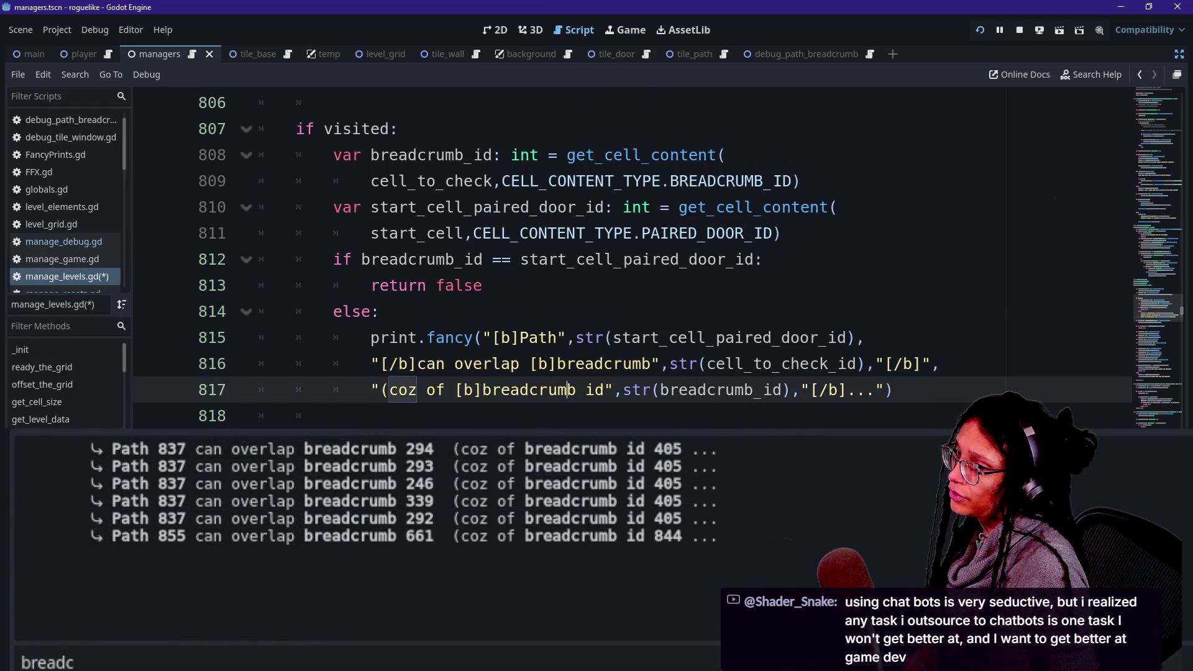
{"action": "scroll", "coordinate": [658, 257], "scroll_direction": "down", "scroll_amount": 2}
{"action": "key", "text": "Up"}
{"action": "key", "text": "Up"}
{"action": "key", "text": "Up"}
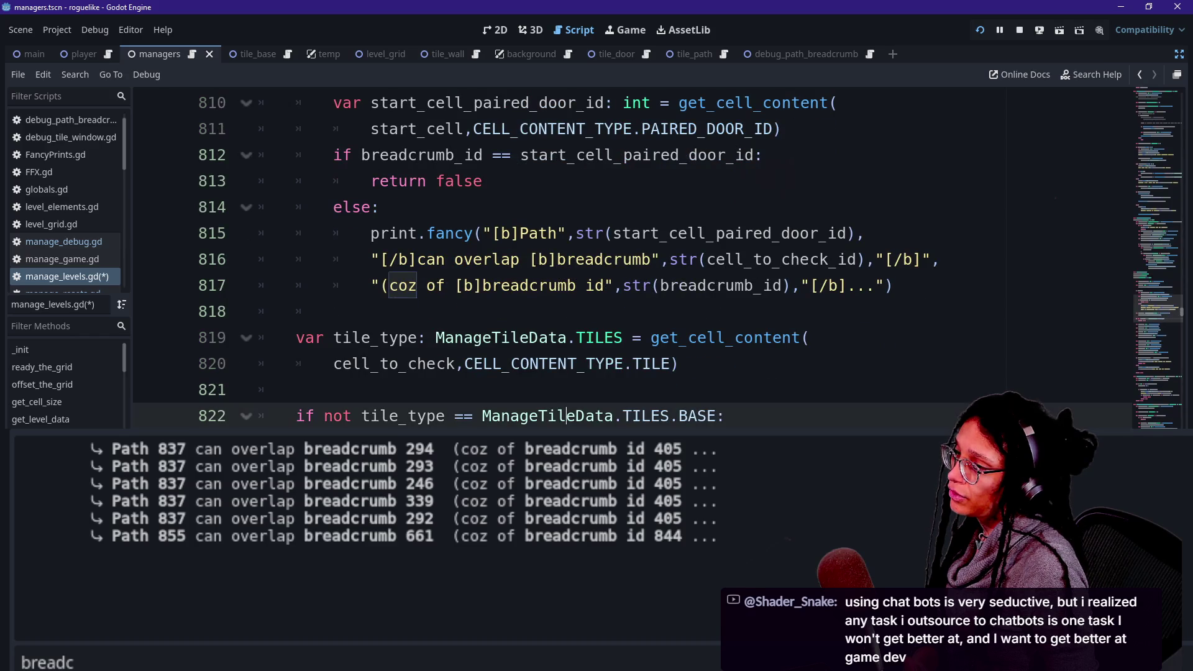
{"action": "scroll", "coordinate": [659, 257], "scroll_direction": "up", "scroll_amount": 3}
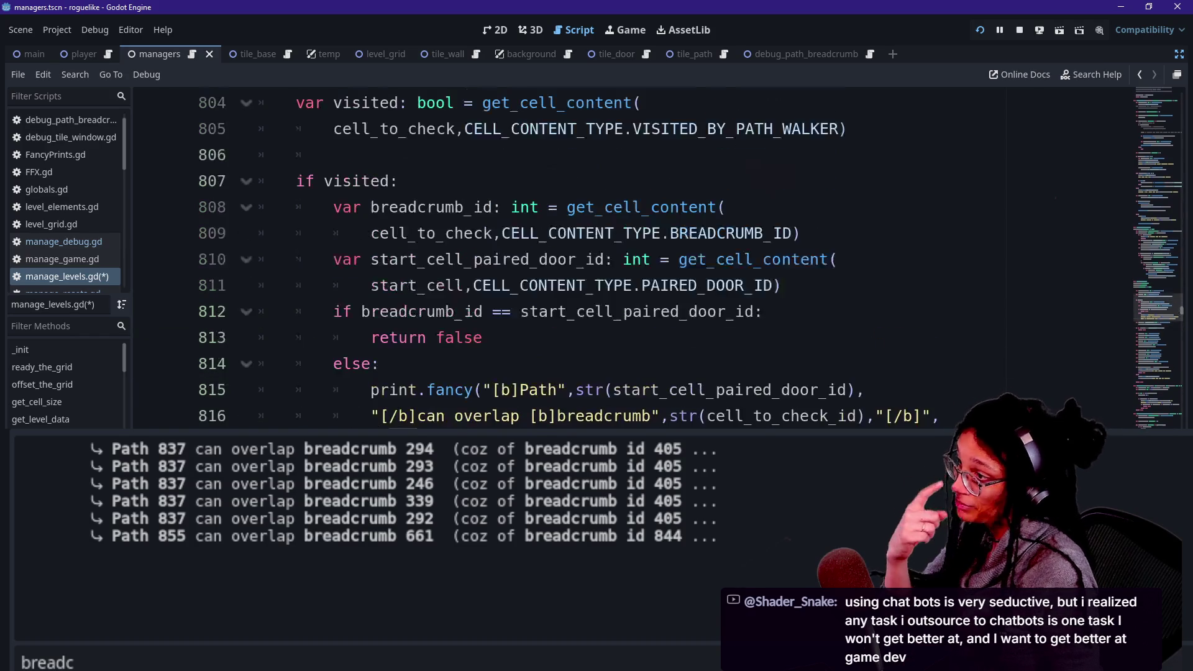
{"action": "left_click", "coordinate": [764, 311]}
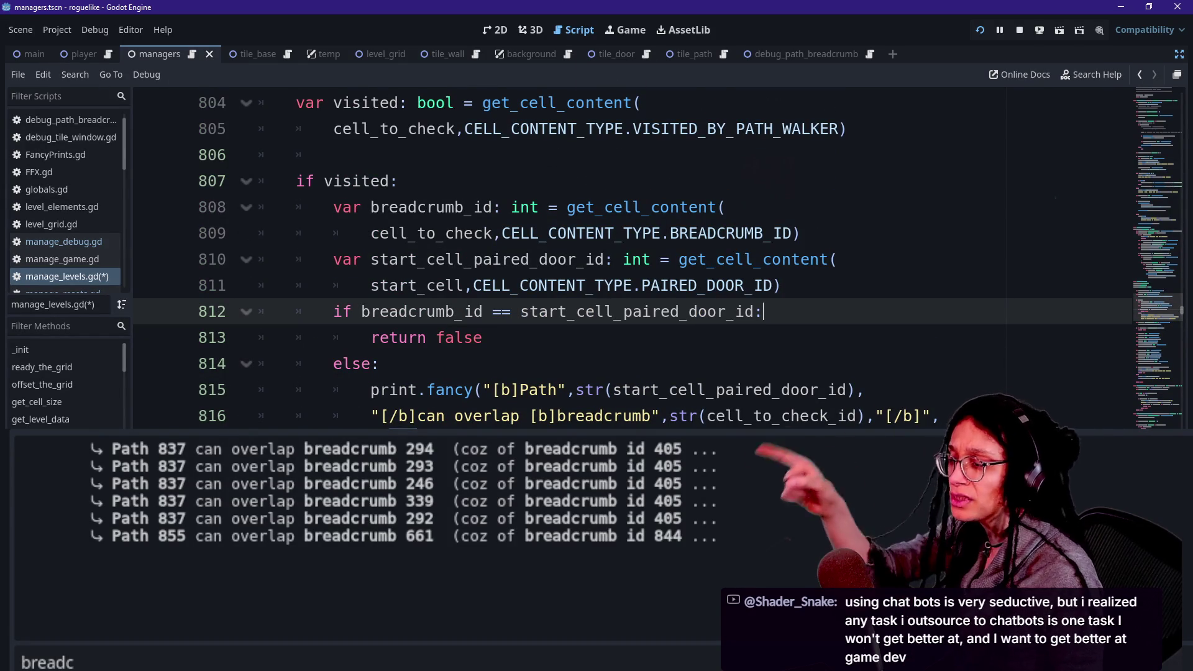
{"action": "left_click", "coordinate": [629, 32]}
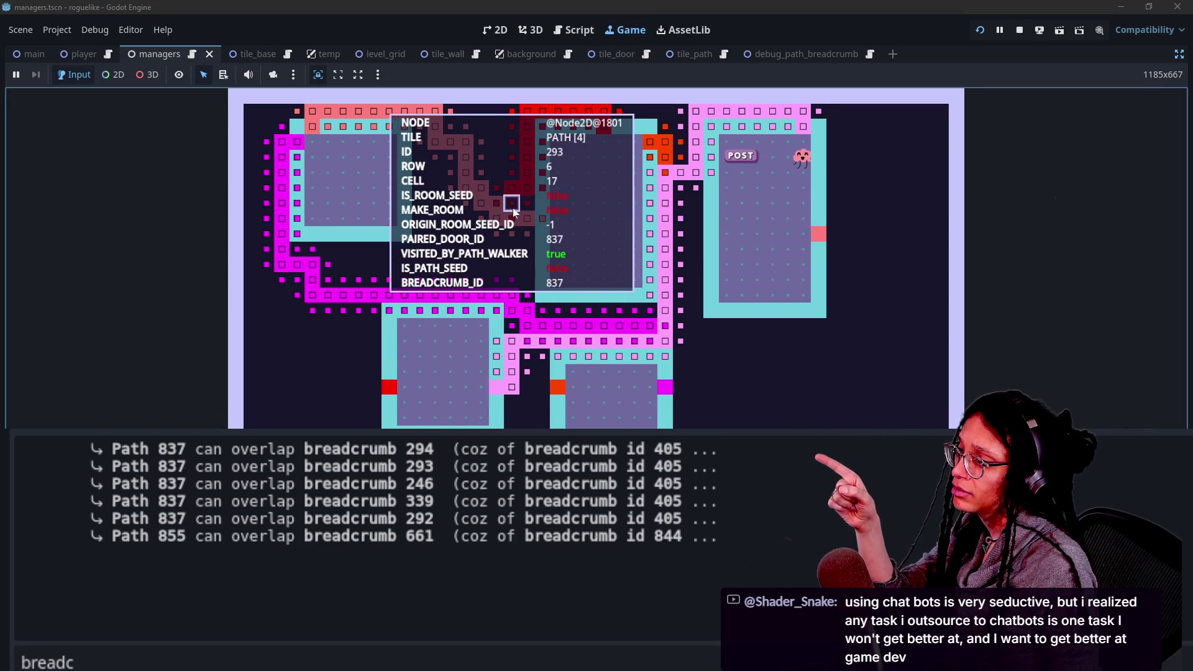
{"action": "left_click", "coordinate": [573, 30]}
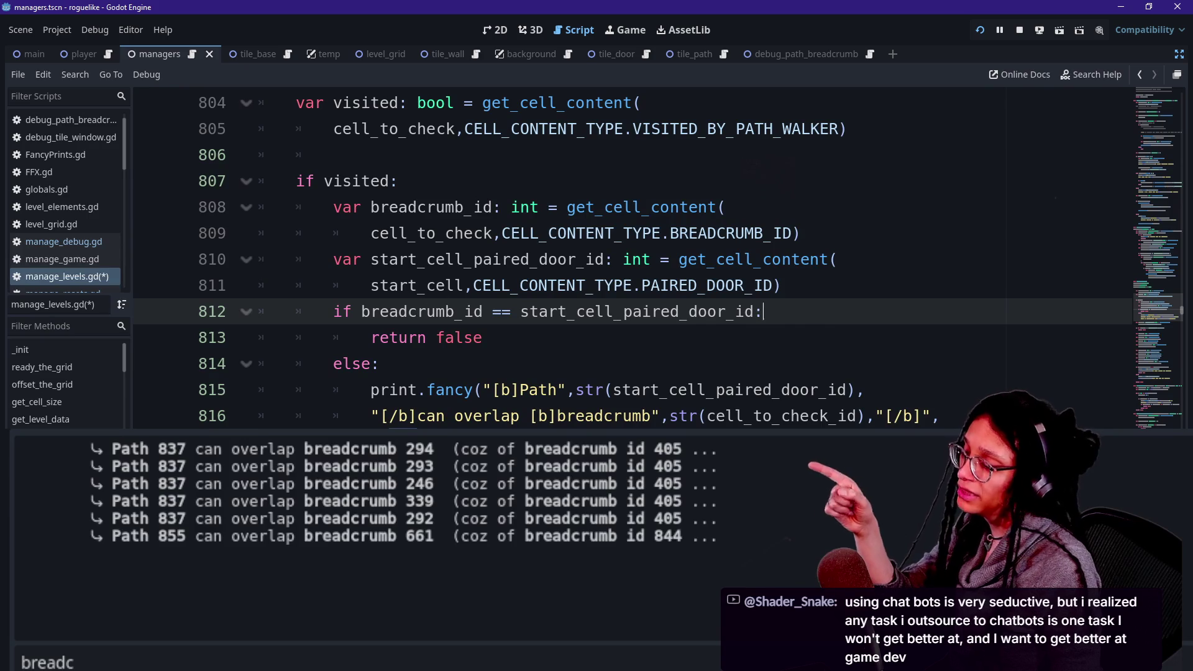
{"action": "left_click", "coordinate": [296, 337]}
{"action": "left_click", "coordinate": [513, 416]}
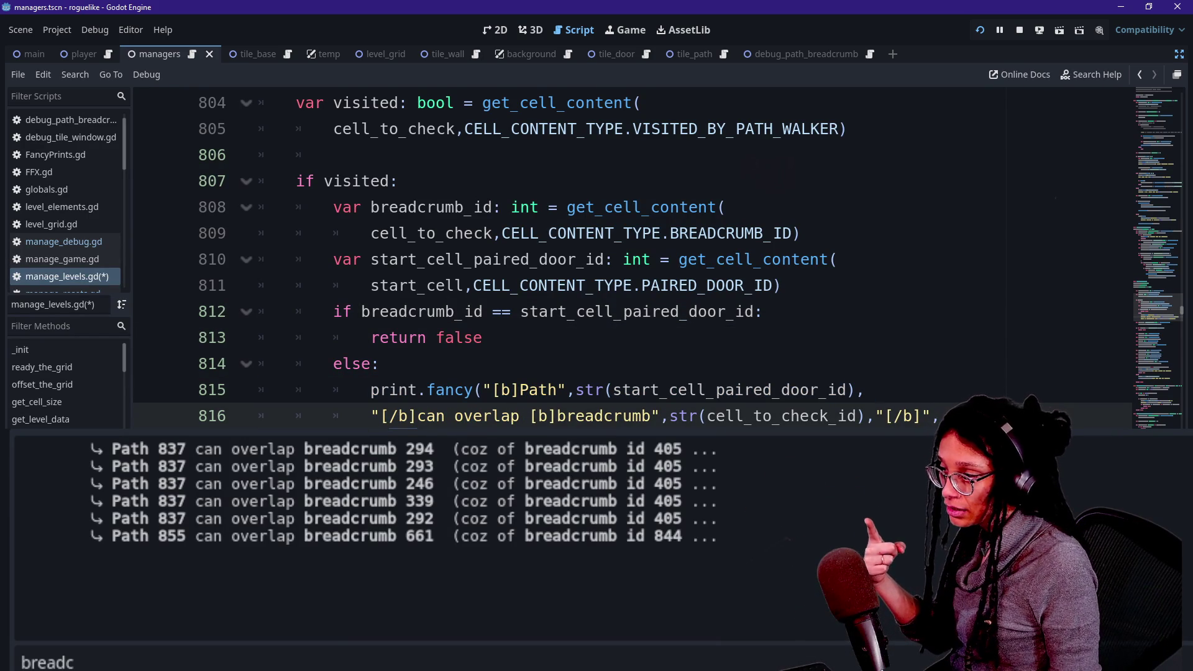
{"action": "scroll", "coordinate": [621, 261], "scroll_direction": "down", "scroll_amount": 1}
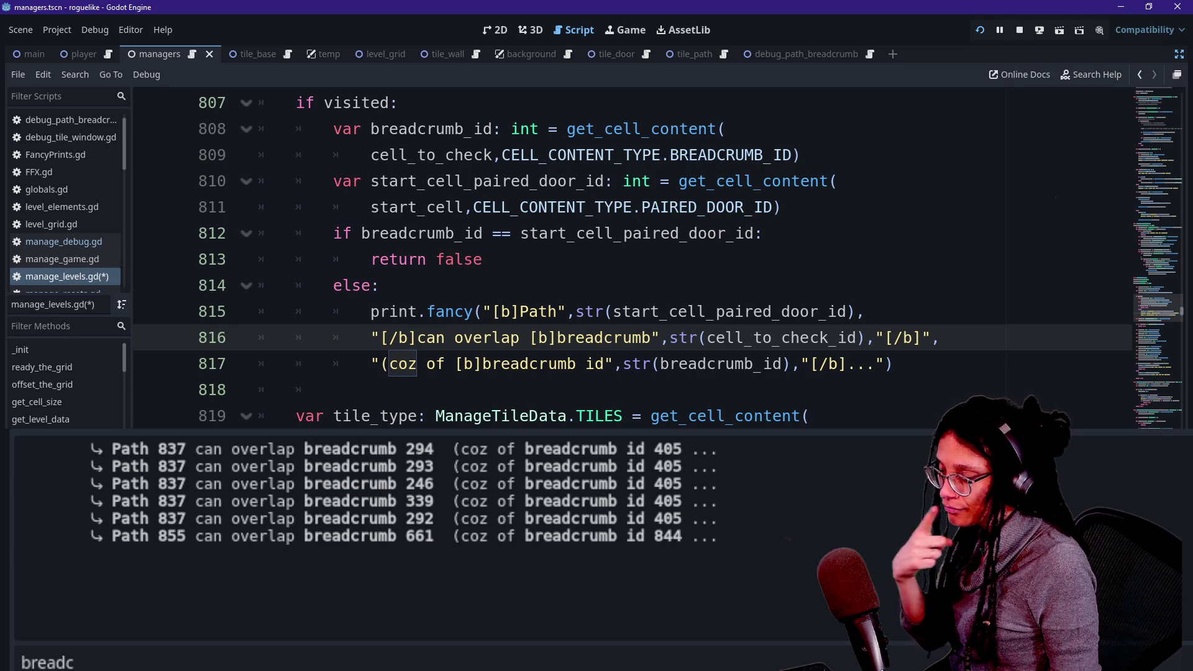
{"action": "left_click", "coordinate": [625, 30]}
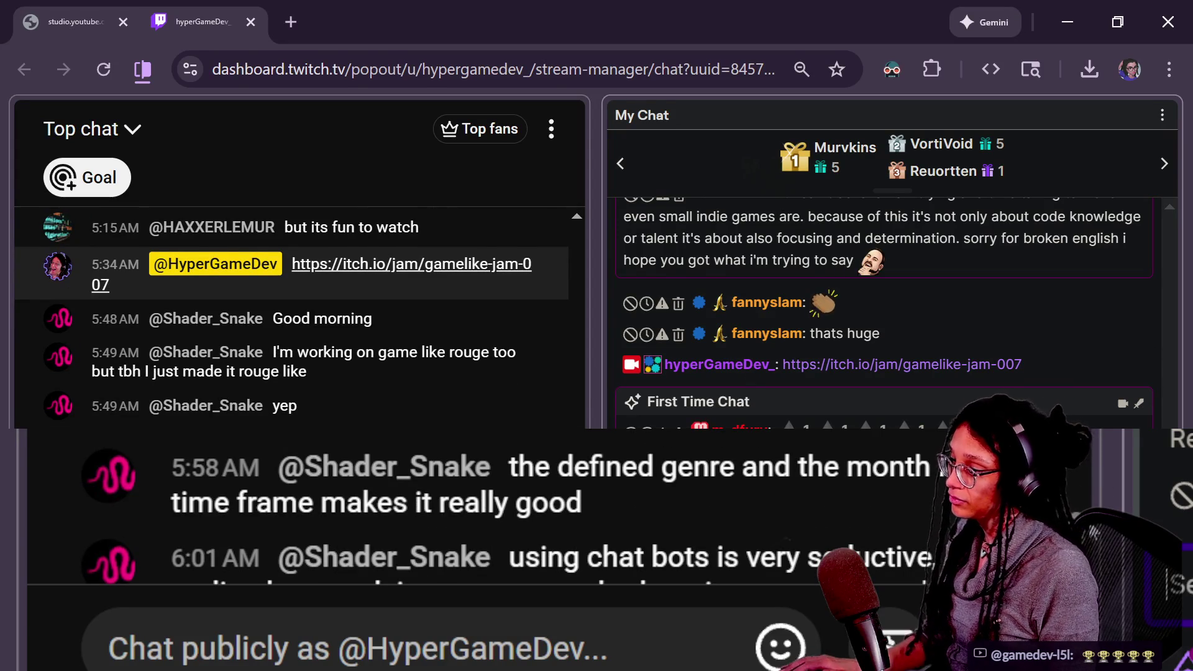
{"action": "left_click", "coordinate": [109, 647]}
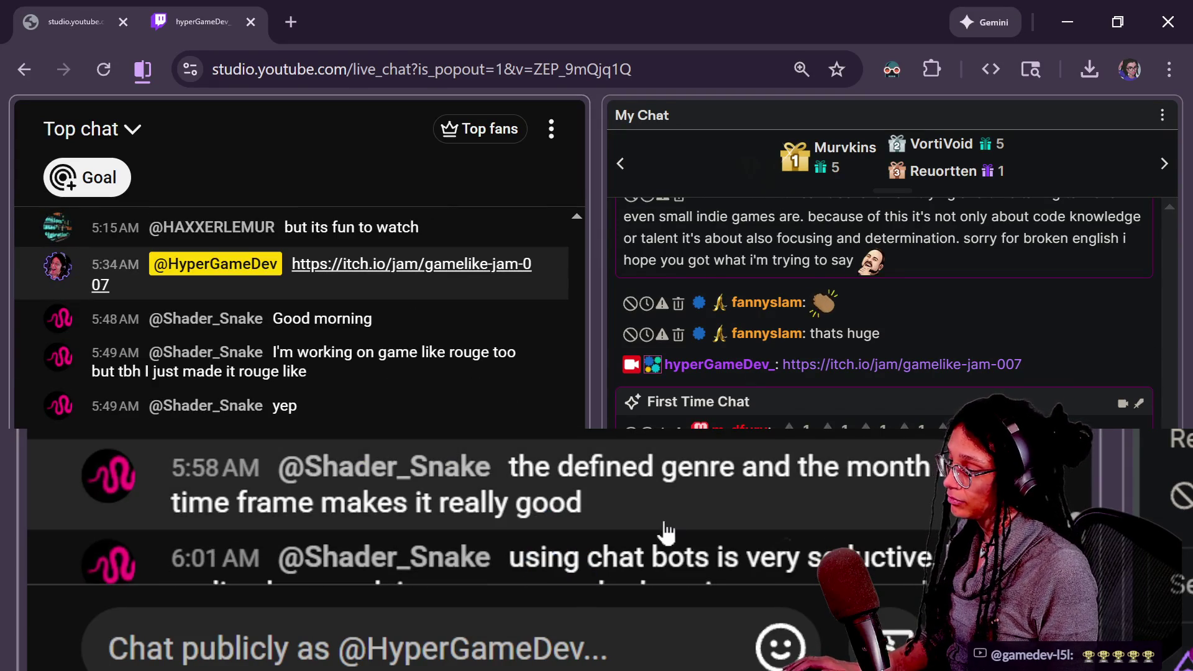
{"action": "left_click", "coordinate": [556, 264]}
{"action": "key", "text": "Escape"}
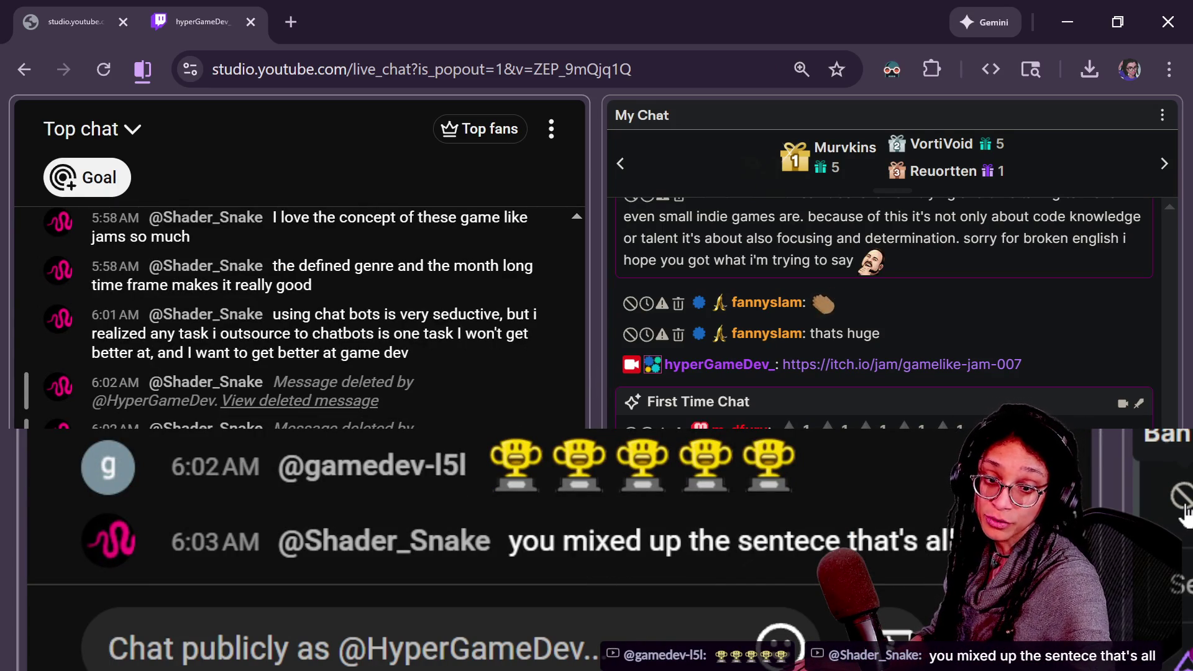
{"action": "left_click", "coordinate": [1183, 508]}
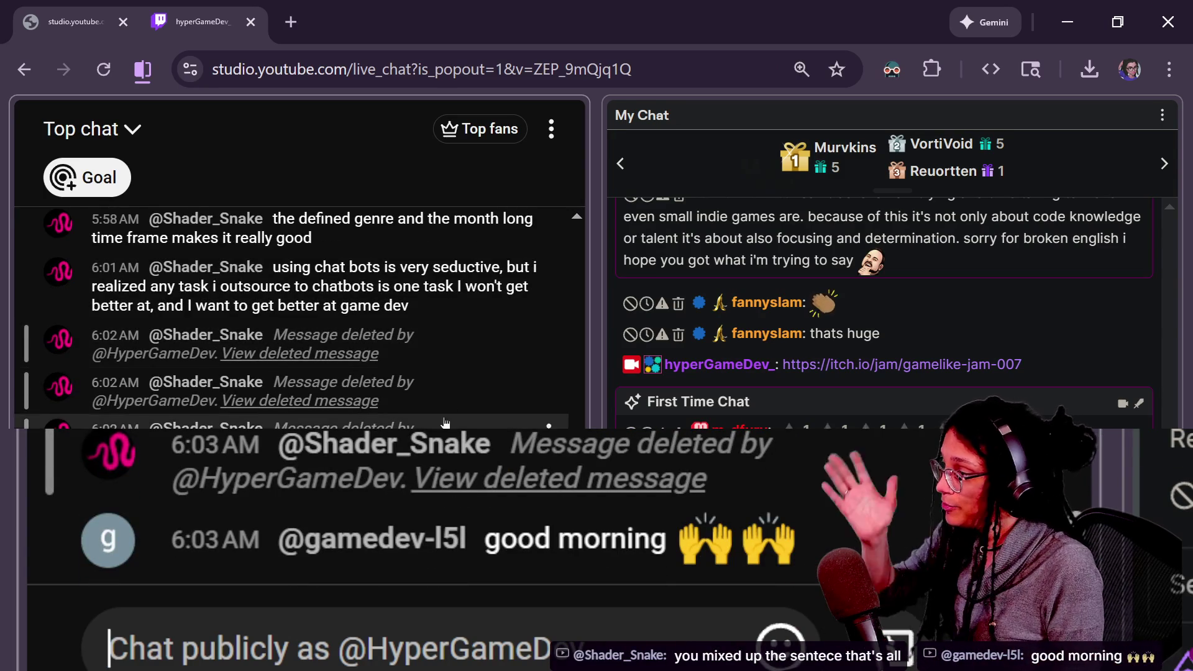
{"action": "scroll", "coordinate": [292, 311], "scroll_direction": "up", "scroll_amount": 3}
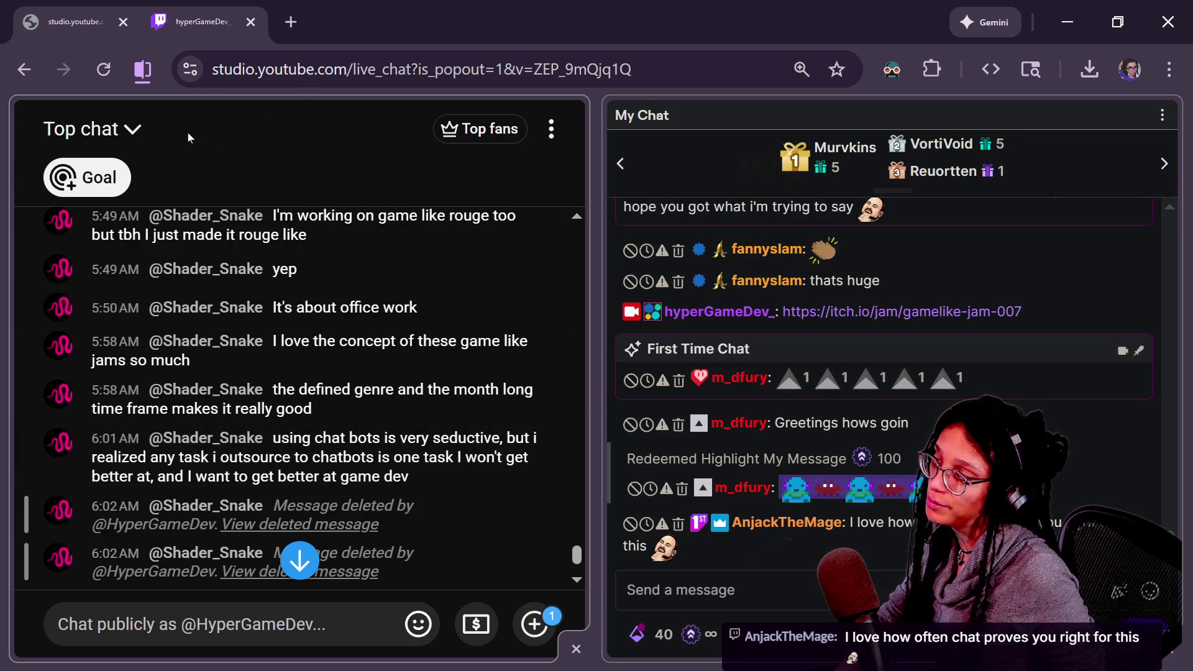
Switch the stream chat from Top chat to Live chat, then minimize the browser back to Godot.
{"action": "left_click", "coordinate": [131, 129]}
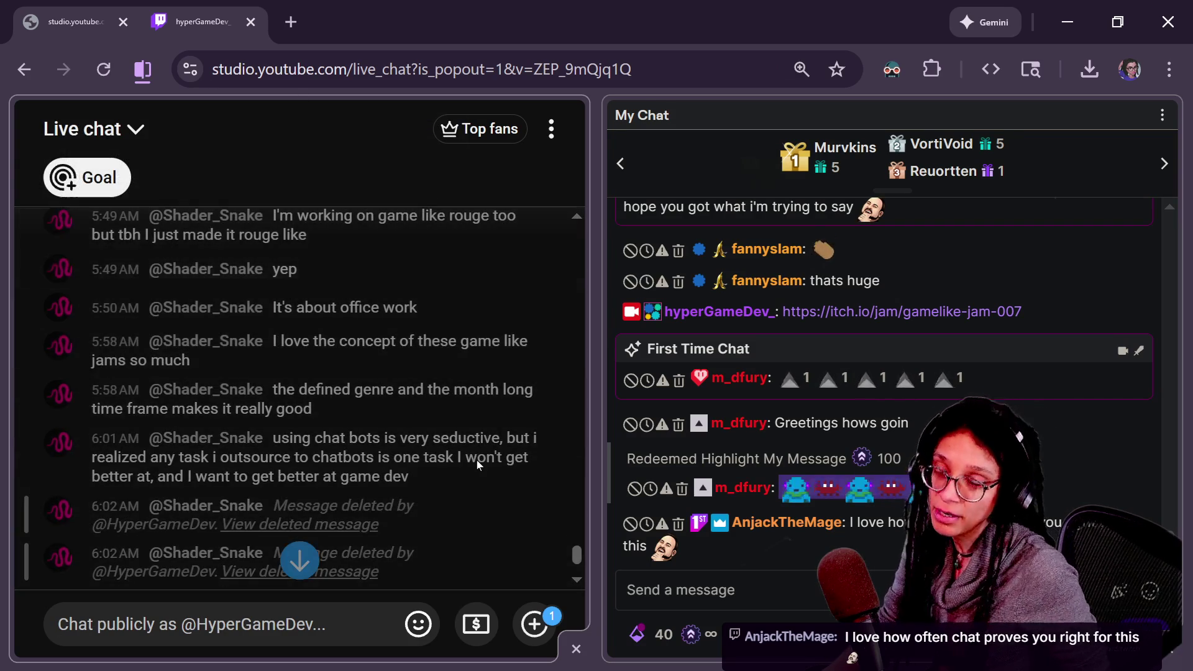
{"action": "scroll", "coordinate": [476, 460], "scroll_direction": "down", "scroll_amount": 3}
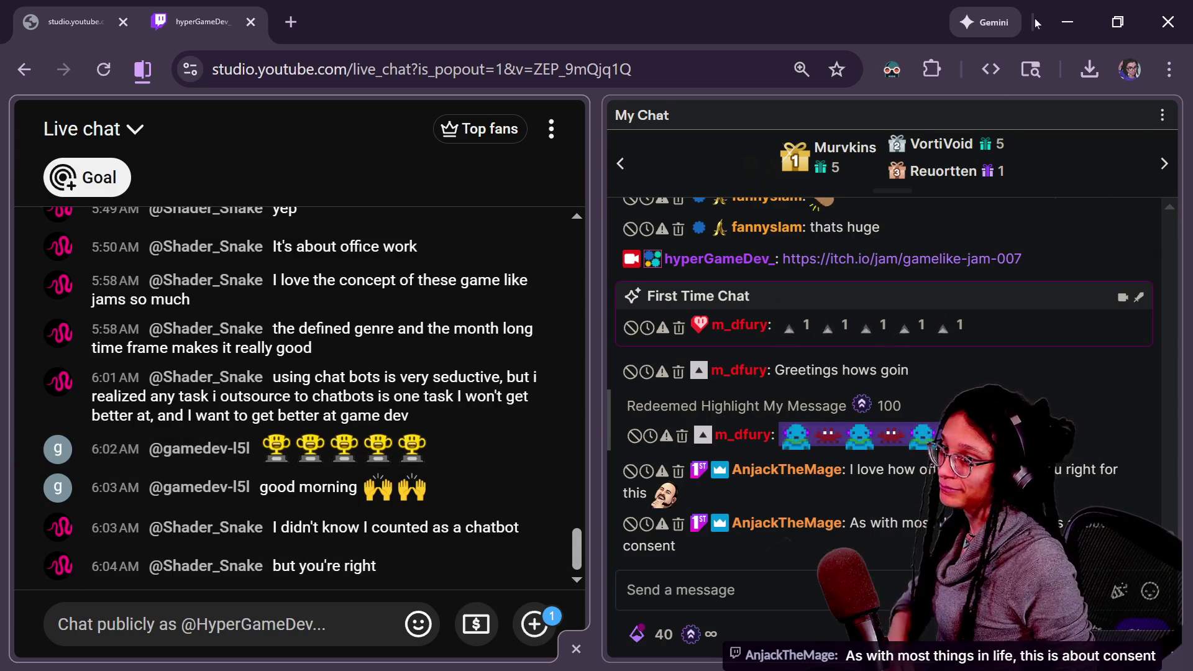
{"action": "left_click", "coordinate": [1067, 22]}
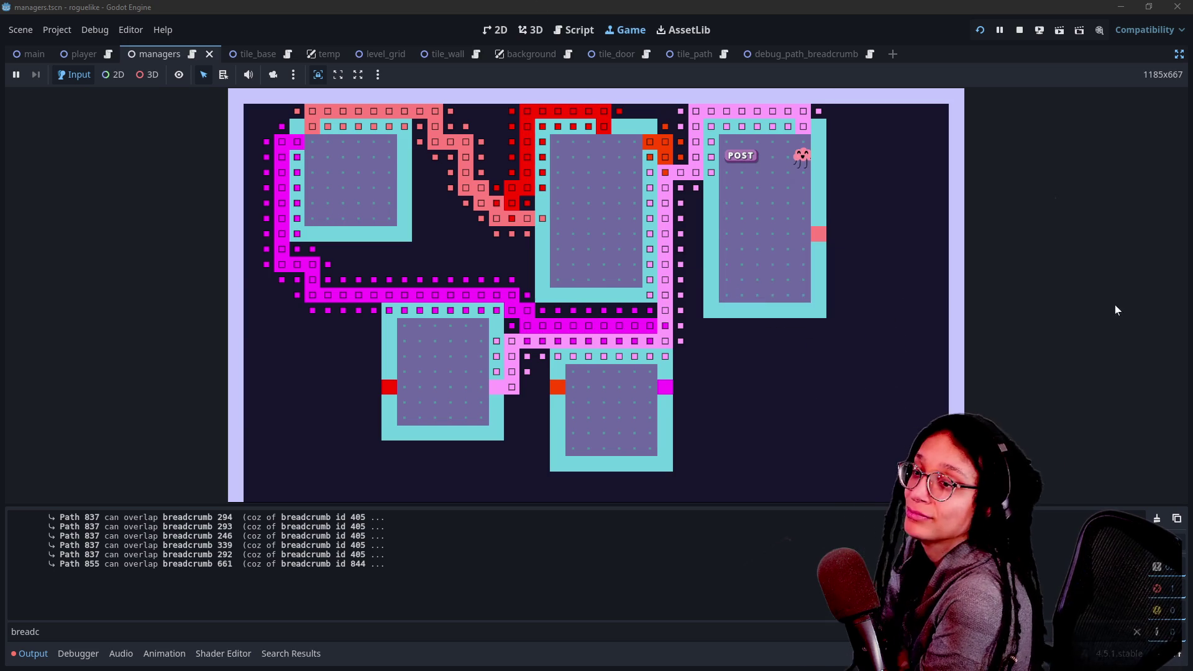
{"action": "mouse_move", "coordinate": [918, 438]}
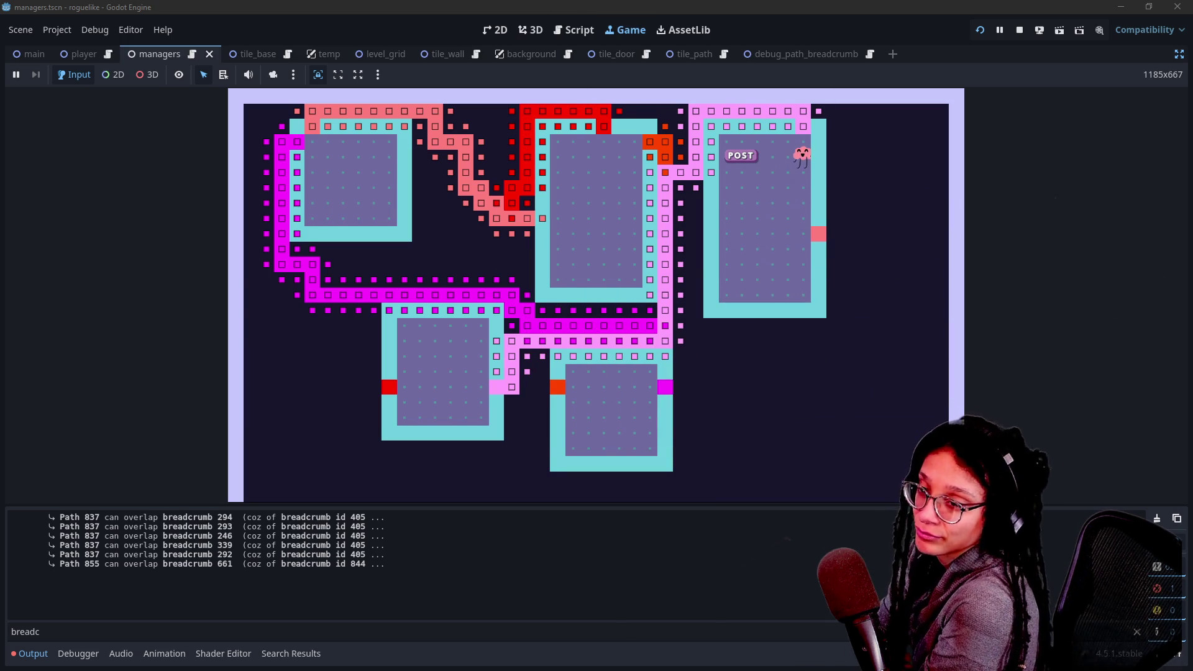
{"action": "mouse_move", "coordinate": [577, 279]}
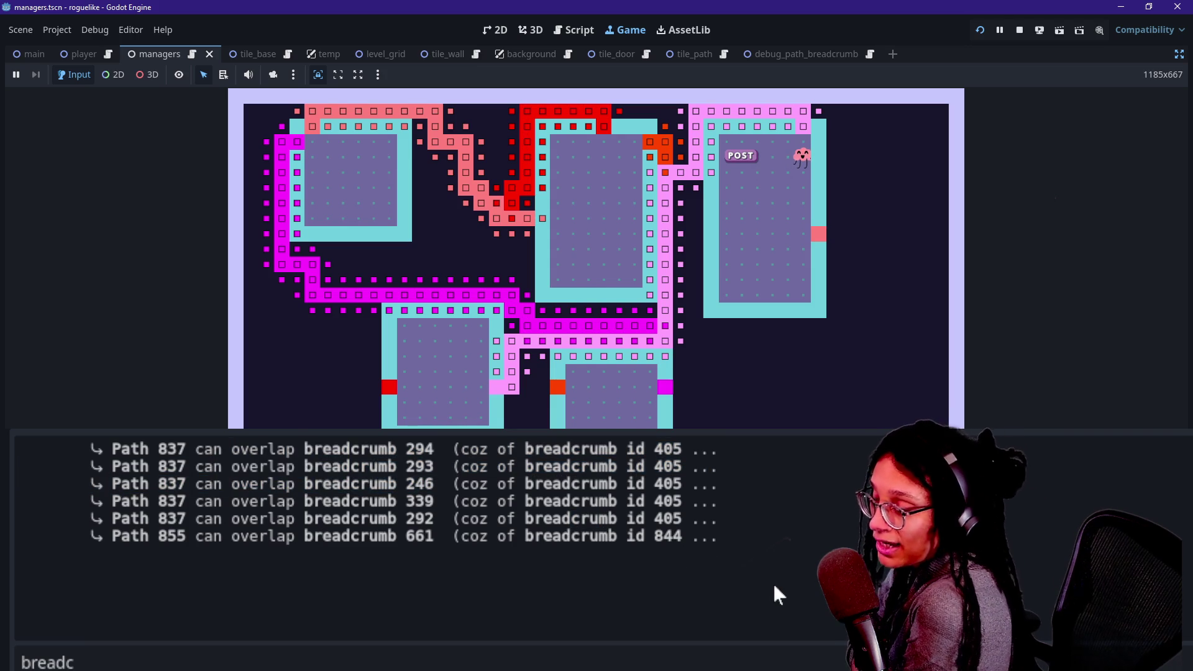
{"action": "left_click_drag", "start_coordinate": [575, 501], "coordinate": [770, 581]}
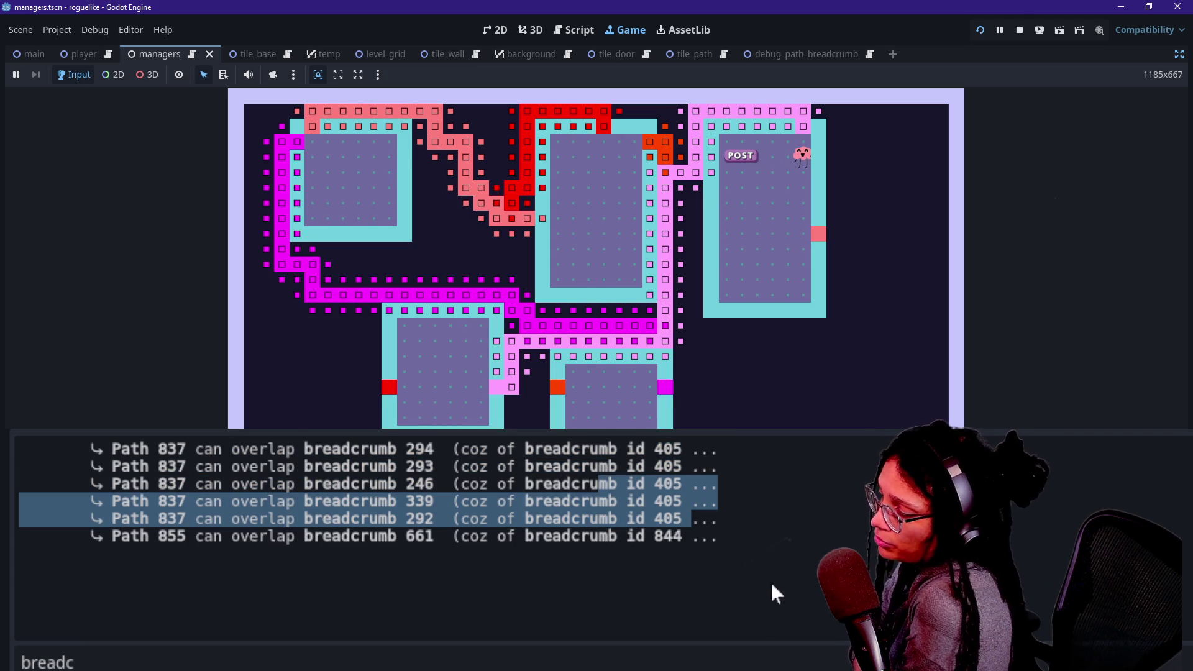
Compare the overlap lines for breadcrumbs 339 and 292 and path 837 with the tile inspector.
{"action": "left_click", "coordinate": [759, 566]}
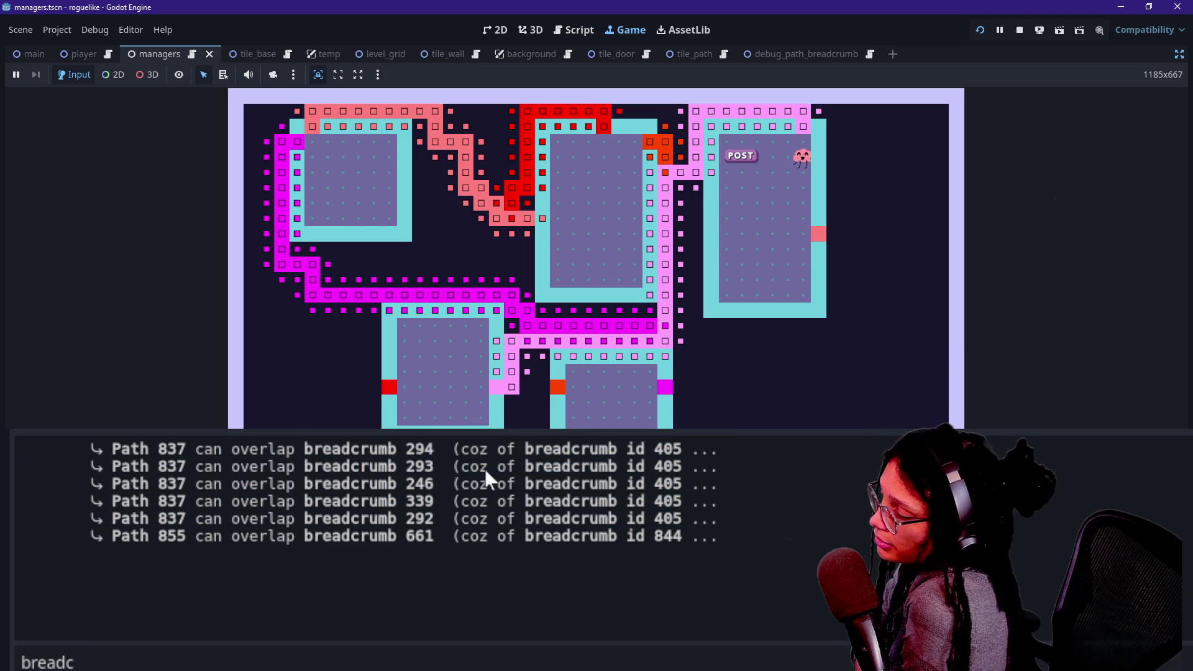
{"action": "left_click", "coordinate": [755, 521]}
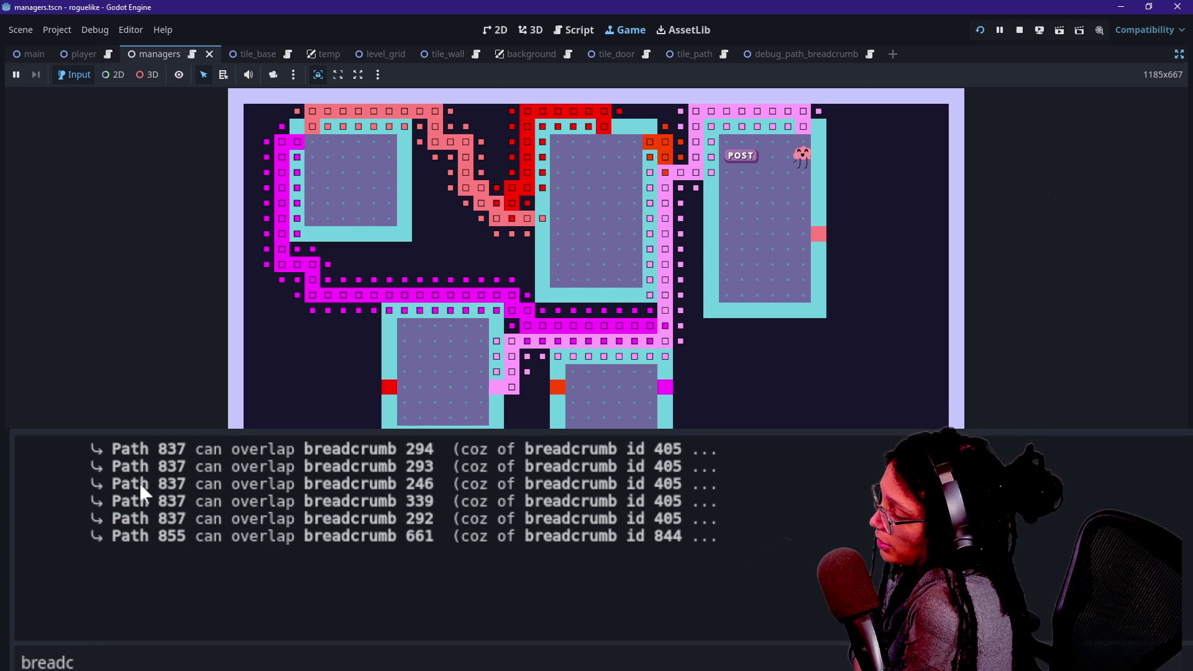
{"action": "left_click_drag", "start_coordinate": [140, 487], "coordinate": [185, 484]}
{"action": "mouse_move", "coordinate": [526, 165]}
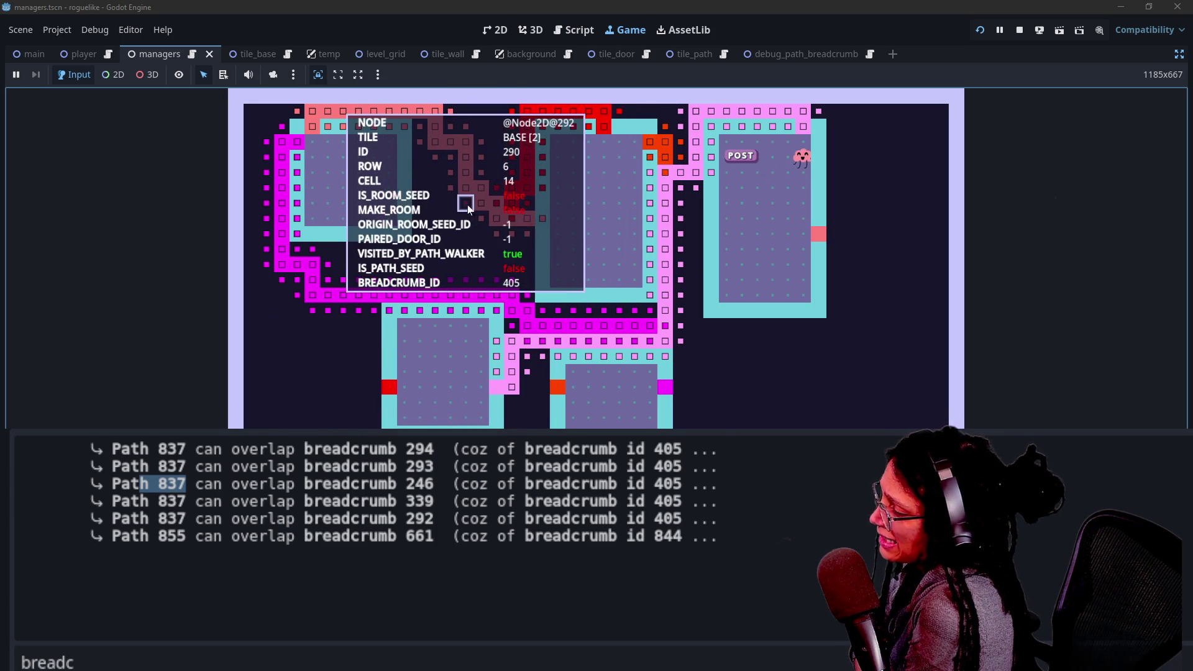
{"action": "left_click", "coordinate": [244, 485]}
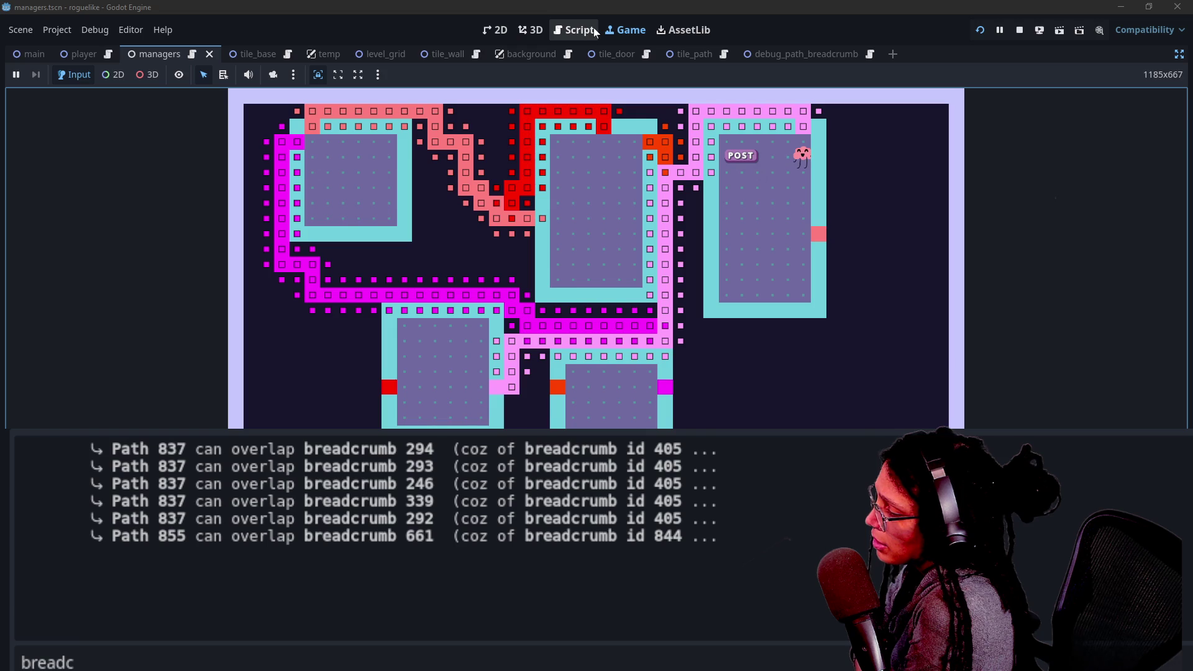
Check breadcrumb 294 in the log, then bring up the manage_levels.gd code.
{"action": "double_click", "coordinate": [428, 447]}
{"action": "left_click_drag", "start_coordinate": [434, 447], "coordinate": [332, 448]}
{"action": "left_click", "coordinate": [300, 453]}
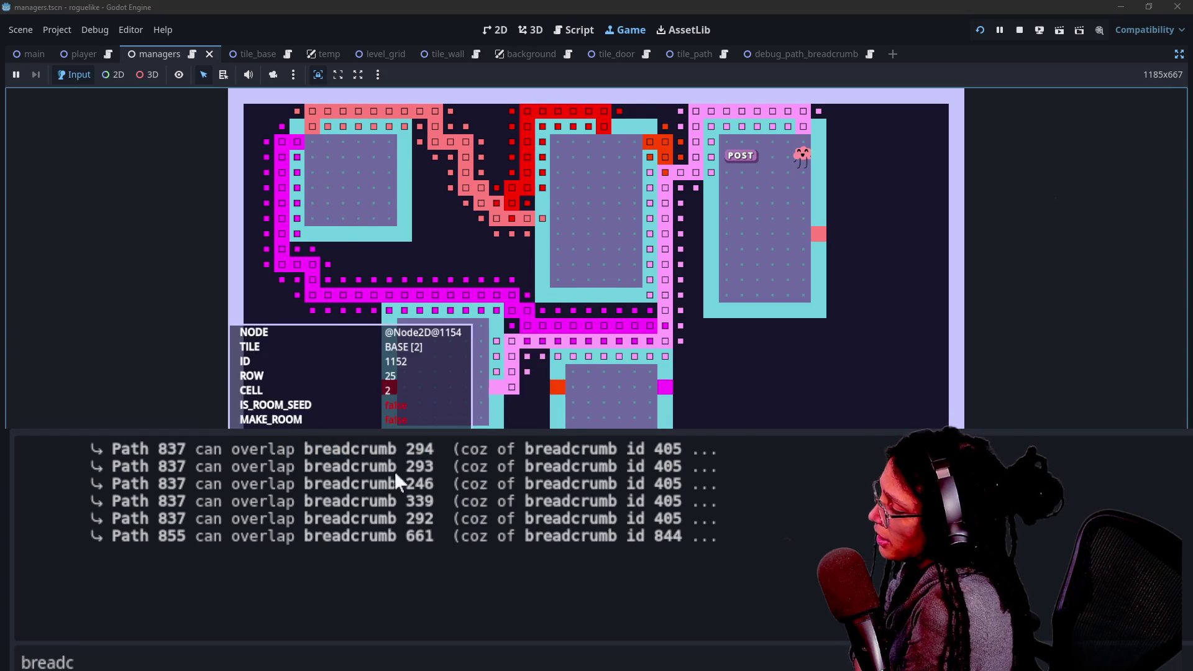
{"action": "left_click", "coordinate": [574, 30]}
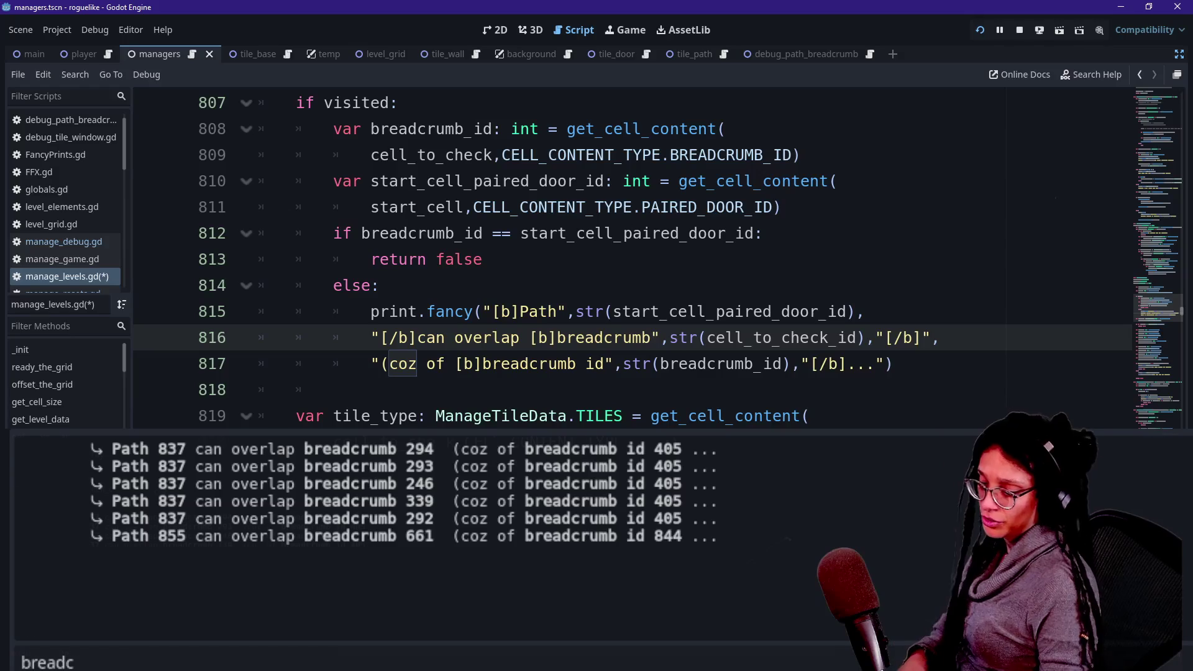
Reword the overlap print from 'breadcrumb' to 'cell', save manage_levels.gd, and run the project.
{"action": "key", "text": "ctrl+f"}
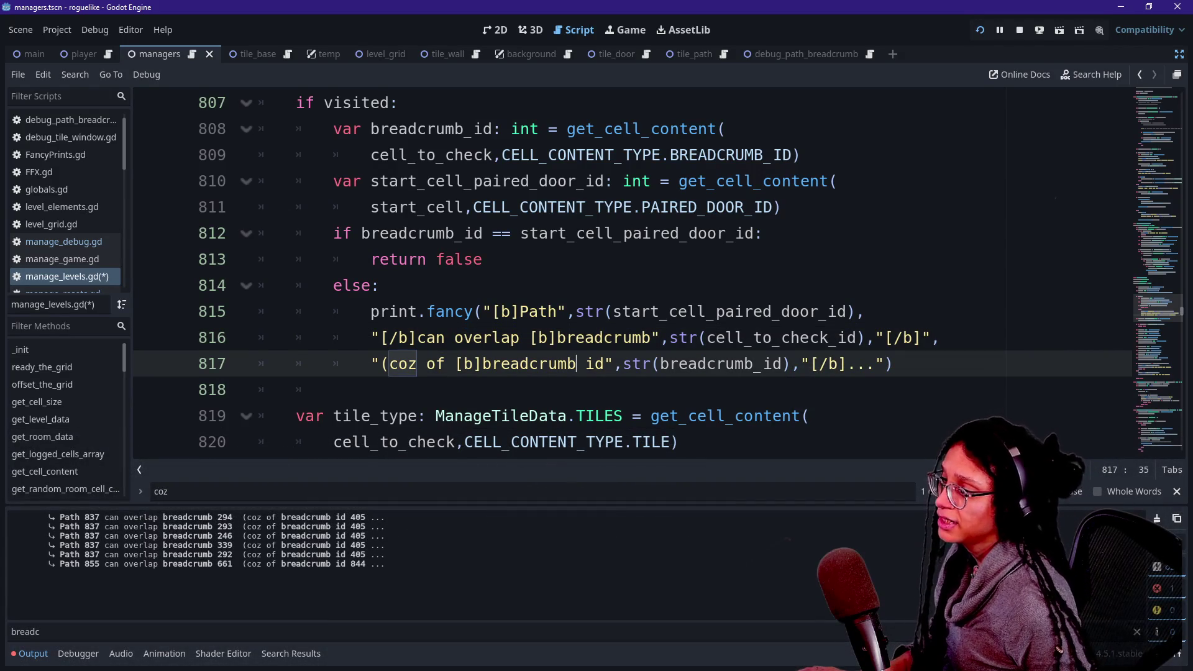
{"action": "double_click", "coordinate": [593, 338]}
{"action": "type", "text": "cell"}
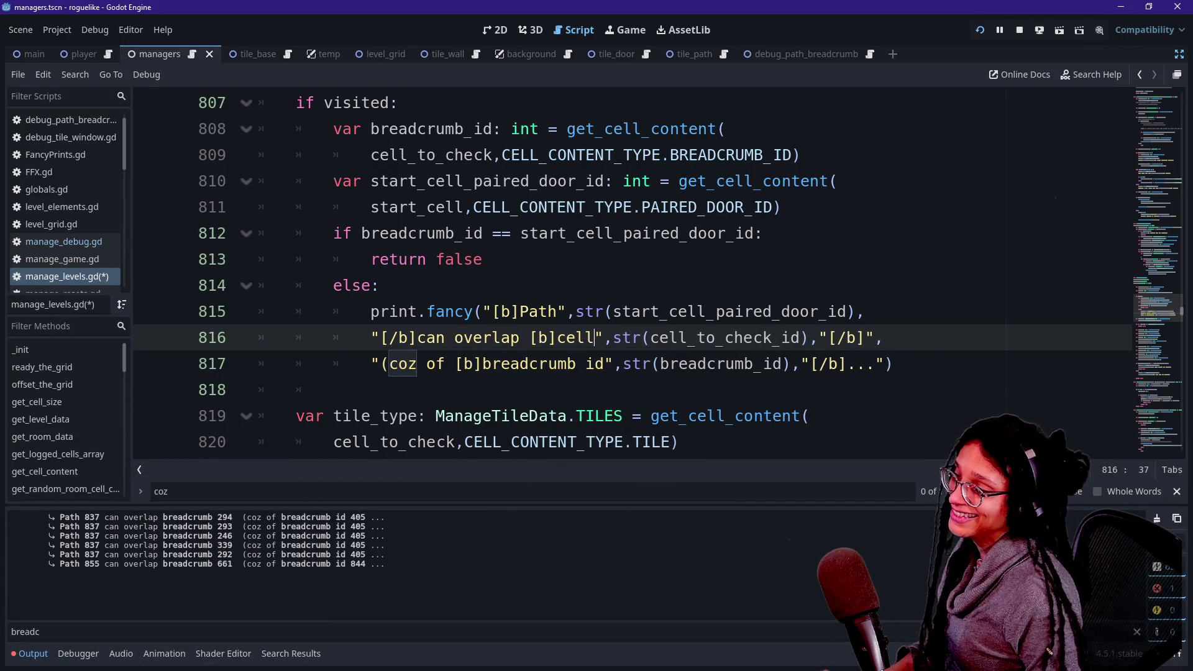
{"action": "left_click", "coordinate": [595, 311]}
{"action": "key", "text": "ctrl+s"}
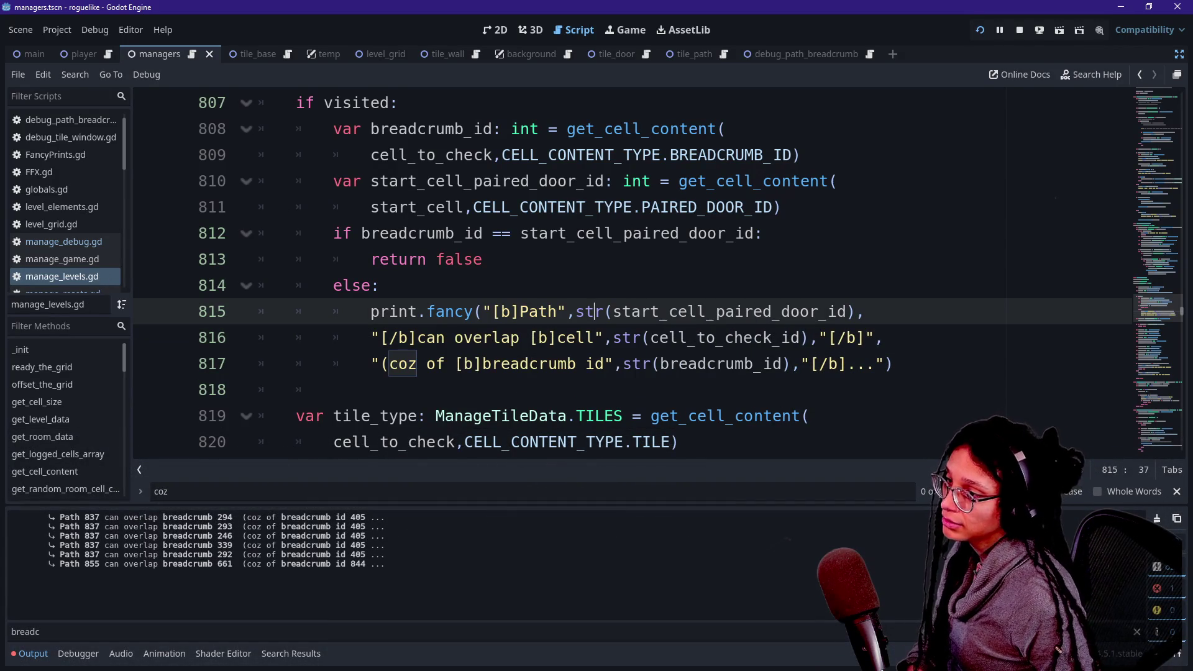
{"action": "left_click", "coordinate": [977, 31]}
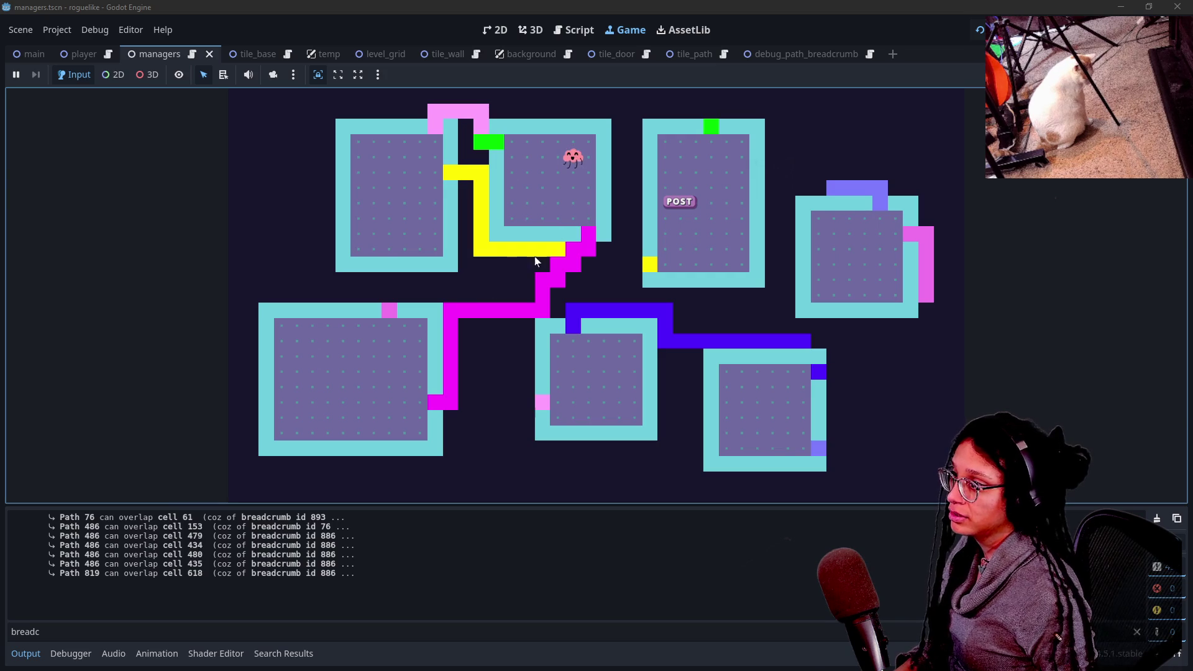
Inspect a path tile and pick out the Path 486 and cell 479/480 overlap lines in the log.
{"action": "left_click", "coordinate": [567, 250]}
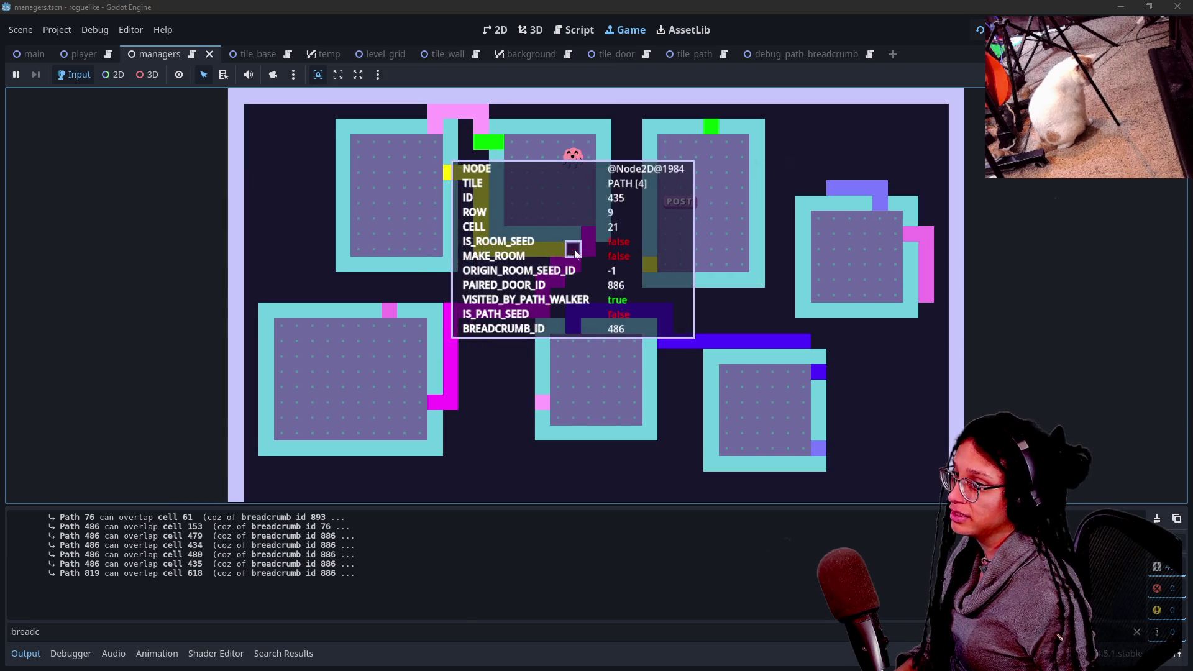
{"action": "left_click", "coordinate": [560, 257]}
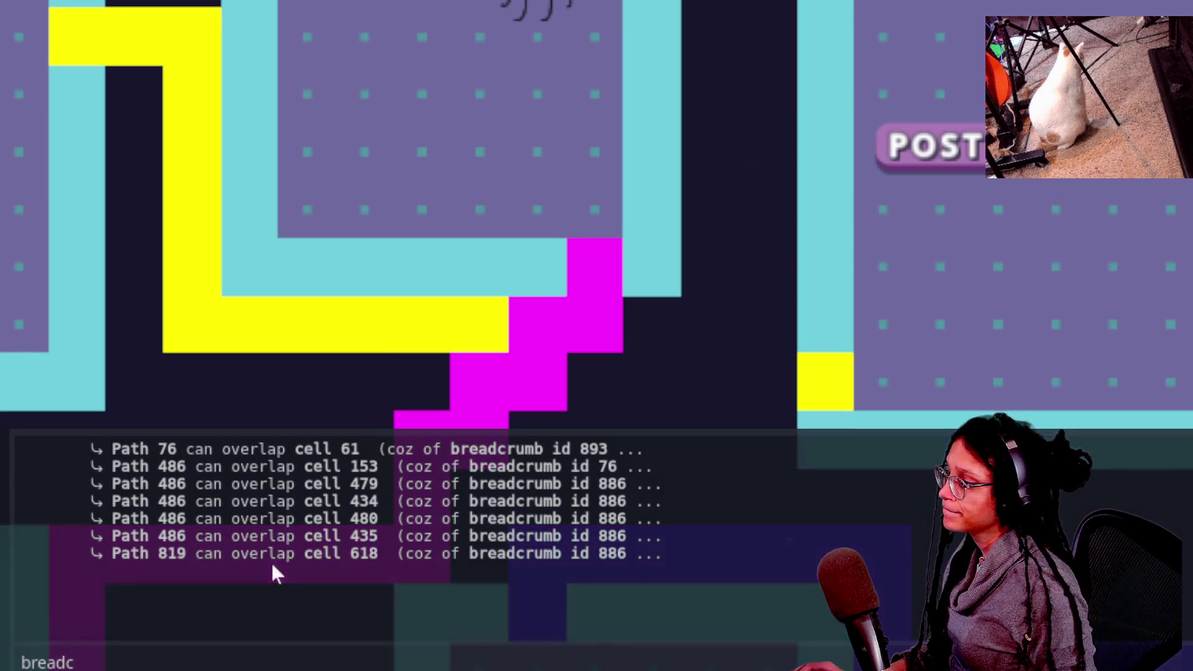
{"action": "mouse_move", "coordinate": [338, 274]}
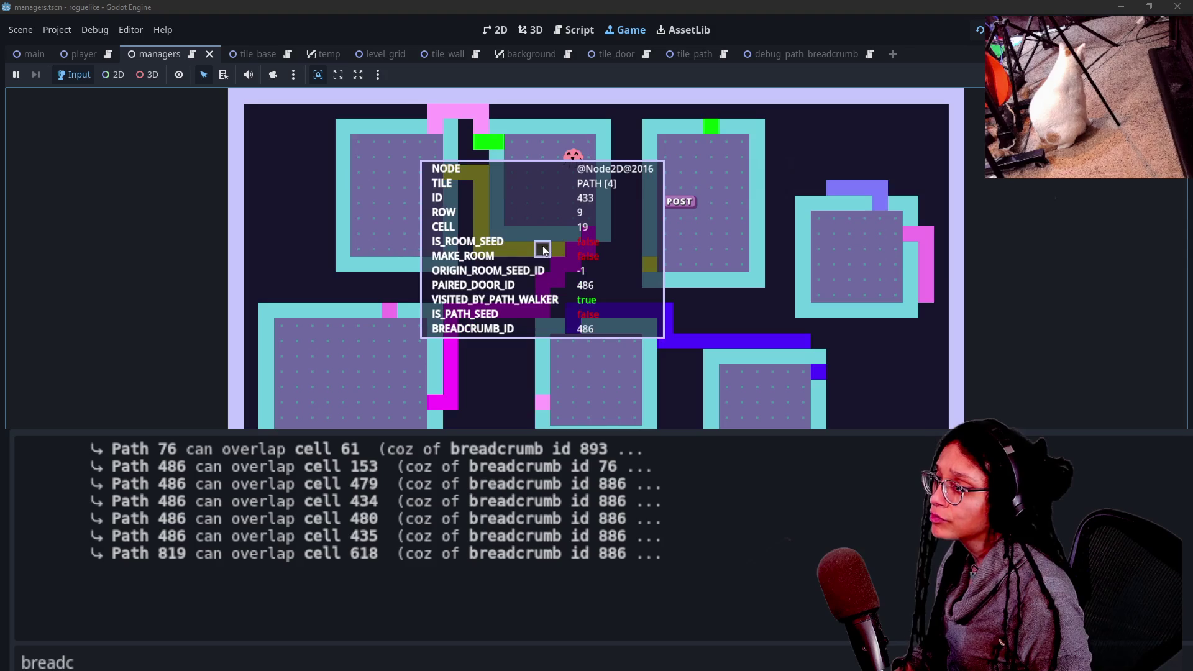
{"action": "left_click_drag", "start_coordinate": [158, 466], "coordinate": [218, 501]}
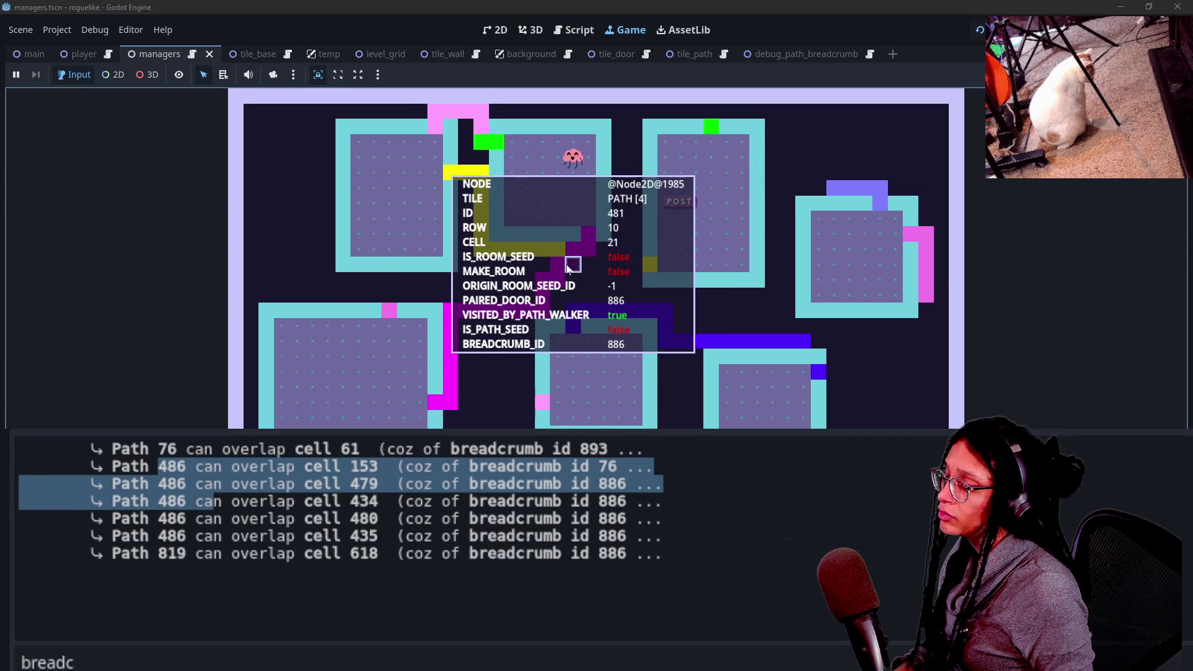
{"action": "mouse_move", "coordinate": [598, 484]}
{"action": "left_mouse_down"}
{"action": "mouse_move", "coordinate": [662, 502]}
{"action": "mouse_move", "coordinate": [626, 518]}
{"action": "mouse_move", "coordinate": [662, 502]}
{"action": "left_mouse_up"}
{"action": "left_click", "coordinate": [625, 518]}
{"action": "left_click", "coordinate": [625, 490]}
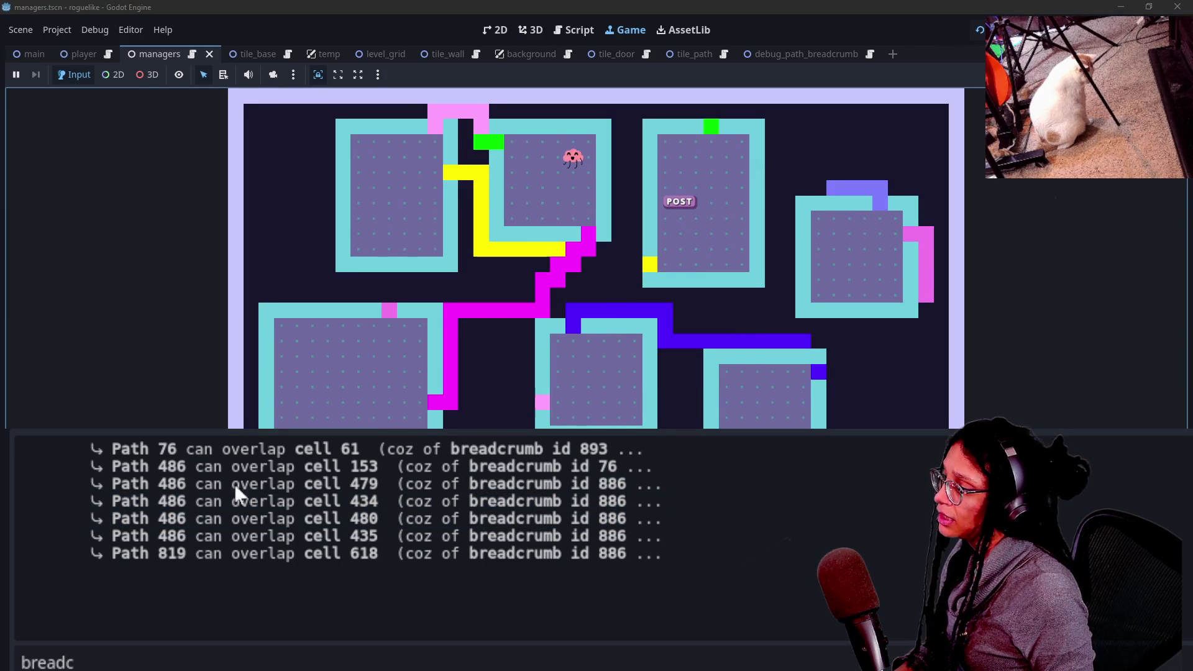
Mark cell 479 in the overlap log and show breadcrumb markers across the level grid.
{"action": "left_click_drag", "start_coordinate": [166, 484], "coordinate": [178, 484]}
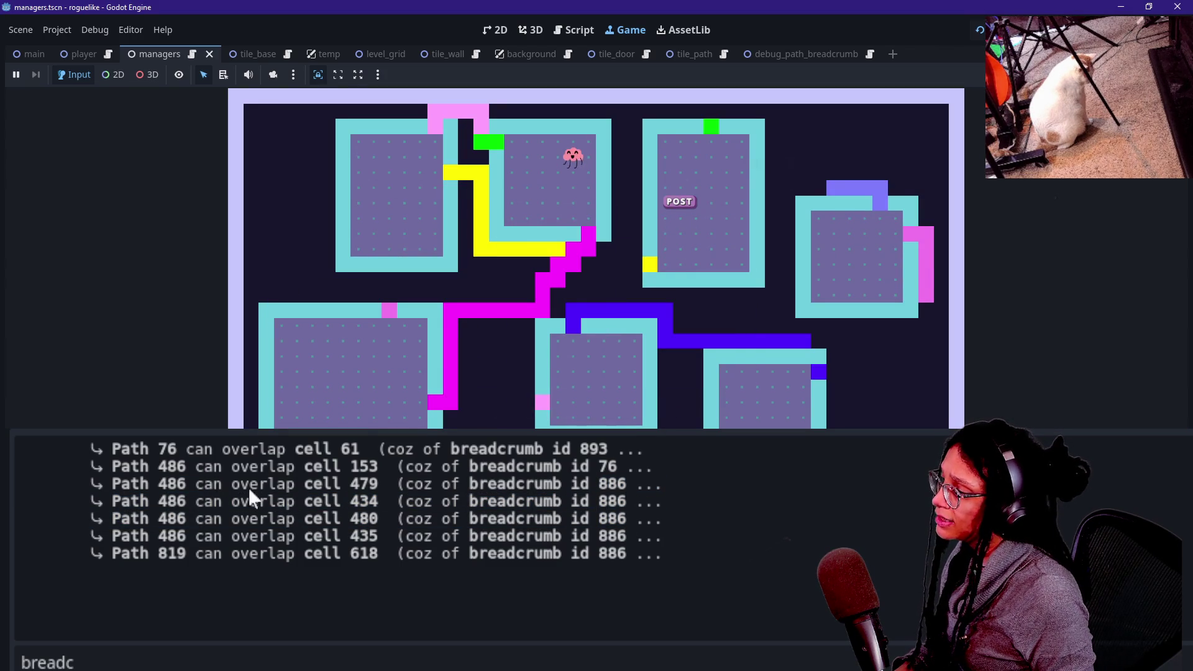
{"action": "left_click_drag", "start_coordinate": [359, 484], "coordinate": [386, 484]}
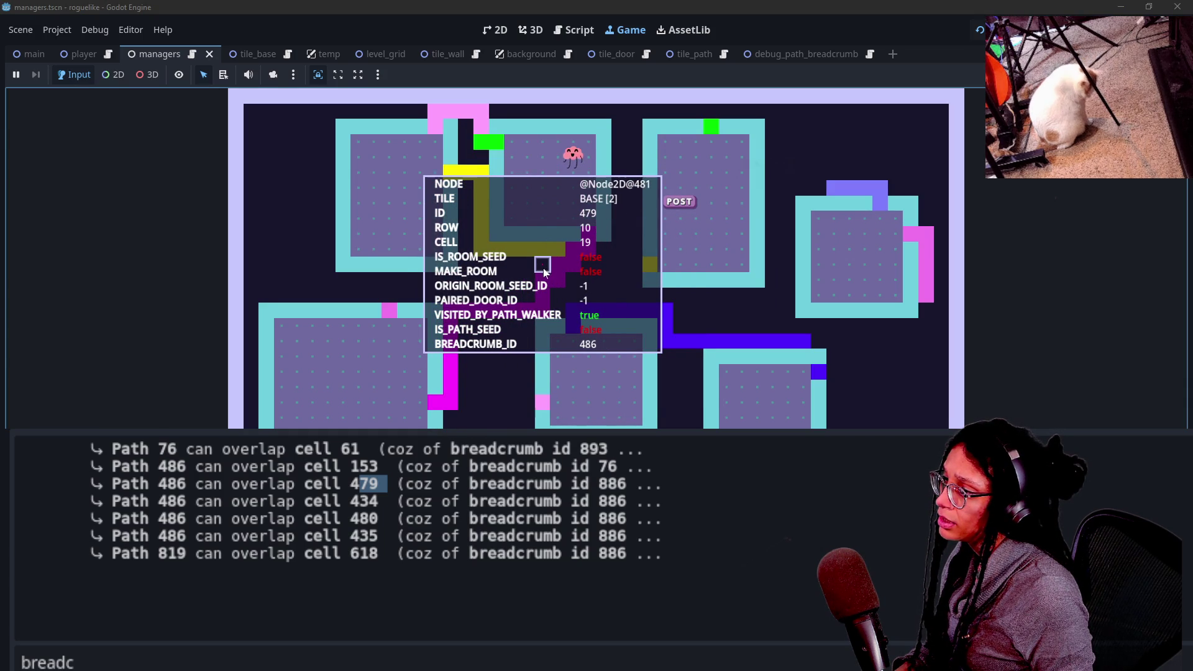
{"action": "left_click", "coordinate": [544, 268]}
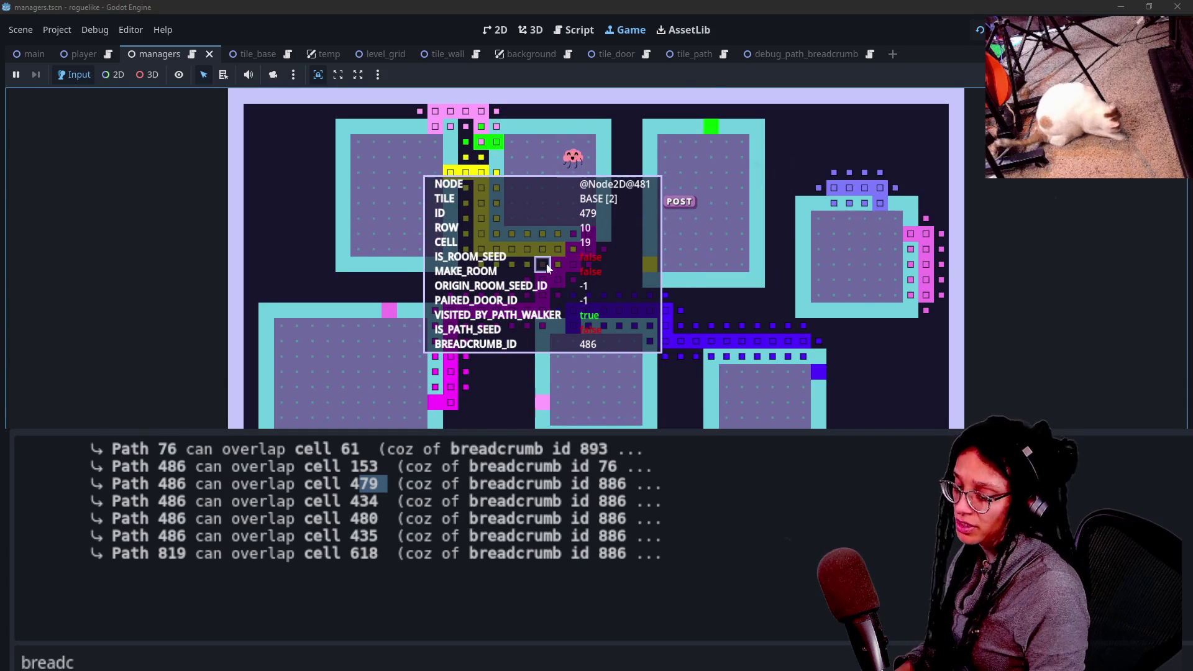
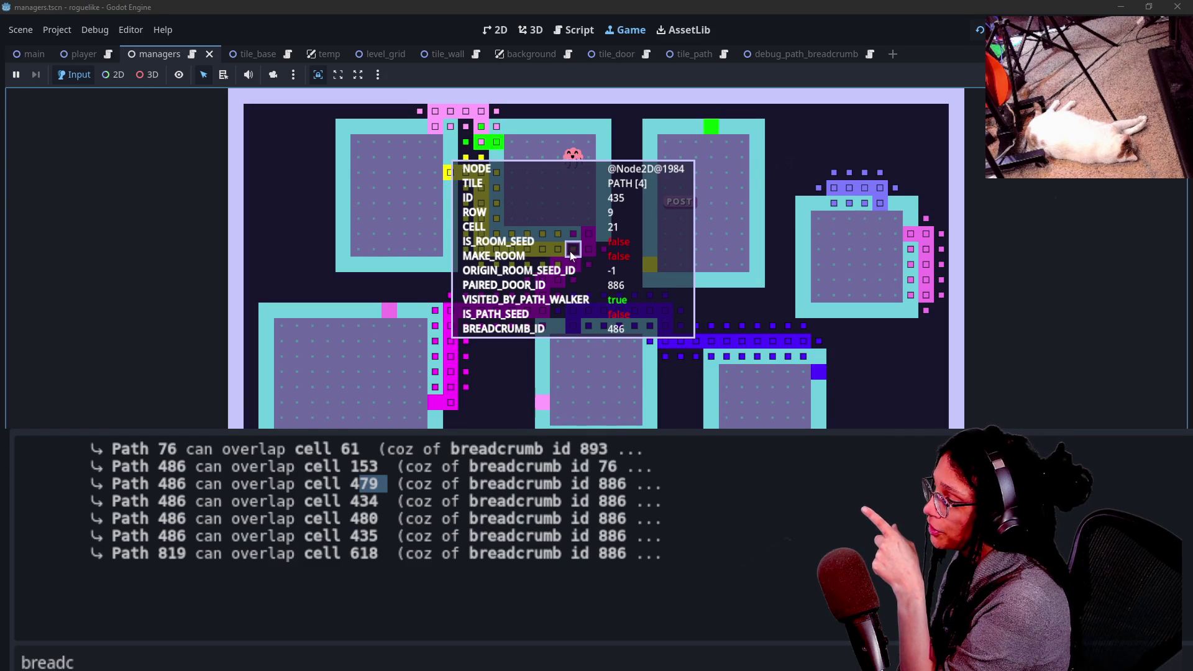
Select the cell 435 breadcrumb entry in the Output log, then go to the Script workspace.
{"action": "mouse_move", "coordinate": [214, 535]}
{"action": "left_mouse_down"}
{"action": "mouse_move", "coordinate": [295, 518]}
{"action": "mouse_move", "coordinate": [423, 535]}
{"action": "left_mouse_up"}
{"action": "left_click", "coordinate": [299, 549]}
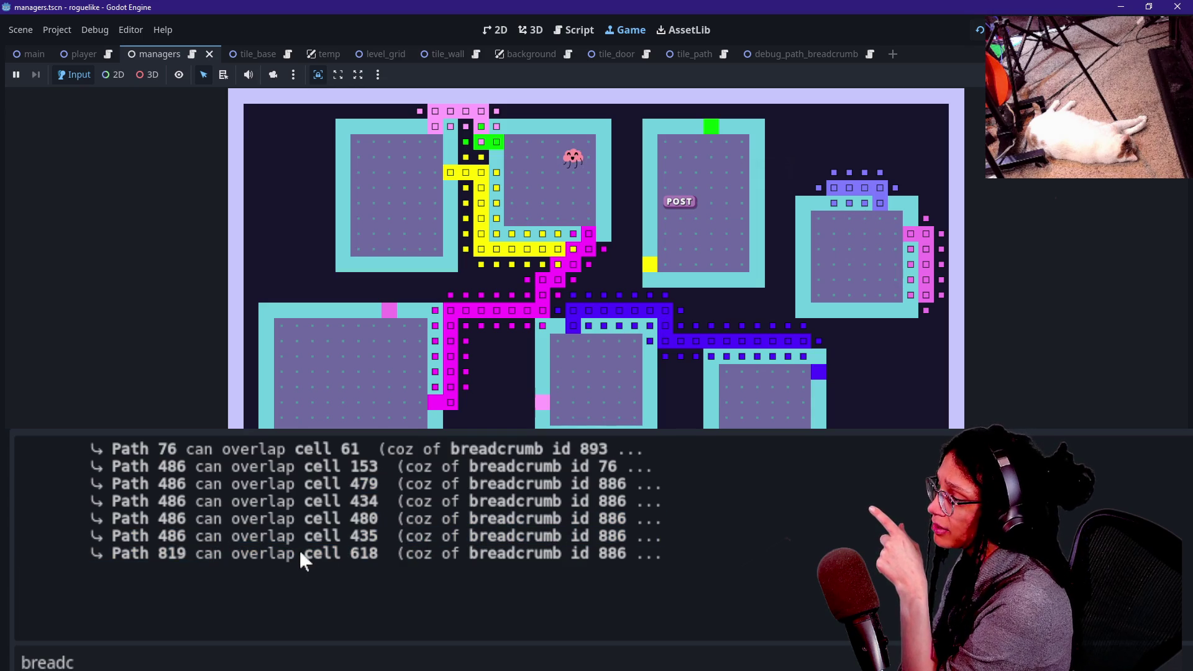
{"action": "mouse_move", "coordinate": [339, 536]}
{"action": "left_mouse_down"}
{"action": "mouse_move", "coordinate": [297, 536]}
{"action": "mouse_move", "coordinate": [482, 538]}
{"action": "left_mouse_up"}
{"action": "mouse_move", "coordinate": [665, 326]}
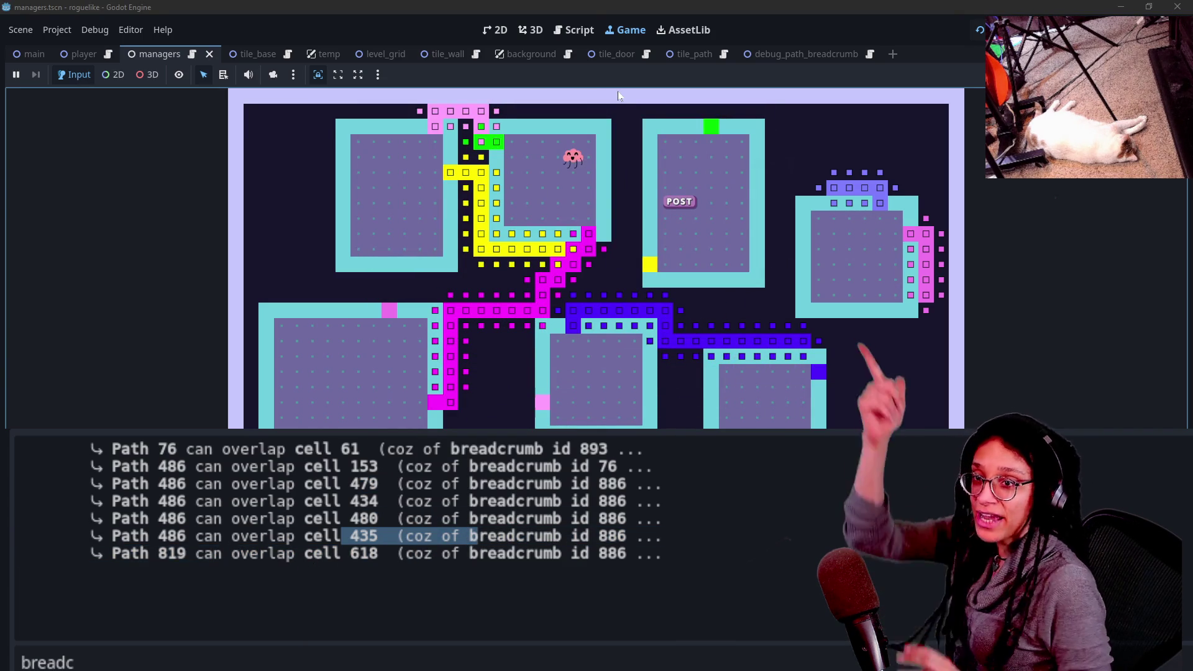
{"action": "mouse_move", "coordinate": [446, 129]}
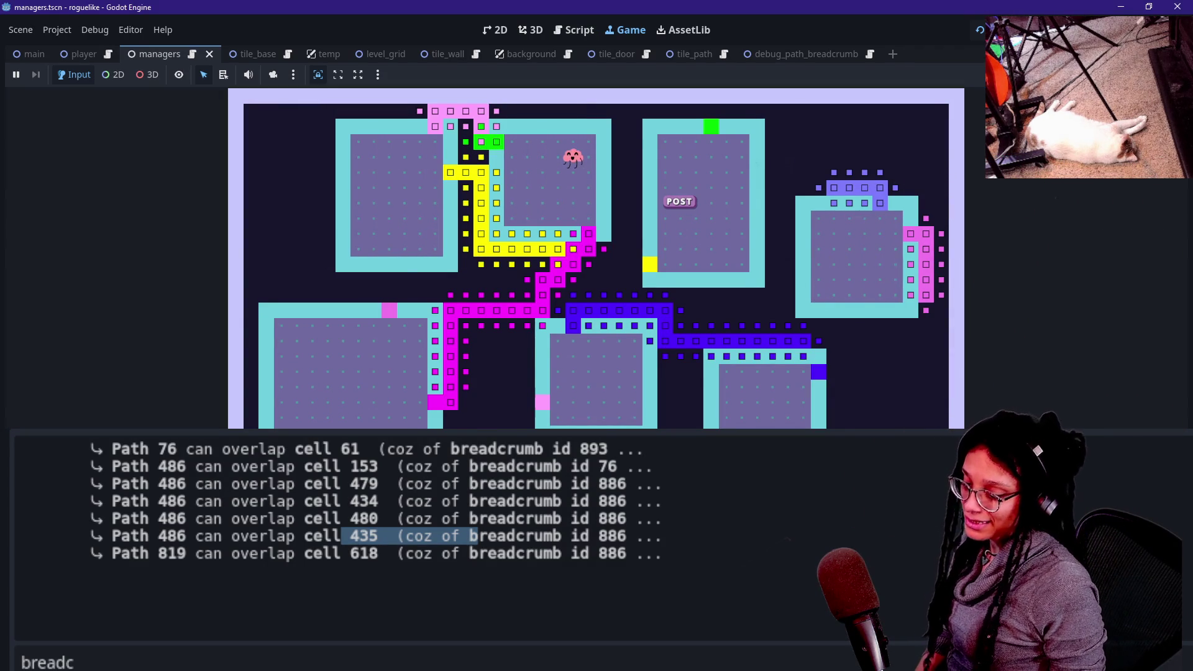
{"action": "left_click", "coordinate": [573, 30]}
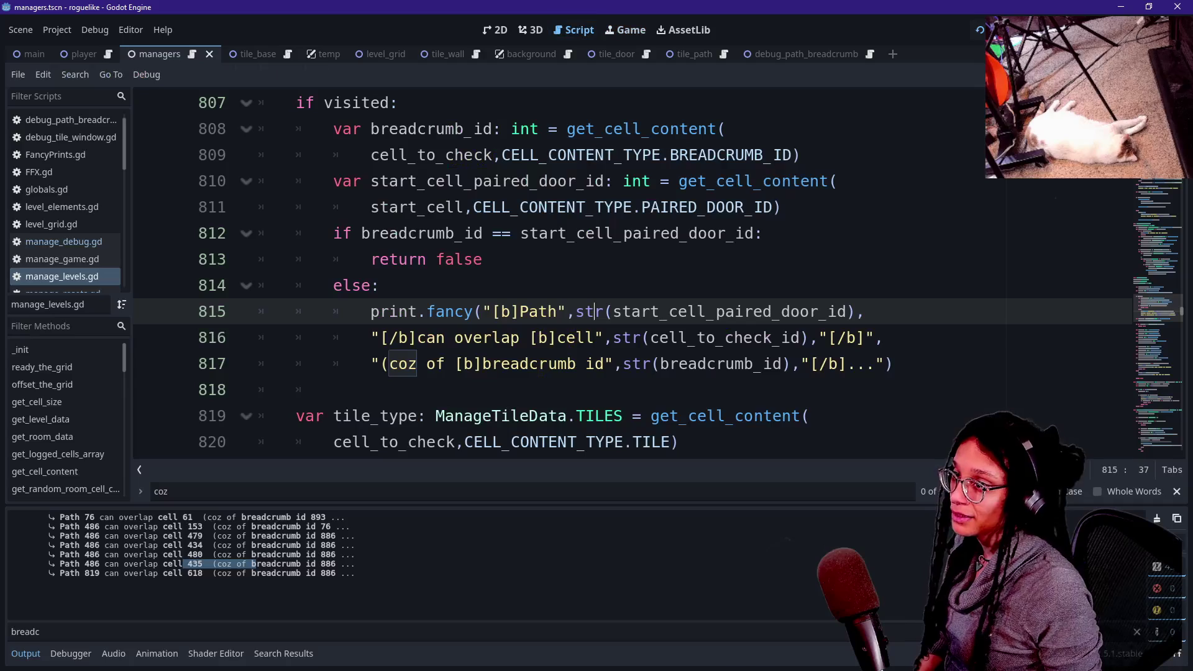
{"action": "key", "text": "Up"}
{"action": "key", "text": "Up"}
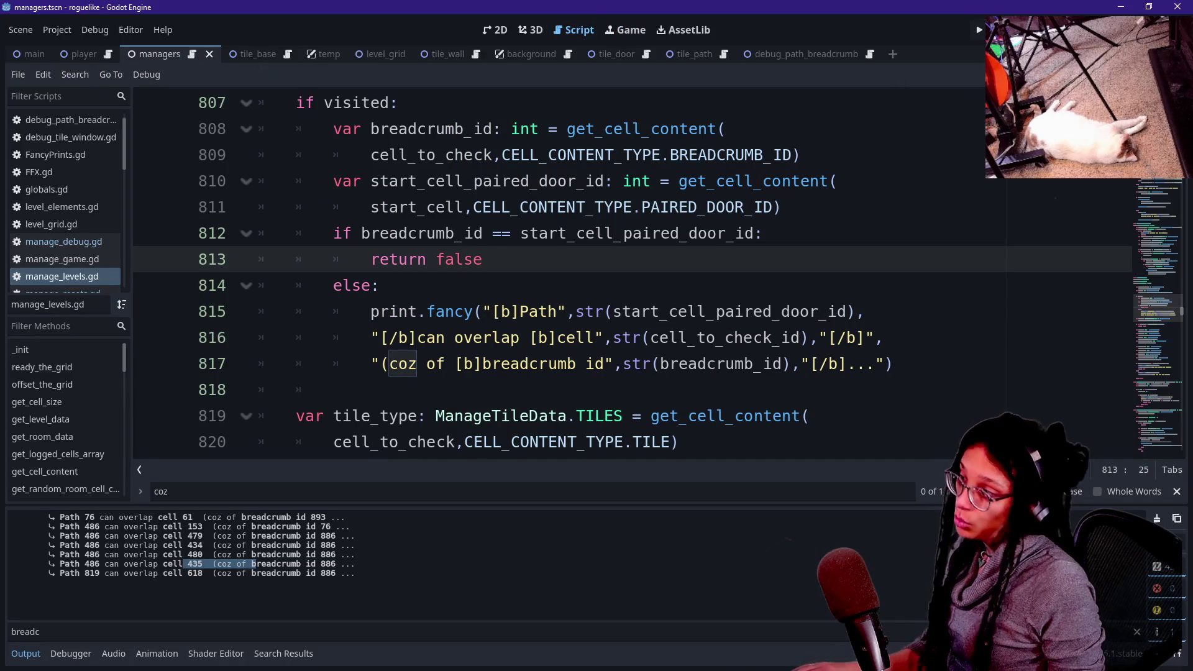
{"action": "scroll", "coordinate": [248, 267], "scroll_direction": "down", "scroll_amount": 1}
{"action": "scroll", "coordinate": [373, 267], "scroll_direction": "up", "scroll_amount": 6}
{"action": "scroll", "coordinate": [476, 261], "scroll_direction": "down", "scroll_amount": 4}
{"action": "scroll", "coordinate": [476, 261], "scroll_direction": "down", "scroll_amount": 4}
{"action": "left_click_drag", "start_coordinate": [298, 311], "coordinate": [398, 259]}
{"action": "mouse_move", "coordinate": [519, 259]}
{"action": "left_mouse_down"}
{"action": "mouse_move", "coordinate": [725, 259]}
{"action": "mouse_move", "coordinate": [641, 259]}
{"action": "left_mouse_up"}
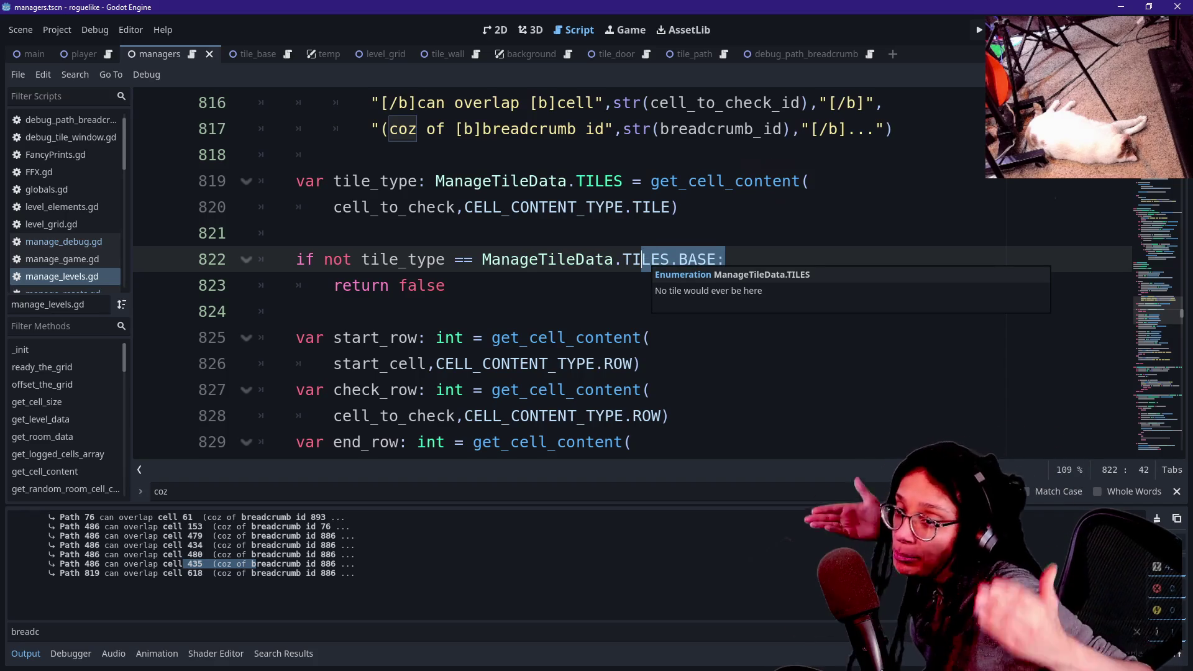
{"action": "left_click", "coordinate": [612, 259]}
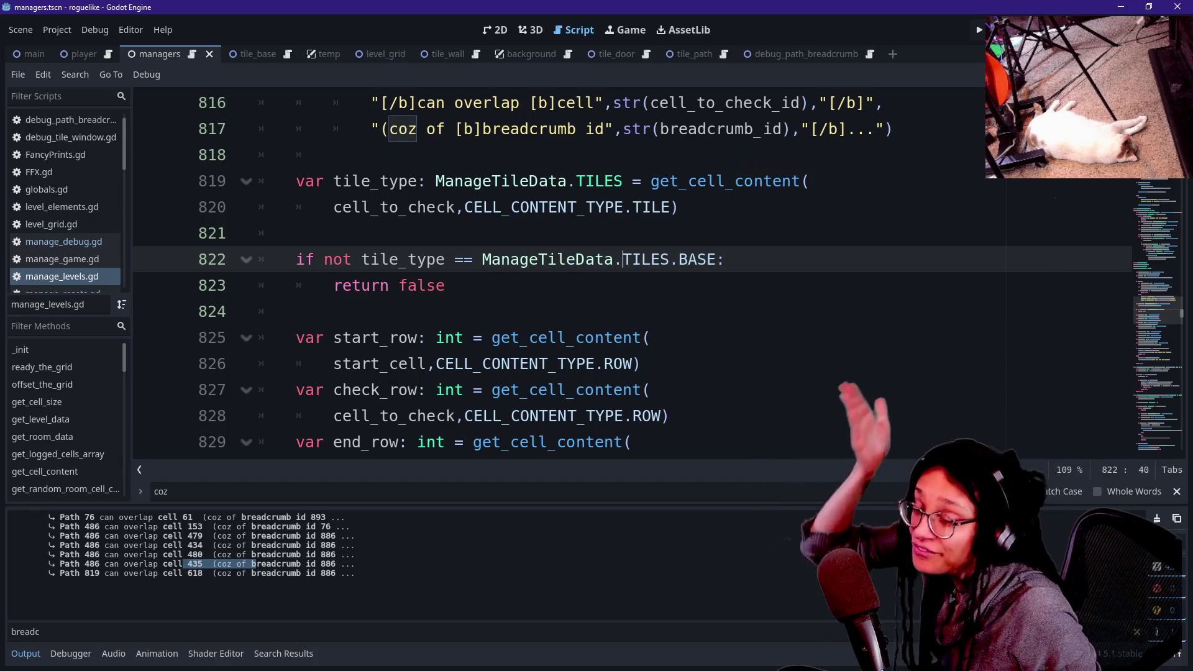
{"action": "left_click", "coordinate": [678, 259]}
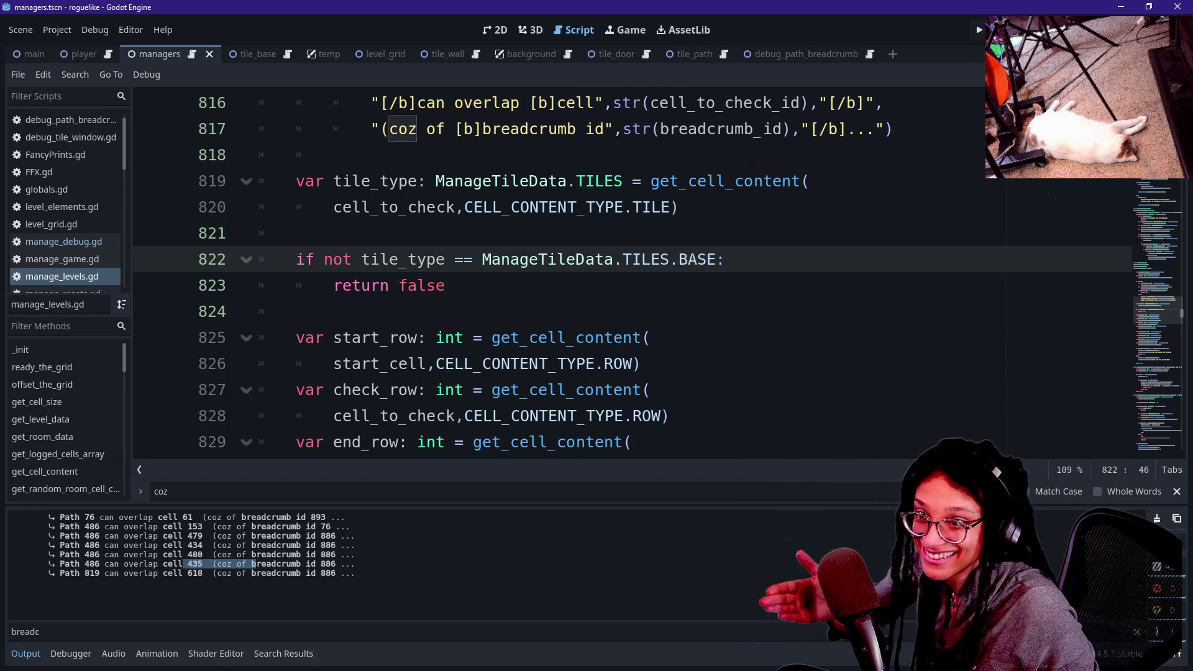
{"action": "left_click", "coordinate": [183, 568]}
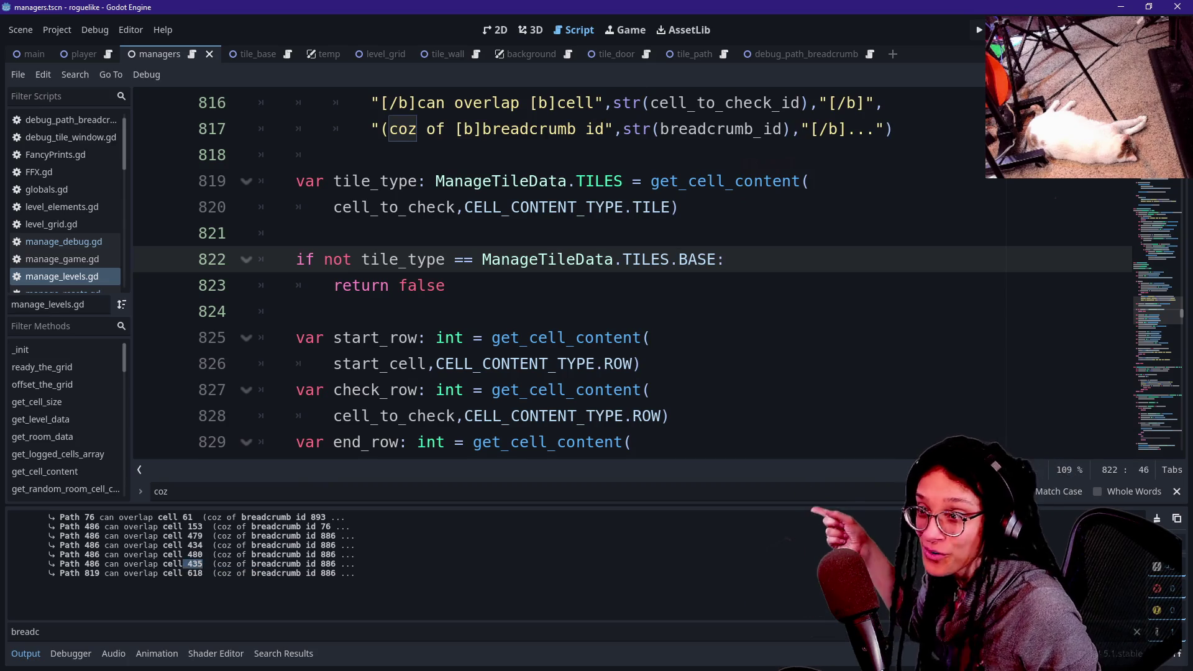
{"action": "double_click", "coordinate": [195, 564]}
{"action": "key", "text": "Up"}
{"action": "key", "text": "Up"}
{"action": "key", "text": "Up"}
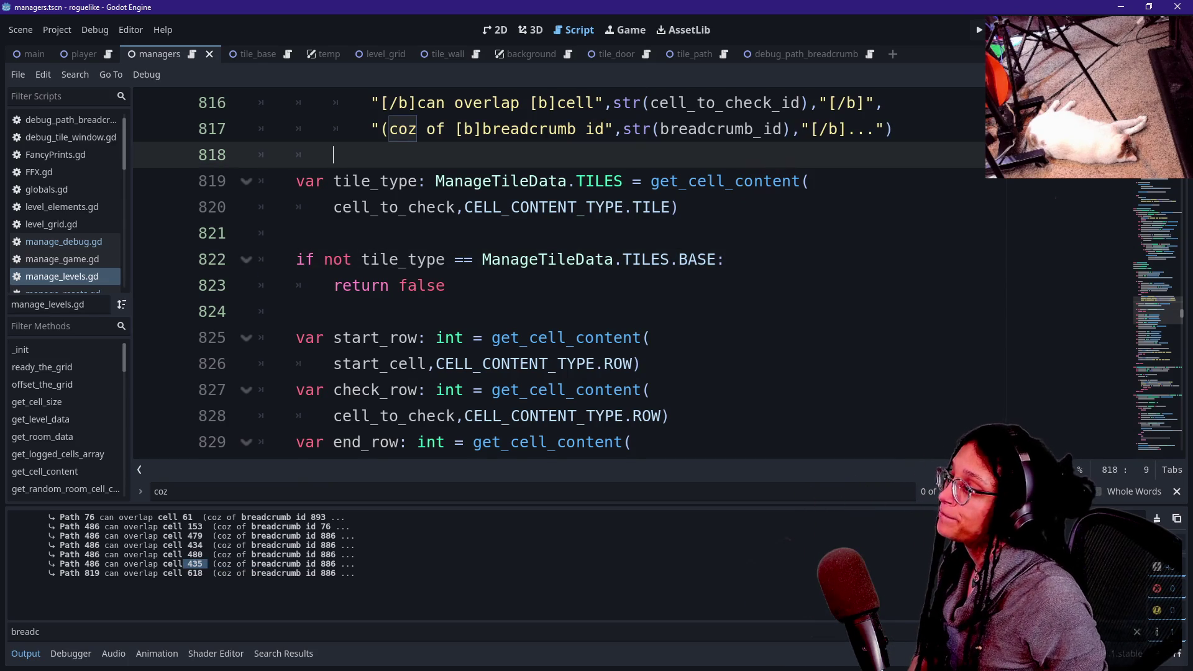
{"action": "scroll", "coordinate": [694, 257], "scroll_direction": "up", "scroll_amount": 3}
{"action": "scroll", "coordinate": [695, 257], "scroll_direction": "down", "scroll_amount": 1}
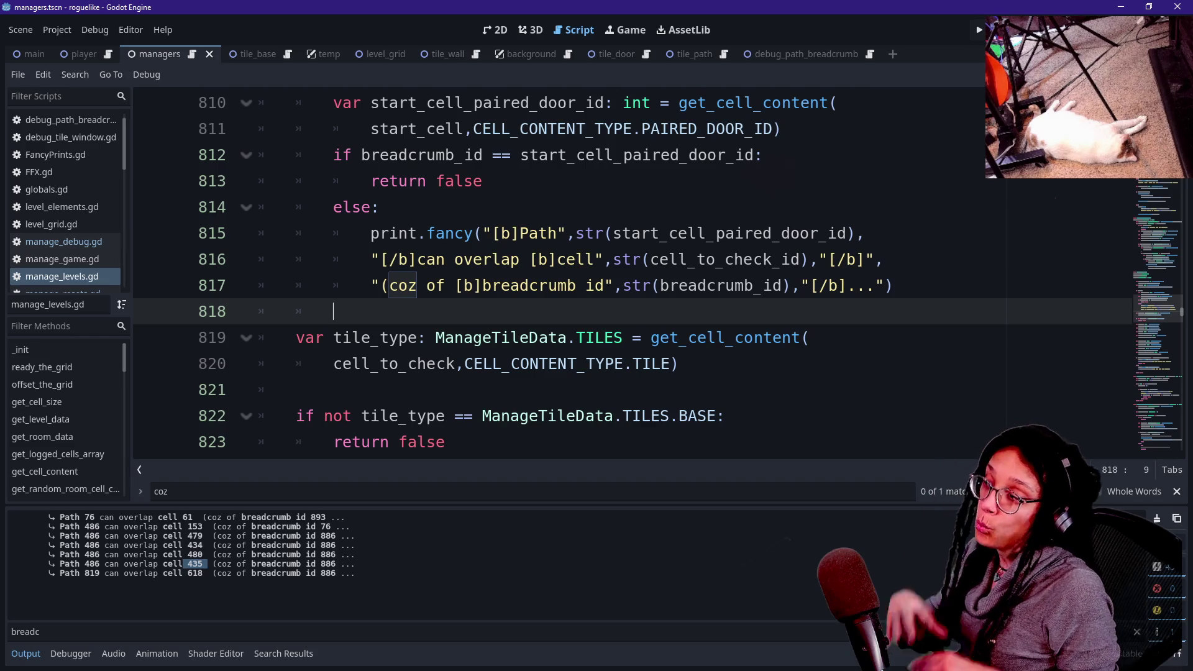
{"action": "left_click_drag", "start_coordinate": [595, 259], "coordinate": [651, 285]}
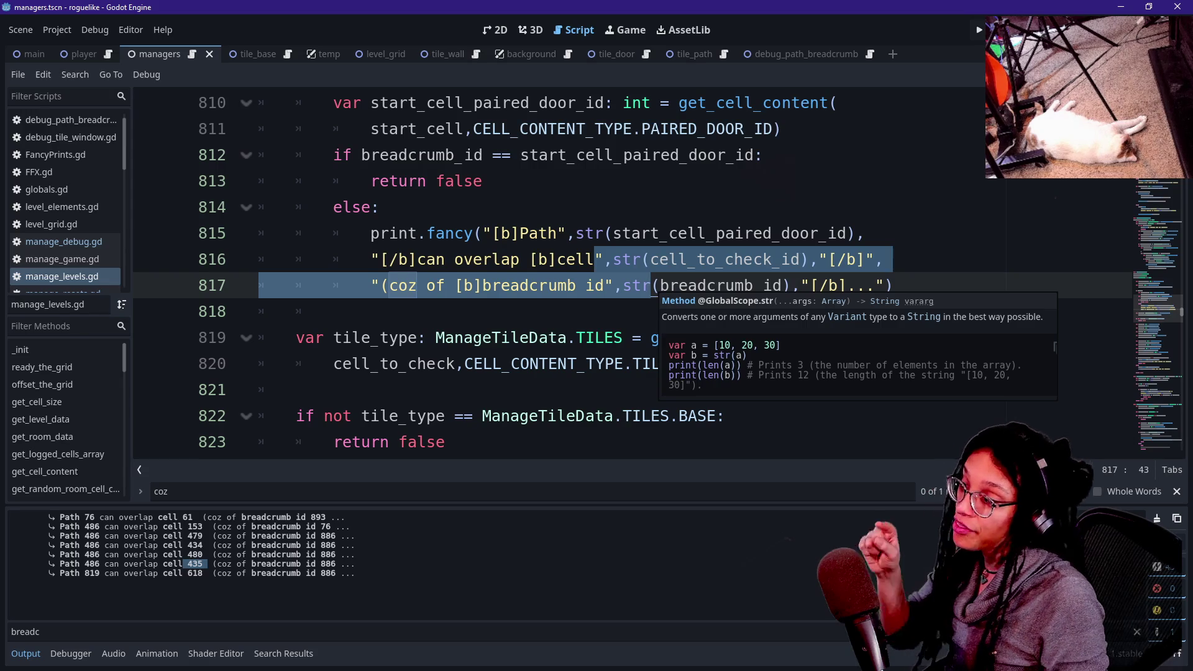
{"action": "scroll", "coordinate": [621, 280], "scroll_direction": "down", "scroll_amount": 1}
{"action": "mouse_move", "coordinate": [380, 337]}
{"action": "left_mouse_down"}
{"action": "mouse_move", "coordinate": [453, 367]}
{"action": "mouse_move", "coordinate": [296, 389]}
{"action": "left_mouse_up"}
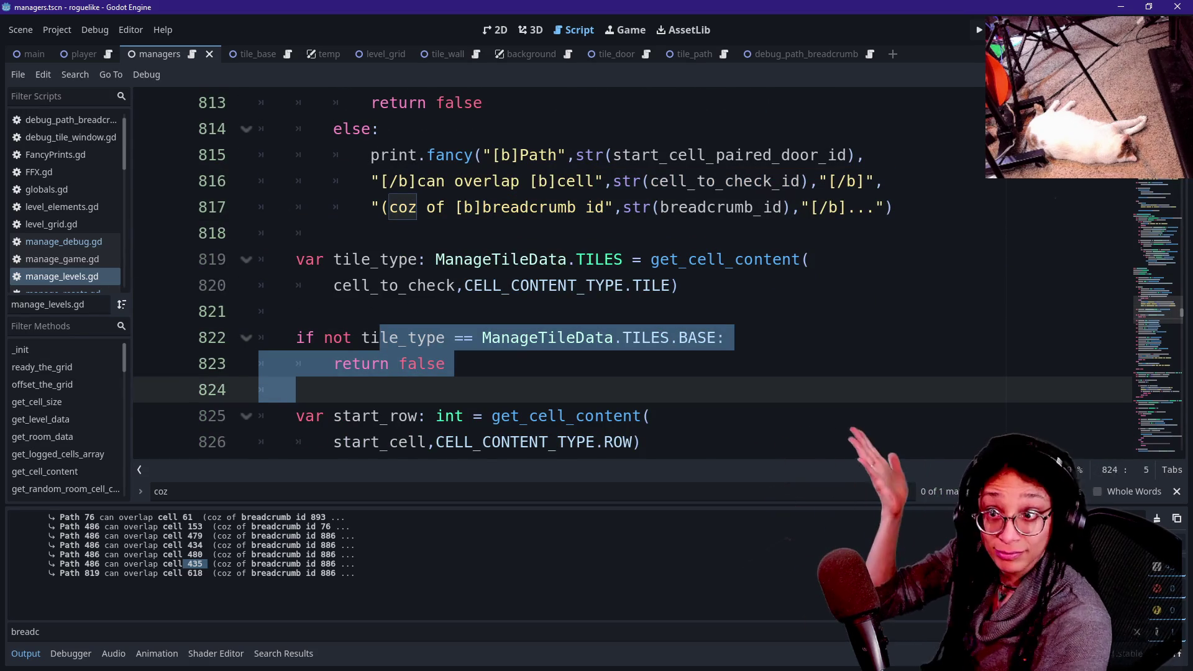
{"action": "key", "text": "Up"}
{"action": "key", "text": "Up"}
{"action": "key", "text": "Up"}
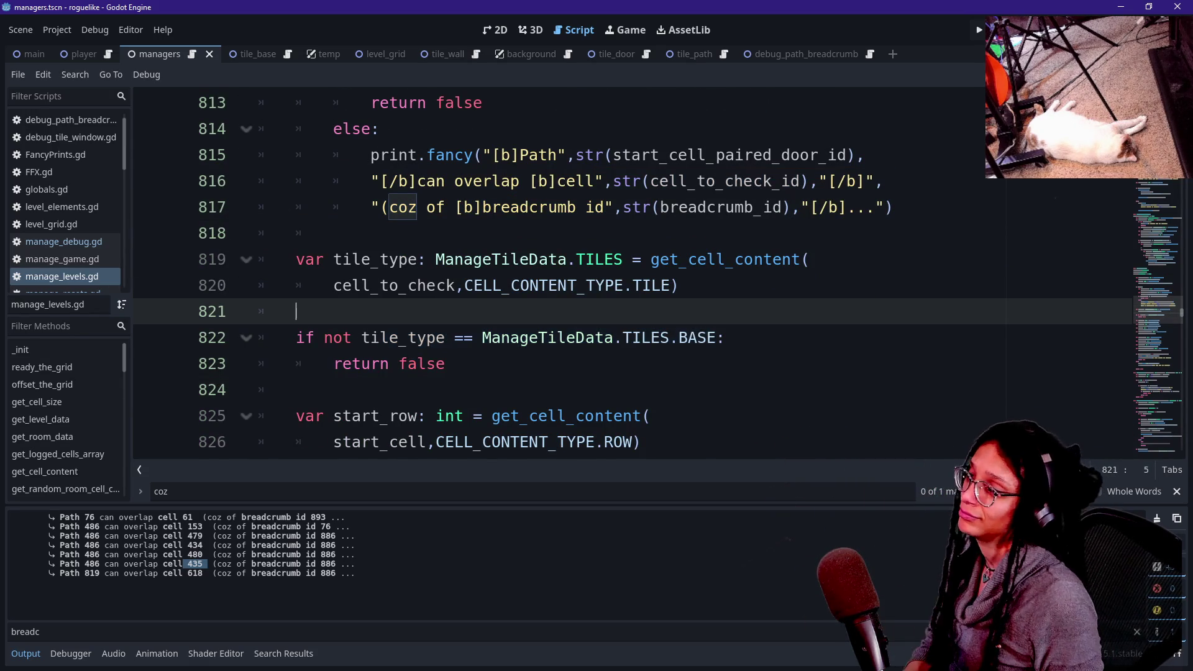
{"action": "key", "text": "Up"}
{"action": "key", "text": "Up"}
{"action": "key", "text": "Up"}
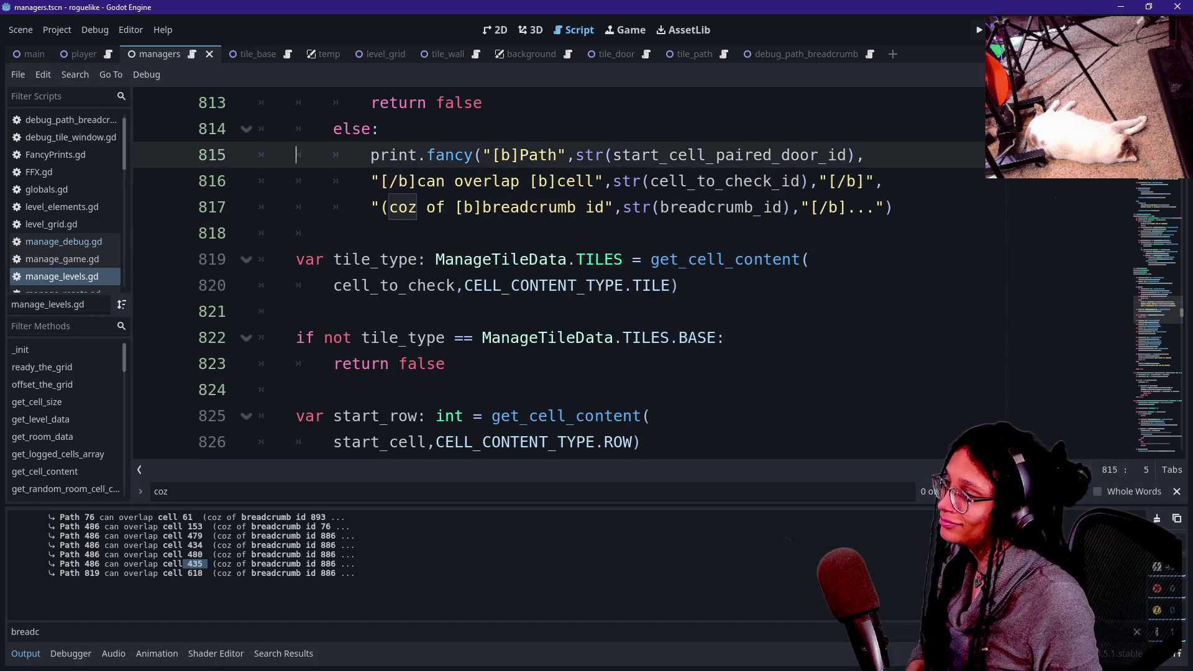
{"action": "key", "text": "Up"}
{"action": "key", "text": "Up"}
{"action": "key", "text": "Up"}
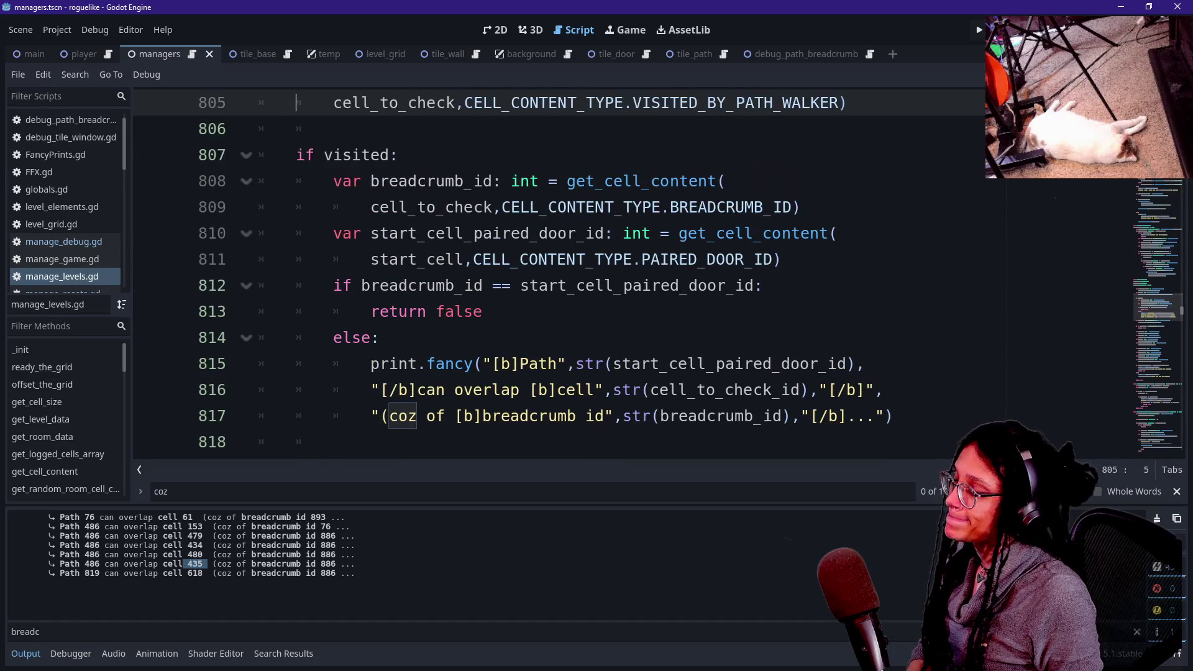
{"action": "key", "text": "Up"}
{"action": "key", "text": "Up"}
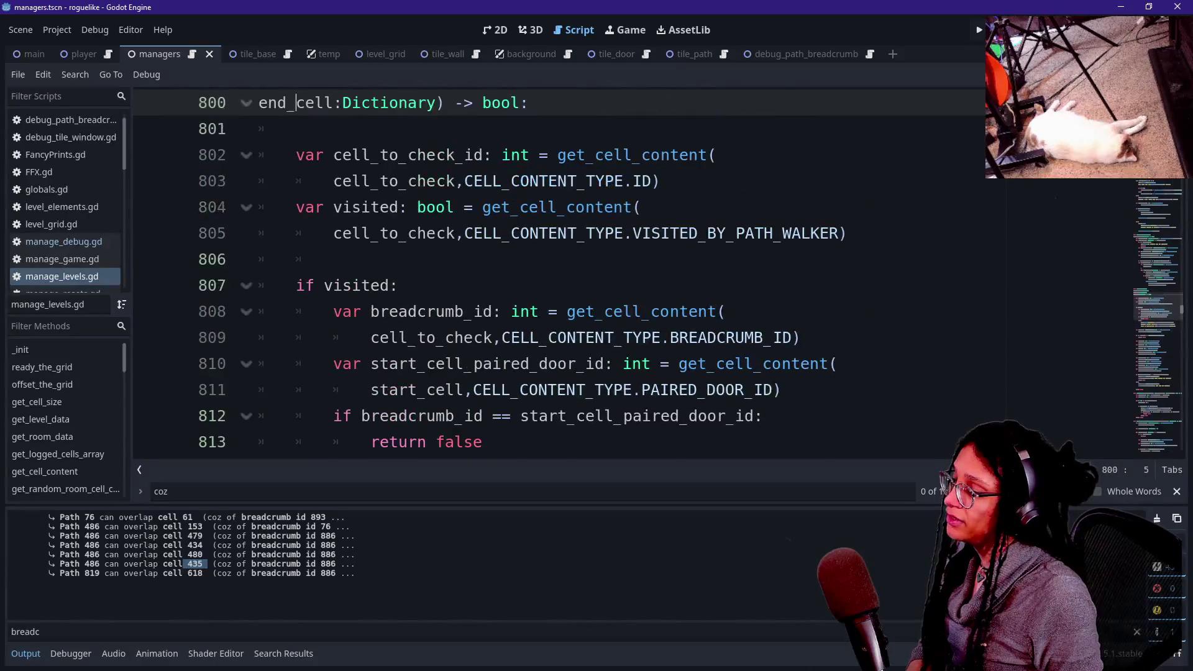
{"action": "key", "text": "Down"}
{"action": "key", "text": "Down"}
{"action": "key", "text": "Down"}
{"action": "key", "text": "Down"}
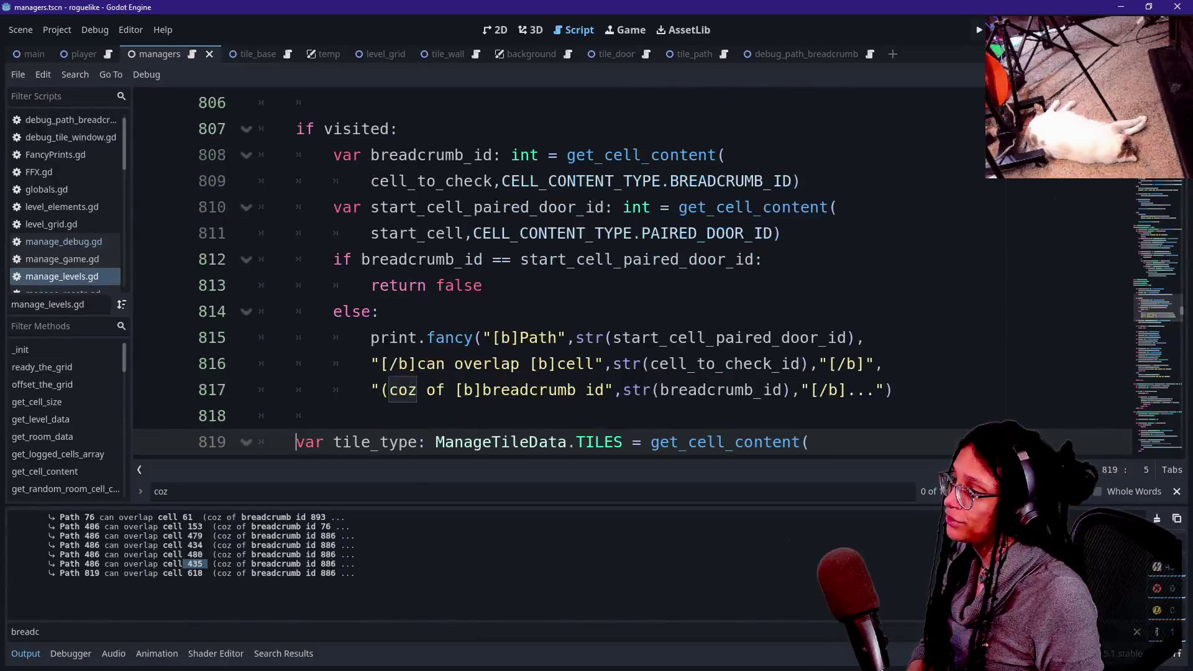
{"action": "key", "text": "Up"}
{"action": "key", "text": "Up"}
{"action": "key", "text": "Up"}
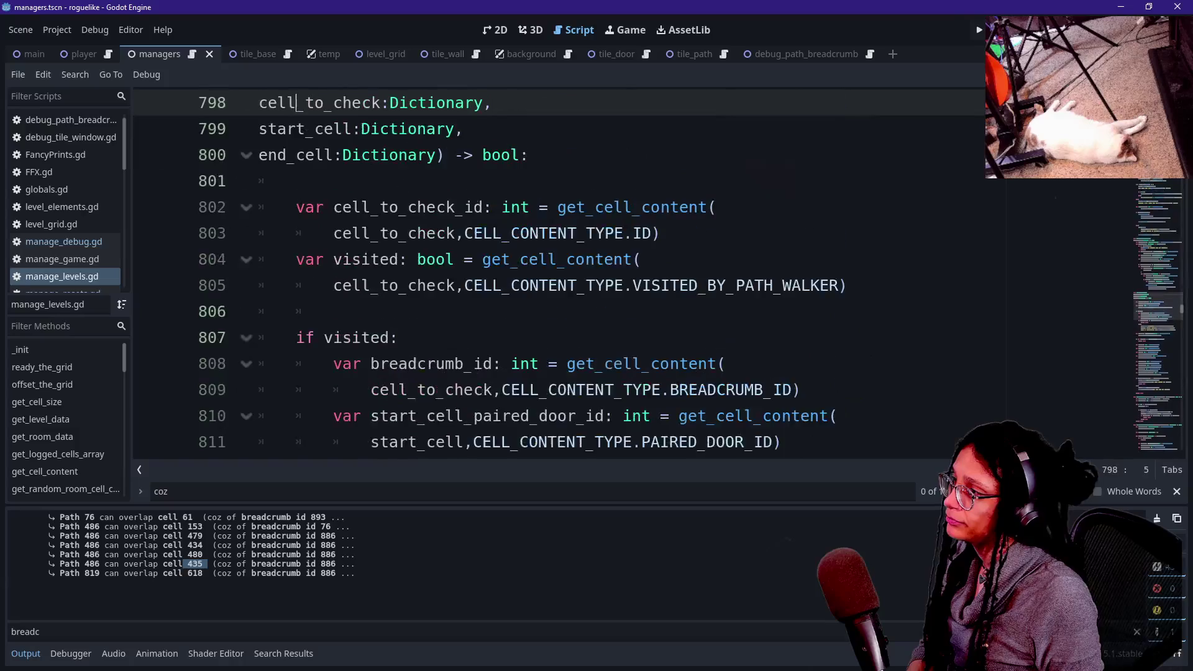
{"action": "key", "text": "Down"}
{"action": "key", "text": "Down"}
{"action": "key", "text": "Down"}
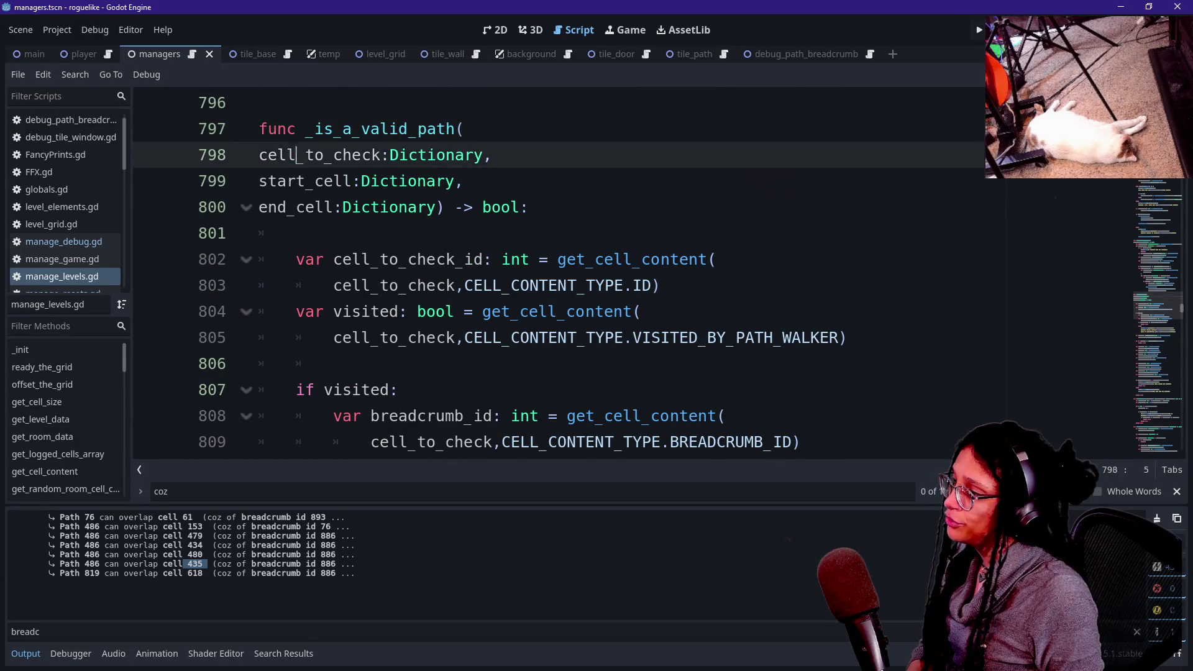
{"action": "key", "text": "Down"}
{"action": "key", "text": "Down"}
{"action": "key", "text": "Down"}
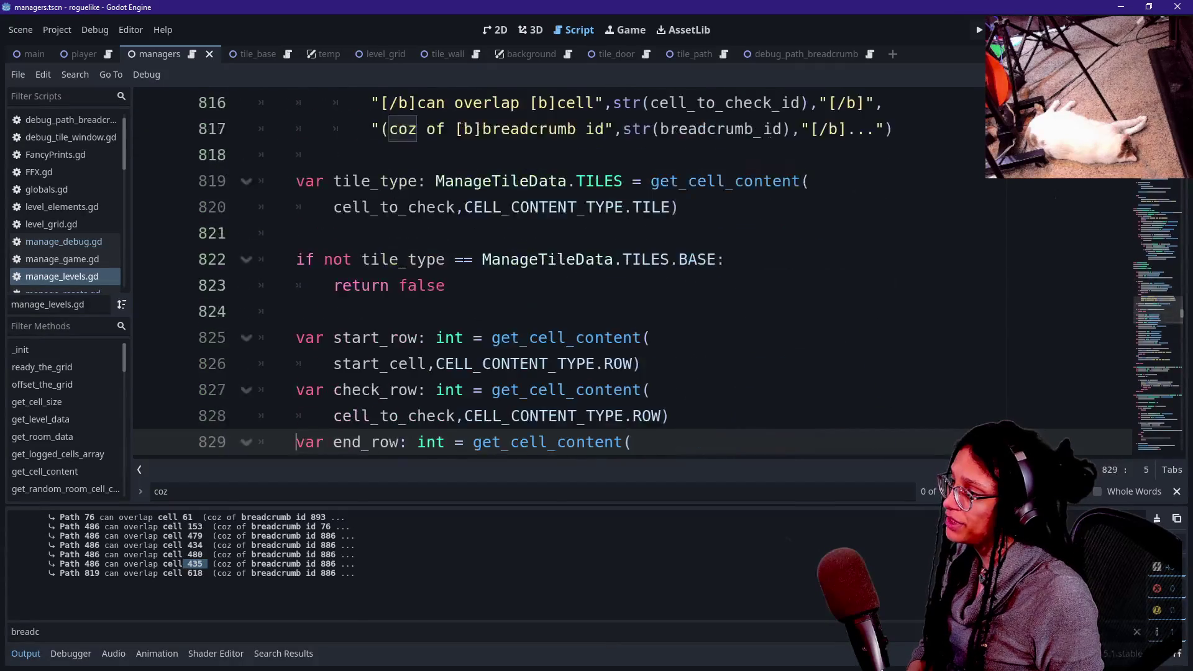
{"action": "key", "text": "Up"}
{"action": "key", "text": "Up"}
{"action": "key", "text": "Up"}
{"action": "key", "text": "Up"}
{"action": "key", "text": "Up"}
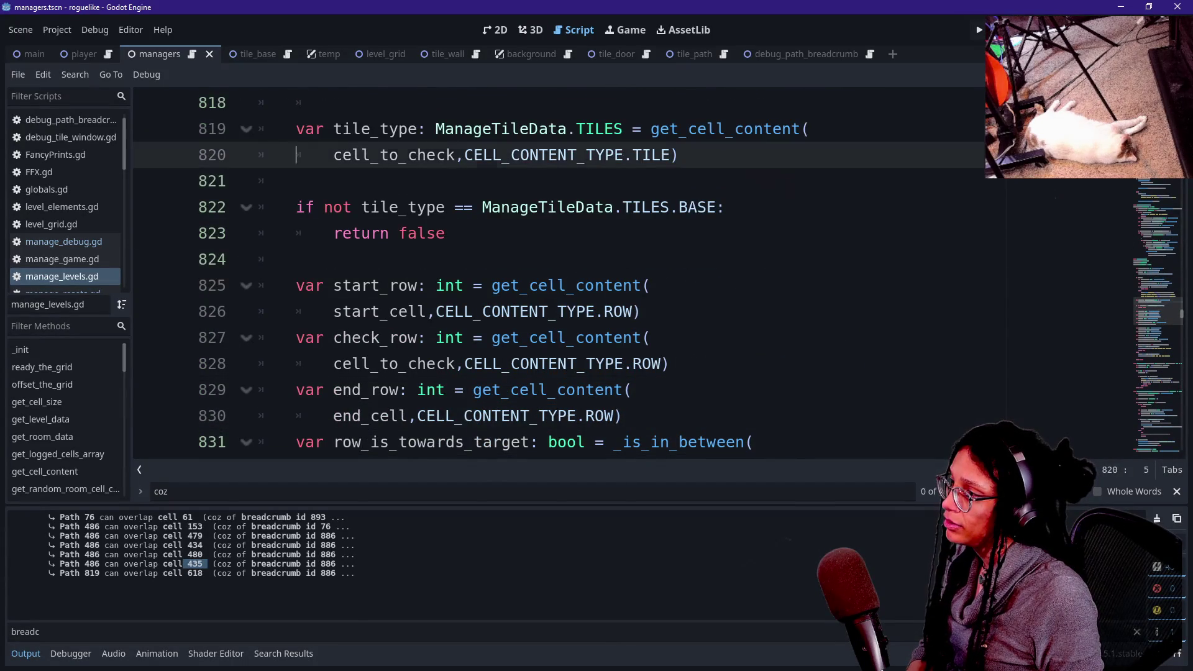
{"action": "key", "text": "Down"}
{"action": "key", "text": "Down"}
{"action": "key", "text": "Down"}
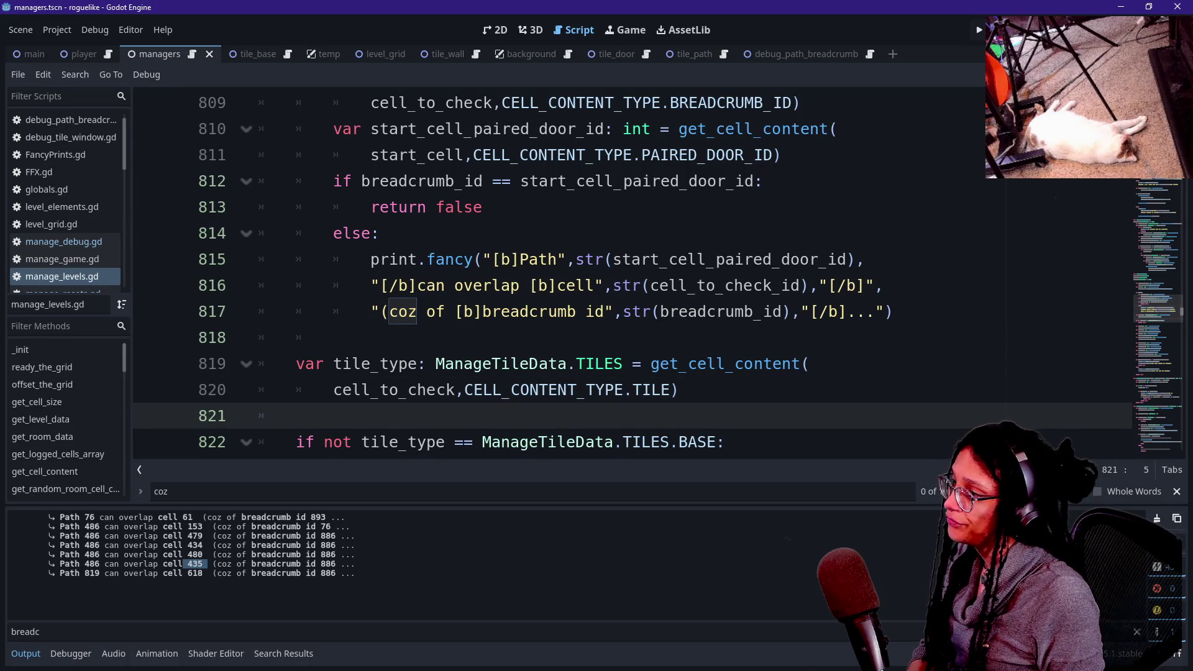
{"action": "key", "text": "Up"}
{"action": "key", "text": "Up"}
{"action": "key", "text": "Up"}
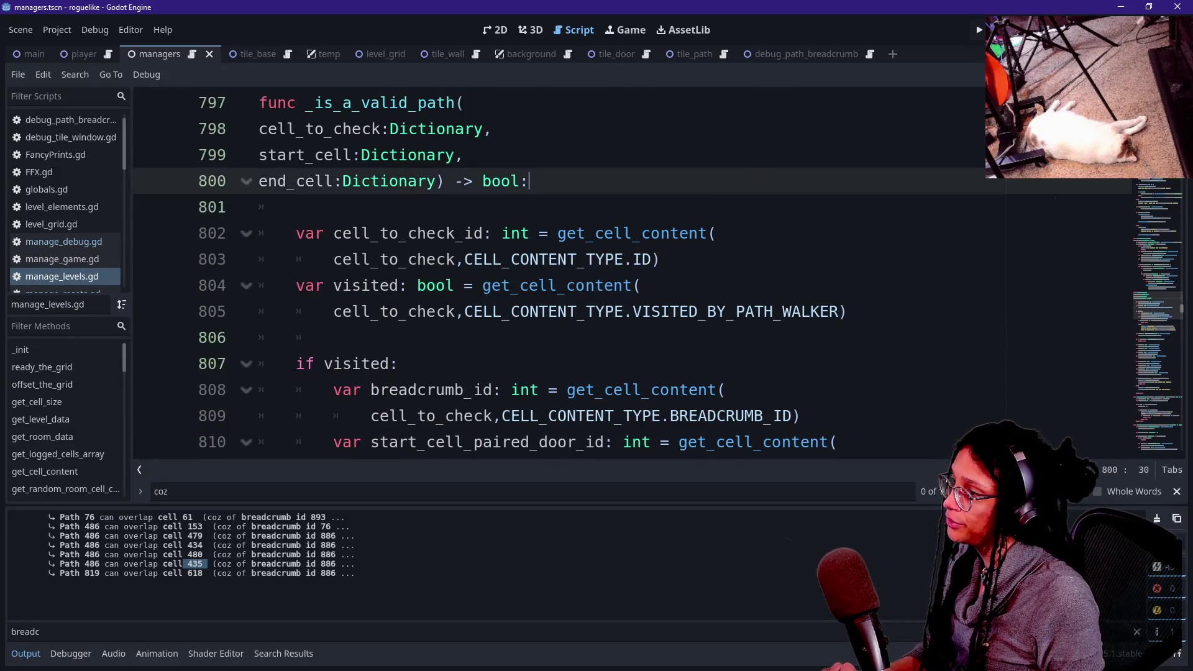
{"action": "key", "text": "Down"}
{"action": "scroll", "coordinate": [621, 273], "scroll_direction": "down", "scroll_amount": 4}
{"action": "scroll", "coordinate": [621, 273], "scroll_direction": "up", "scroll_amount": 1}
{"action": "left_click", "coordinate": [298, 259]}
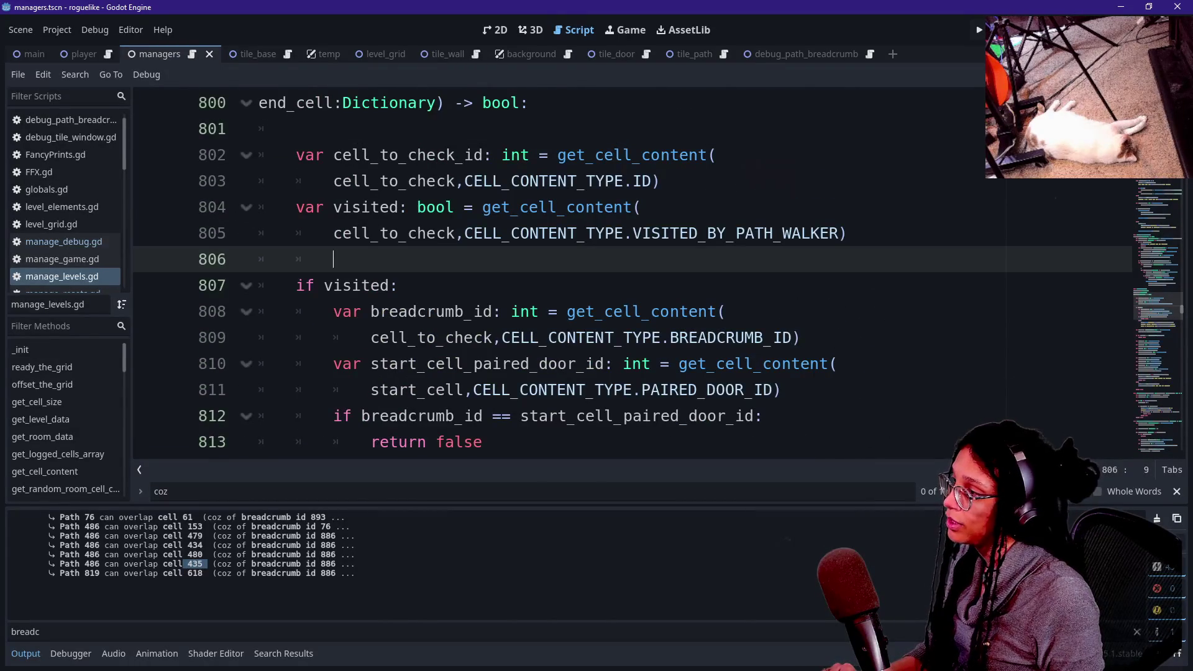
Declare a can_overlap bool variable that defaults to false.
{"action": "key", "text": "Return"}
{"action": "type", "text": "var can_overlap"}
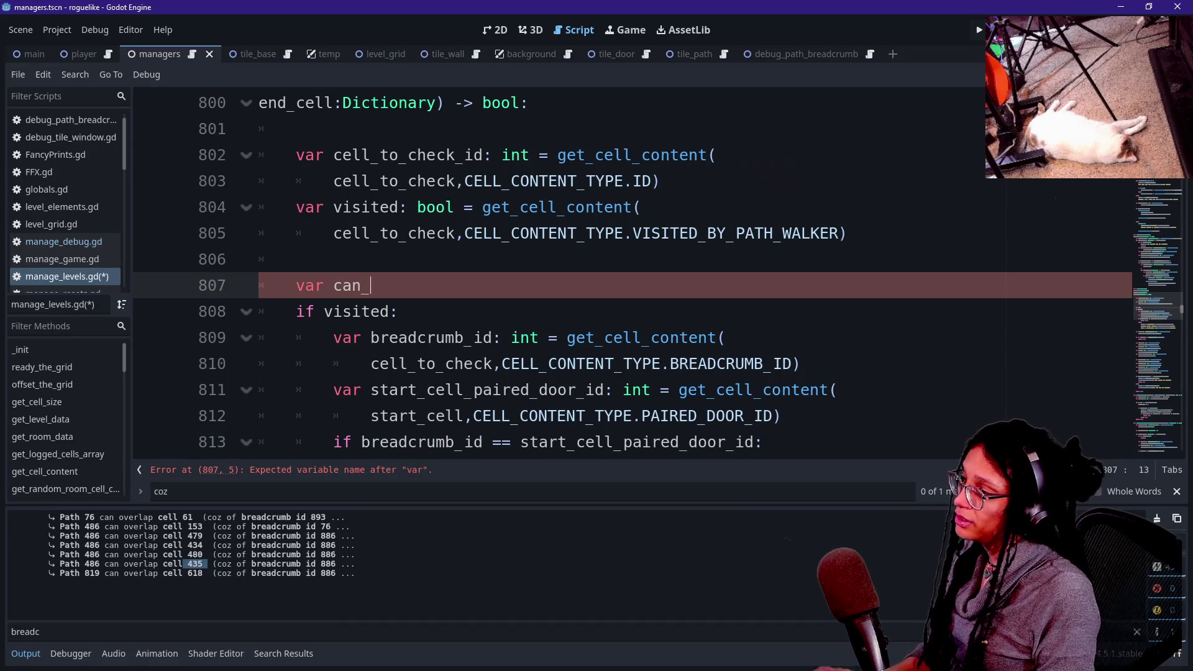
{"action": "type", "text": ": bo"}
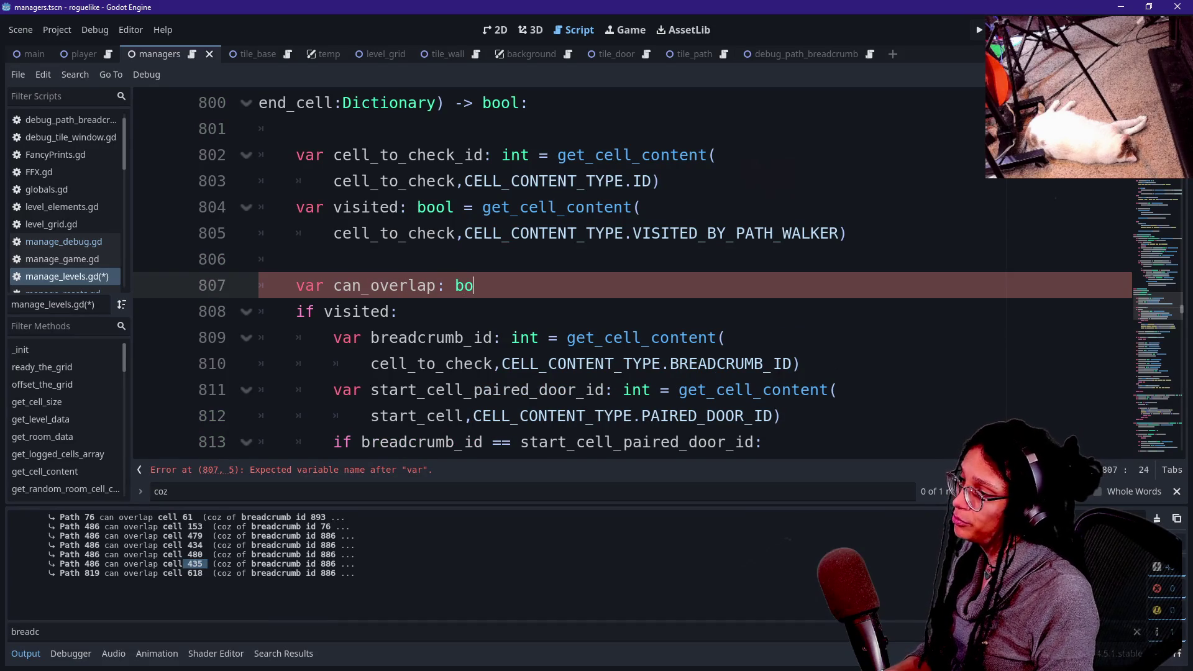
{"action": "type", "text": "olfalse"}
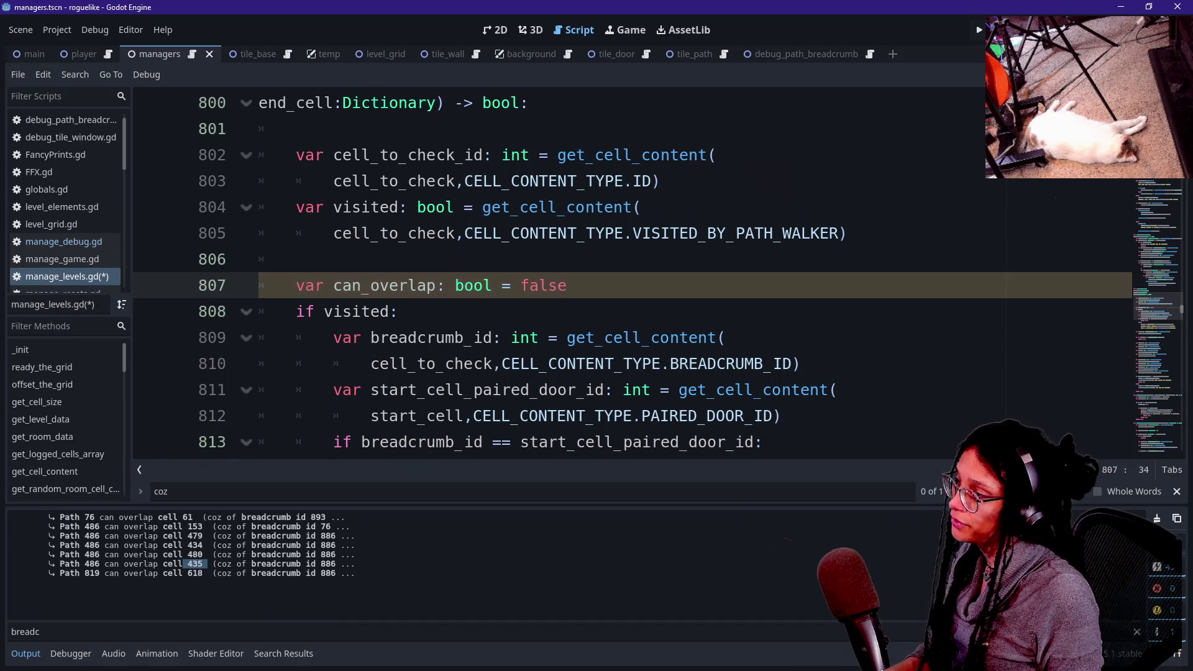
{"action": "scroll", "coordinate": [621, 274], "scroll_direction": "down", "scroll_amount": 4}
{"action": "scroll", "coordinate": [621, 273], "scroll_direction": "down", "scroll_amount": 1}
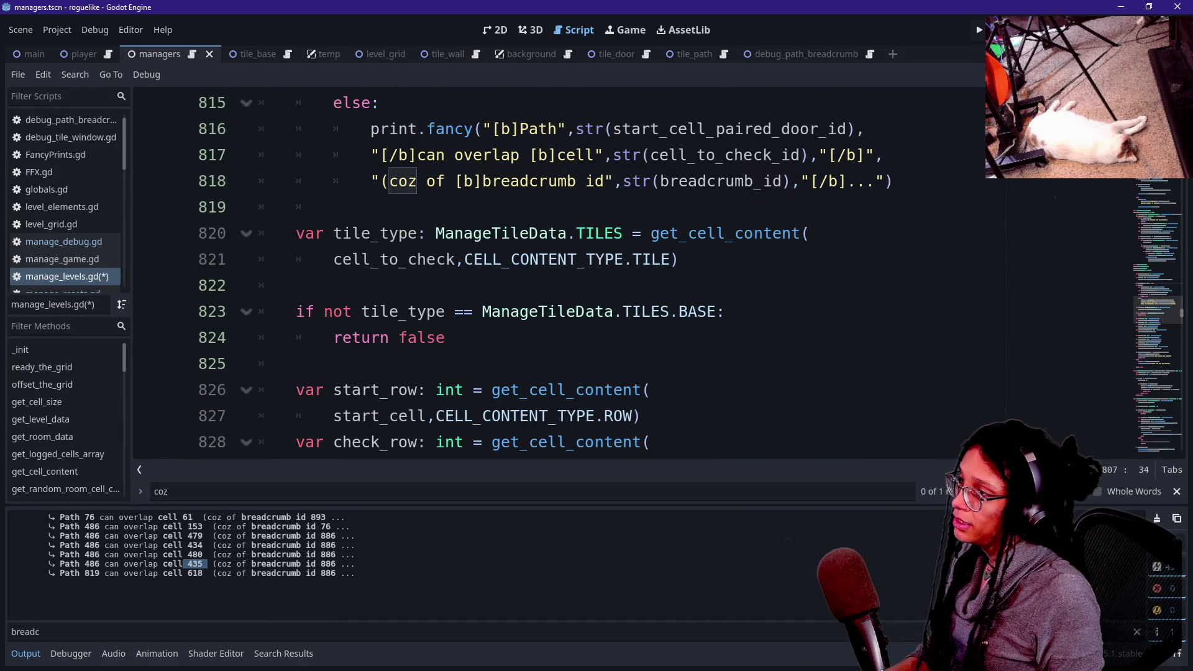
{"action": "scroll", "coordinate": [621, 273], "scroll_direction": "up", "scroll_amount": 1}
Set can_overlap = true on a new line under else.
{"action": "left_click", "coordinate": [380, 181]}
{"action": "key", "text": "Return"}
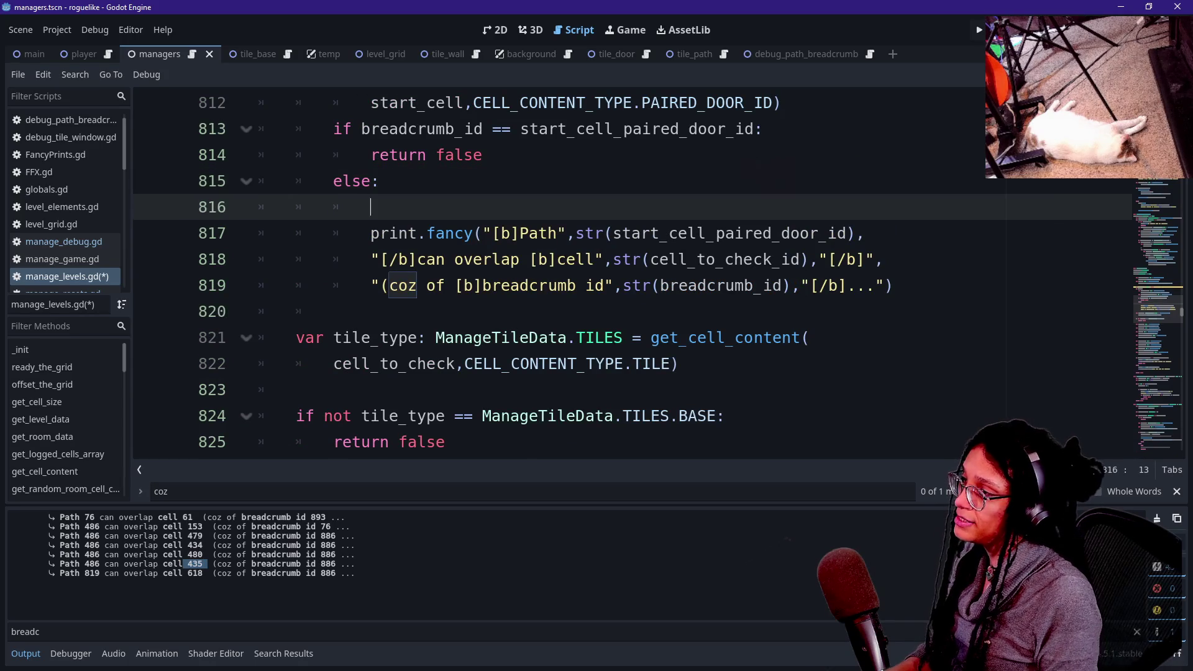
{"action": "type", "text": "can"}
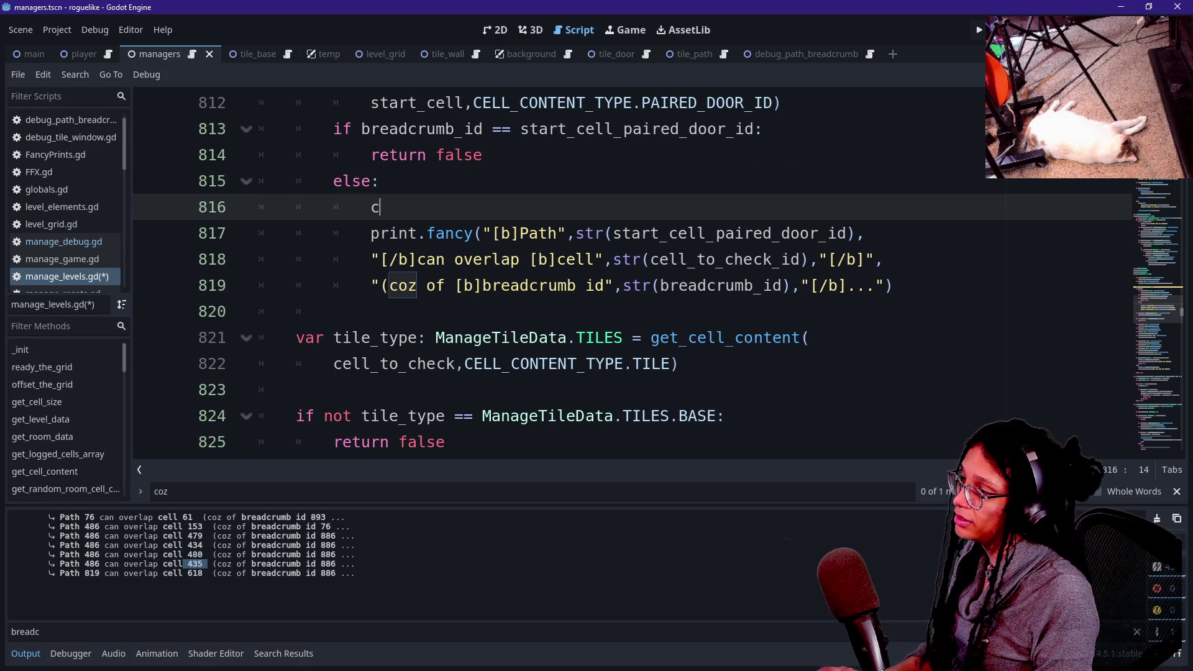
{"action": "key", "text": "Down"}
{"action": "key", "text": "Down"}
{"action": "key", "text": "Down"}
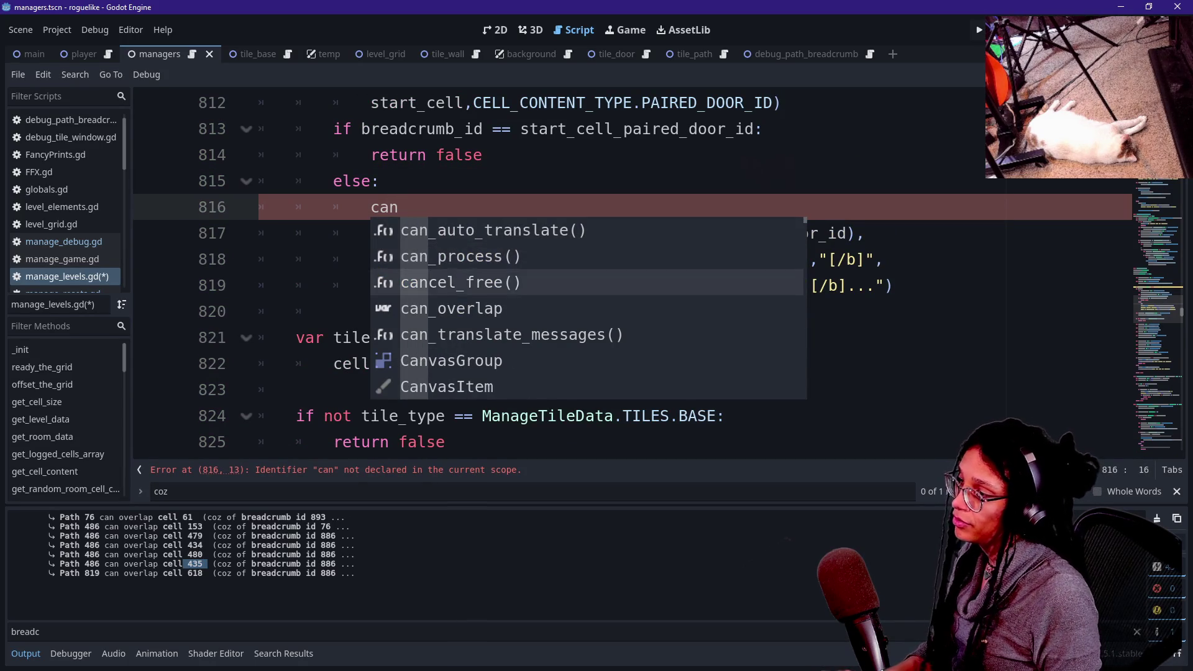
{"action": "key", "text": "Return"}
{"action": "type", "text": "rue"}
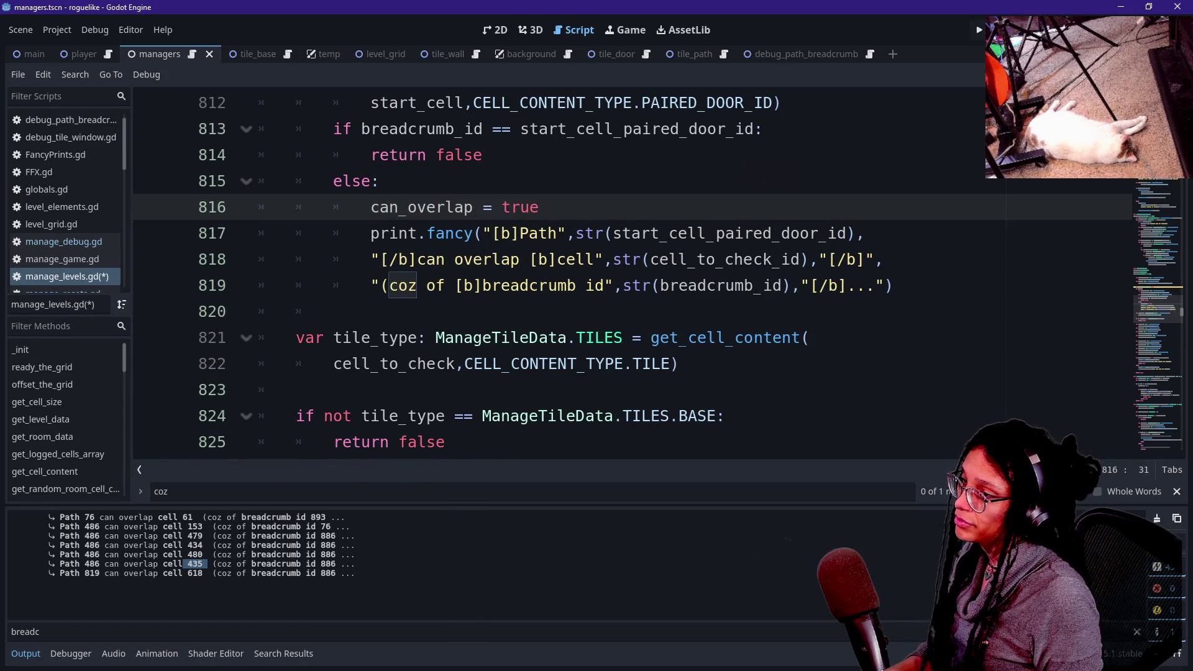
Add the missing closing parenthesis after [/b] in the breadcrumb debug message.
{"action": "left_click", "coordinate": [875, 286]}
{"action": "type", "text": "_"}
{"action": "key", "text": "BackSpace"}
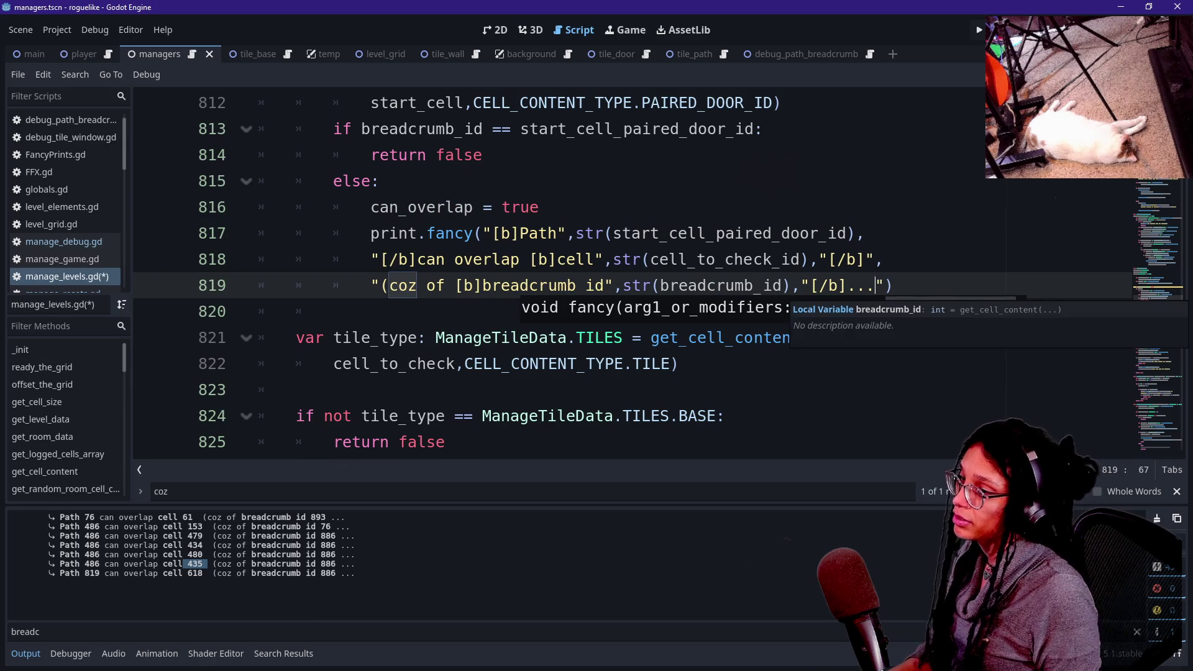
{"action": "left_click", "coordinate": [814, 285]}
{"action": "type", "text": ")"}
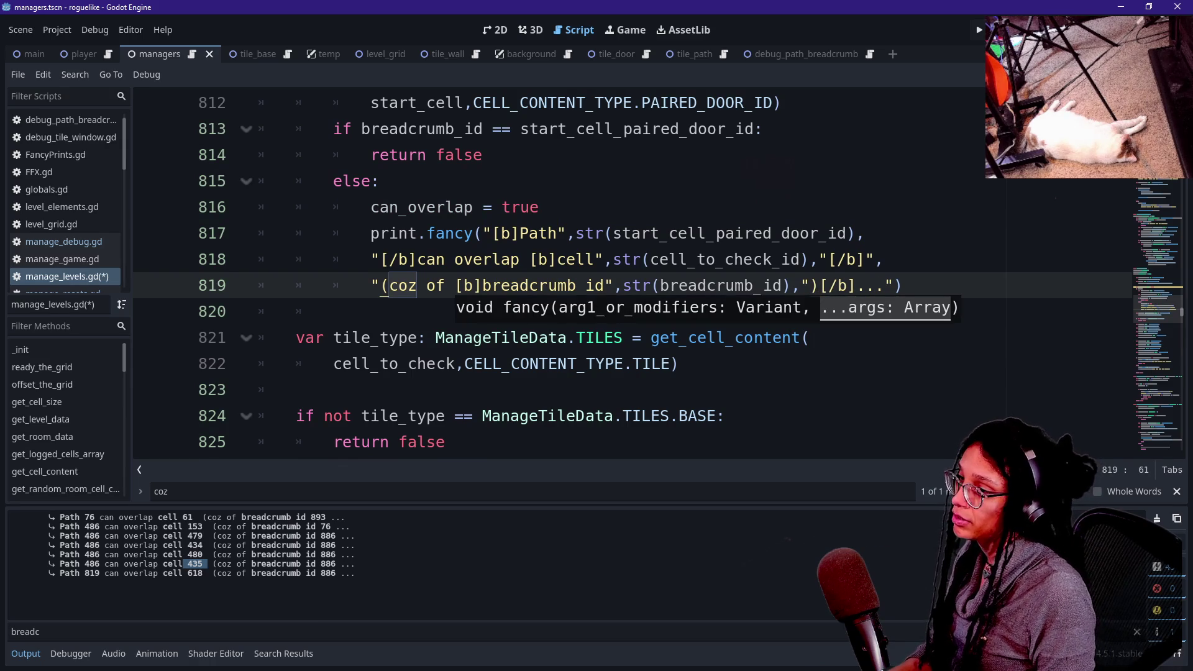
{"action": "key", "text": "BackSpace"}
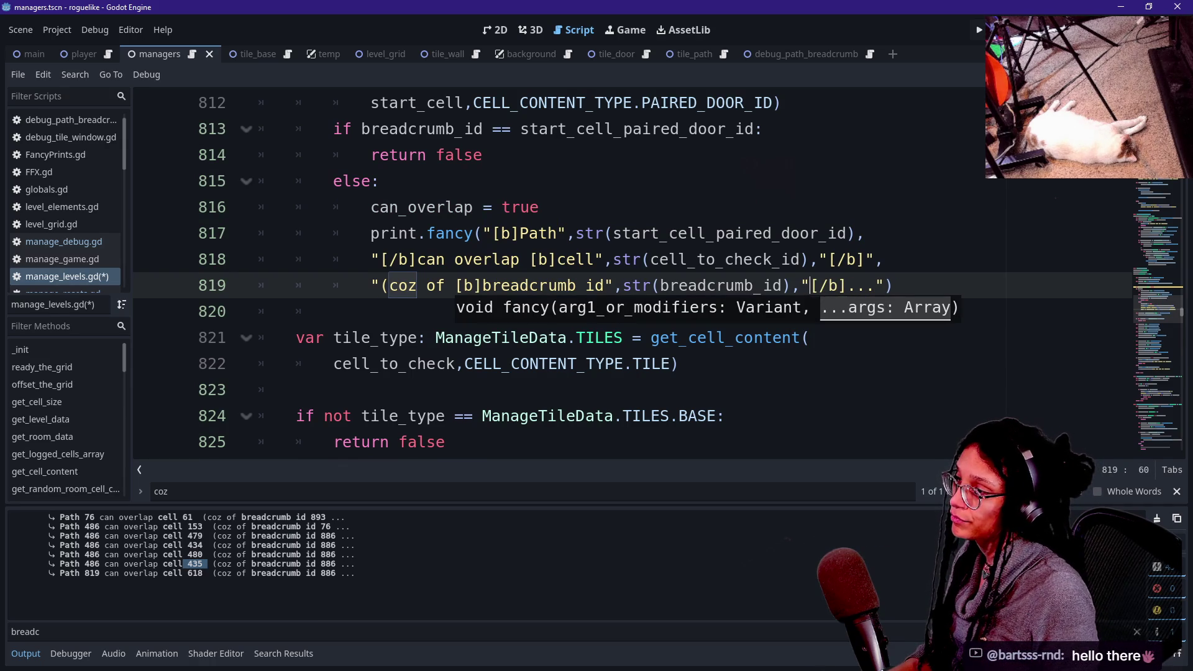
{"action": "left_click", "coordinate": [839, 285]}
{"action": "type", "text": ")"}
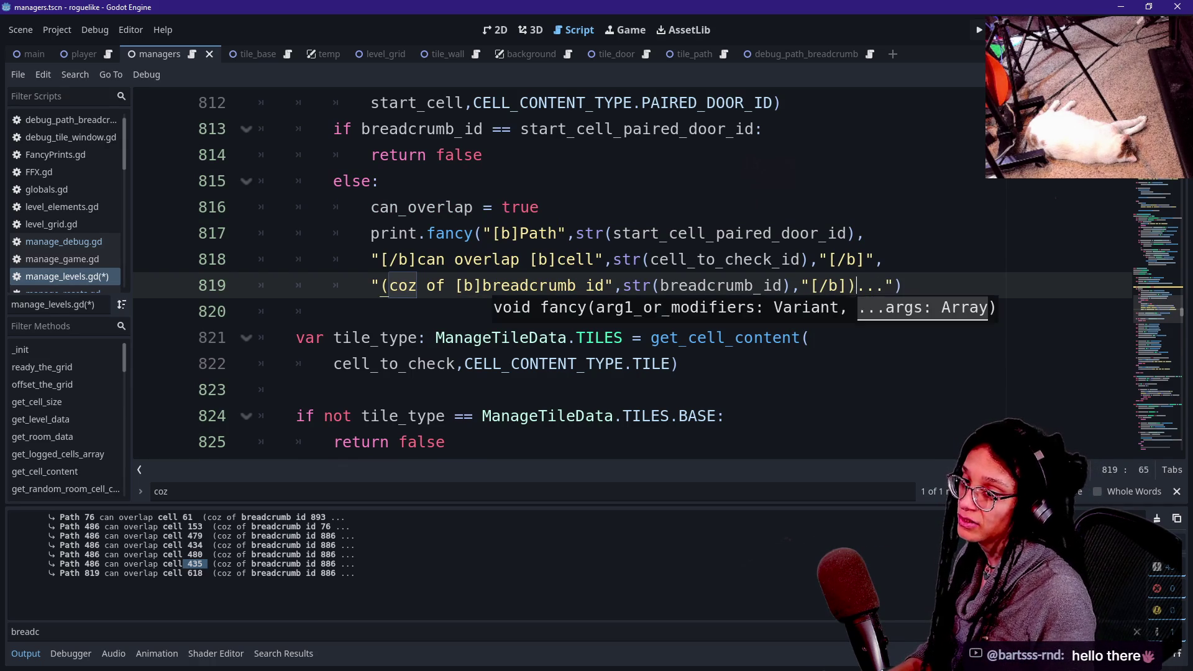
Save manage_levels.gd.
{"action": "left_click", "coordinate": [603, 259]}
{"action": "scroll", "coordinate": [621, 280], "scroll_direction": "down", "scroll_amount": 1}
{"action": "left_click", "coordinate": [304, 311]}
{"action": "key", "text": "ctrl+s"}
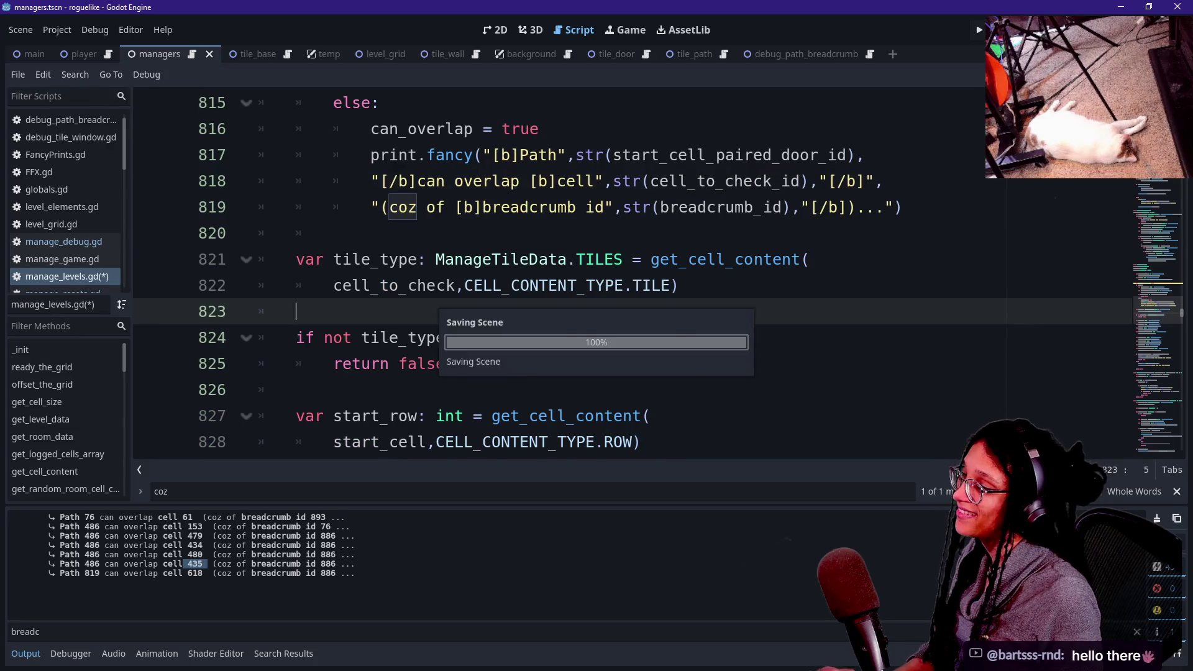
{"action": "scroll", "coordinate": [621, 280], "scroll_direction": "down", "scroll_amount": 1}
{"action": "left_click", "coordinate": [482, 364]}
{"action": "key", "text": "Down"}
{"action": "key", "text": "Up"}
{"action": "key", "text": "Up"}
{"action": "key", "text": "Up"}
{"action": "key", "text": "Down"}
{"action": "key", "text": "Up"}
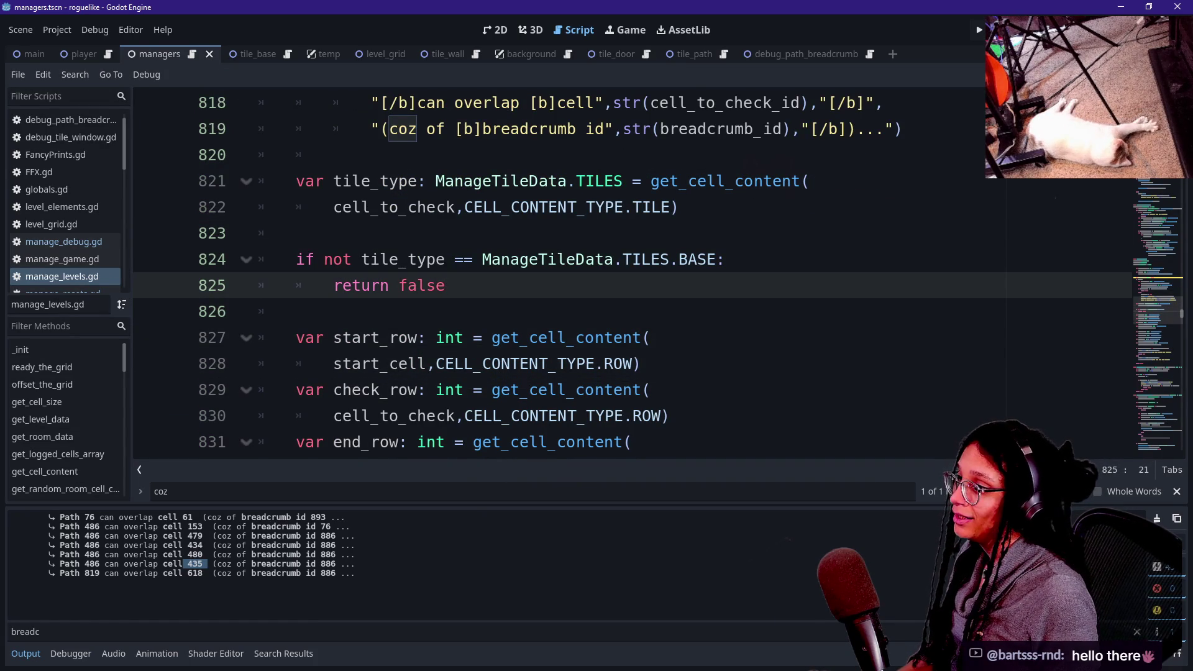
{"action": "left_click", "coordinate": [650, 207]}
{"action": "scroll", "coordinate": [621, 273], "scroll_direction": "up", "scroll_amount": 1}
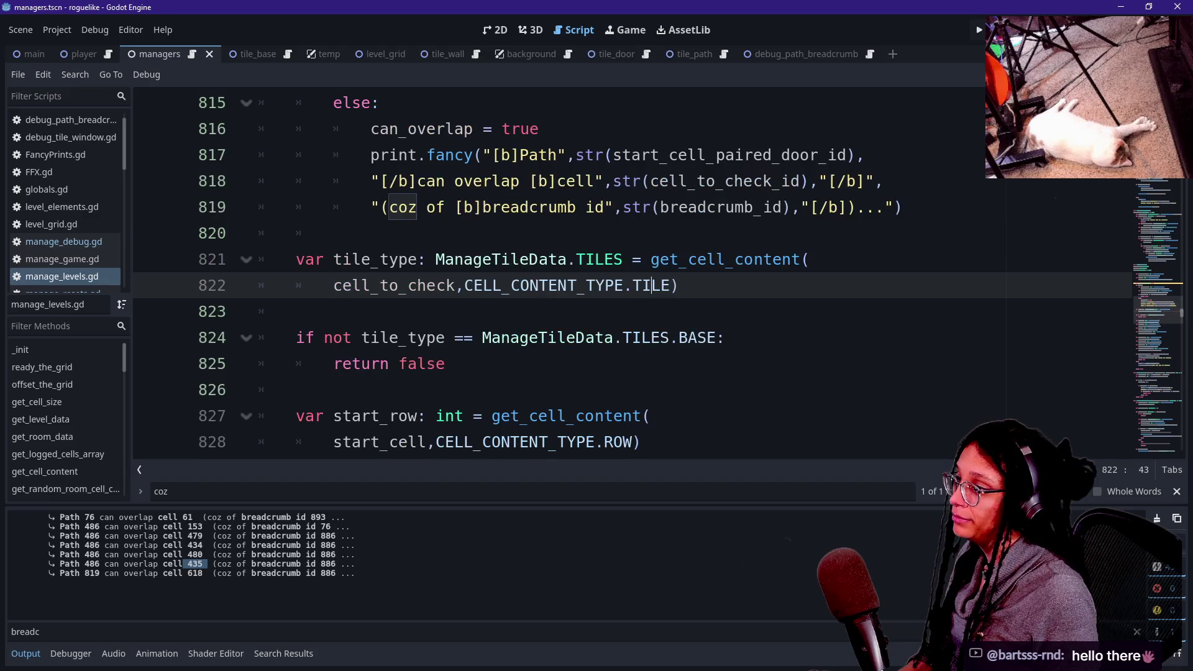
{"action": "left_click", "coordinate": [389, 259]}
{"action": "key", "text": "Down"}
{"action": "key", "text": "Down"}
{"action": "key", "text": "Down"}
{"action": "left_click", "coordinate": [500, 337]}
{"action": "left_click_drag", "start_coordinate": [481, 337], "coordinate": [680, 337]}
{"action": "left_click", "coordinate": [688, 338]}
{"action": "key", "text": "Down"}
{"action": "key", "text": "Down"}
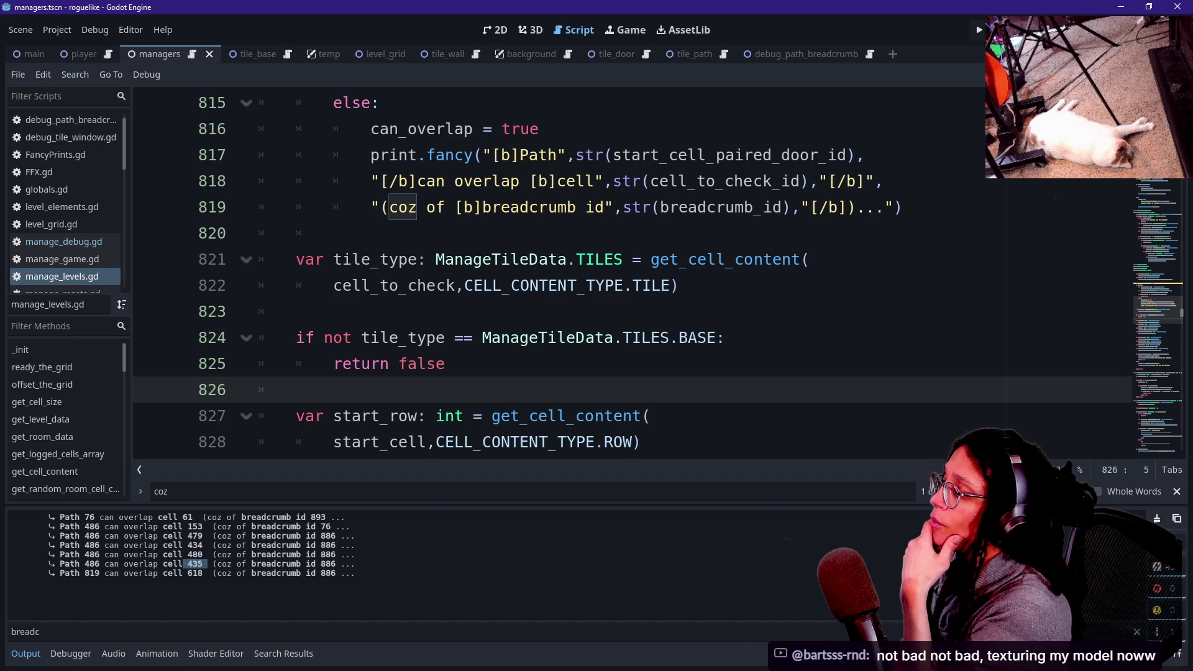
{"action": "left_click", "coordinate": [446, 363]}
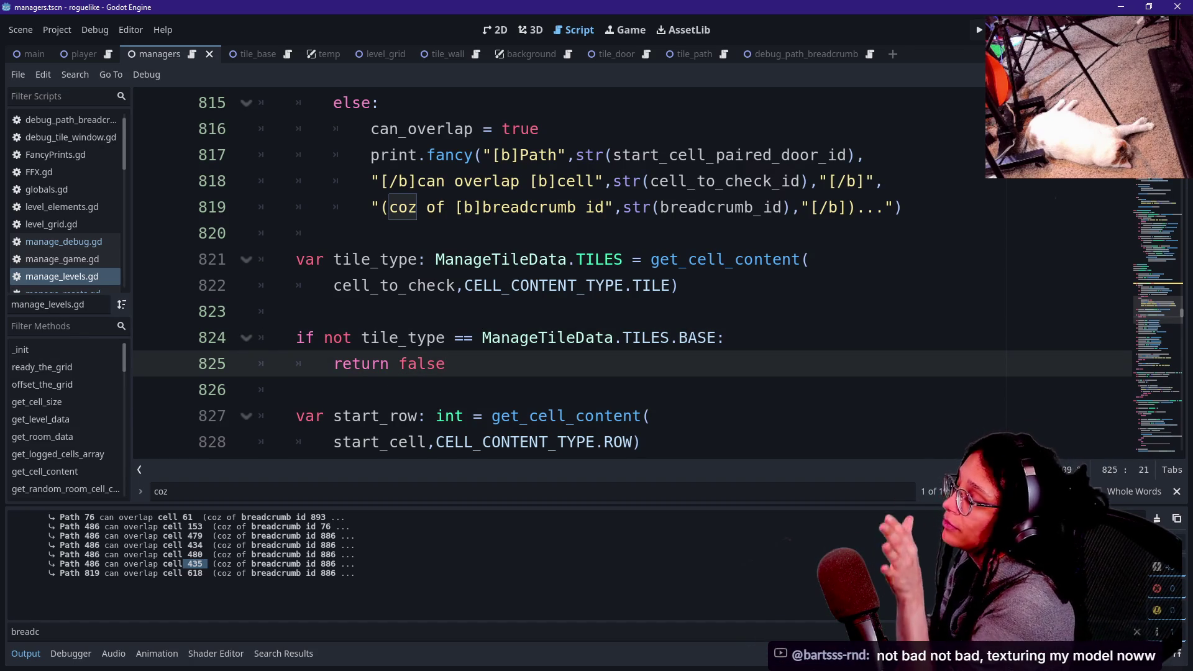
{"action": "key", "text": "shift+Up"}
{"action": "key", "text": "shift+Right"}
{"action": "key", "text": "shift+Right"}
{"action": "key", "text": "shift+Right"}
{"action": "key", "text": "shift+Down"}
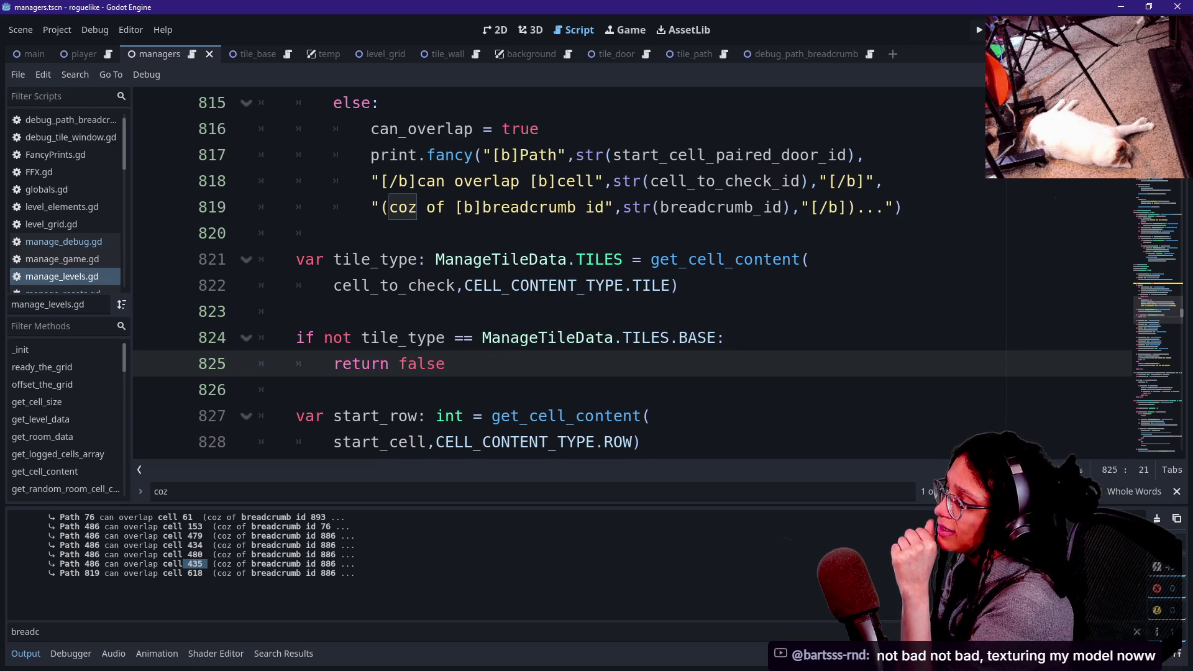
{"action": "key", "text": "shift+Home"}
{"action": "key", "text": "shift+Down"}
{"action": "key", "text": "Up"}
{"action": "key", "text": "Up"}
{"action": "key", "text": "End"}
{"action": "key", "text": "Return"}
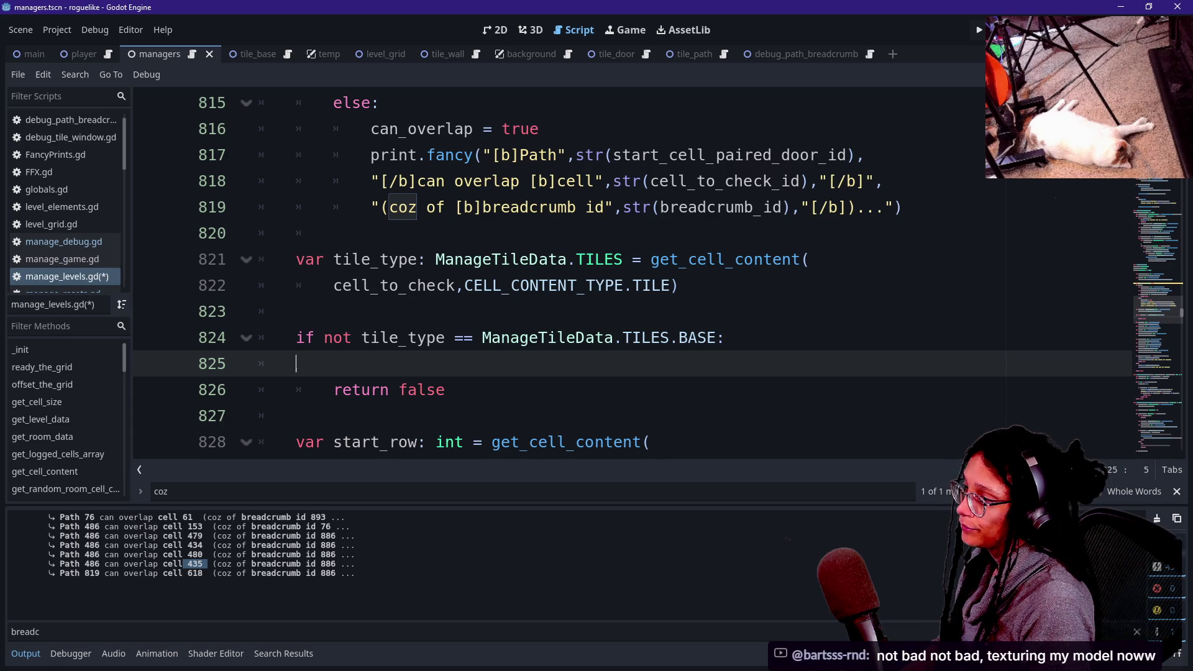
{"action": "key", "text": "BackSpace"}
{"action": "key", "text": "BackSpace"}
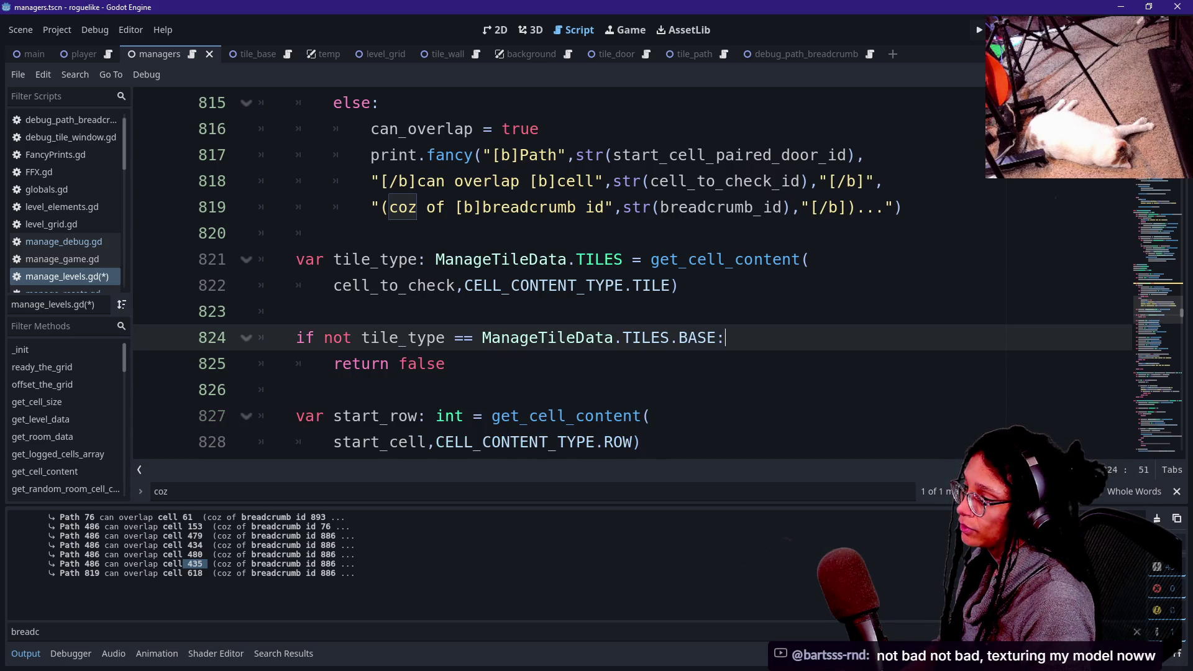
{"action": "left_click", "coordinate": [613, 337]}
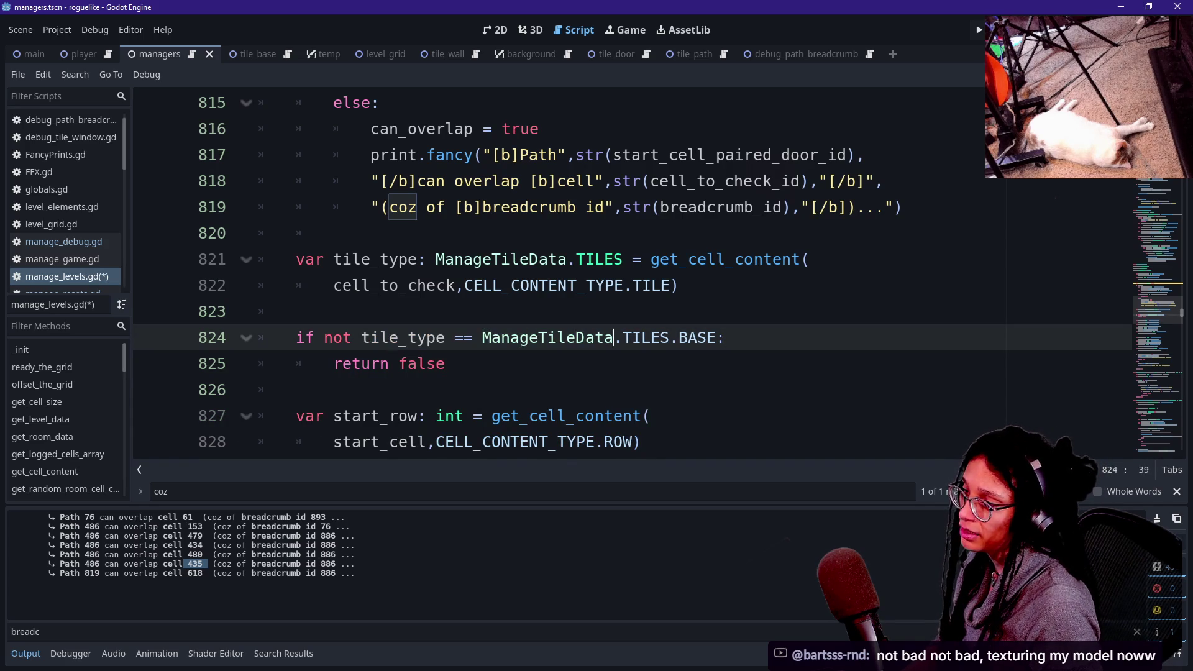
{"action": "left_click", "coordinate": [296, 311]}
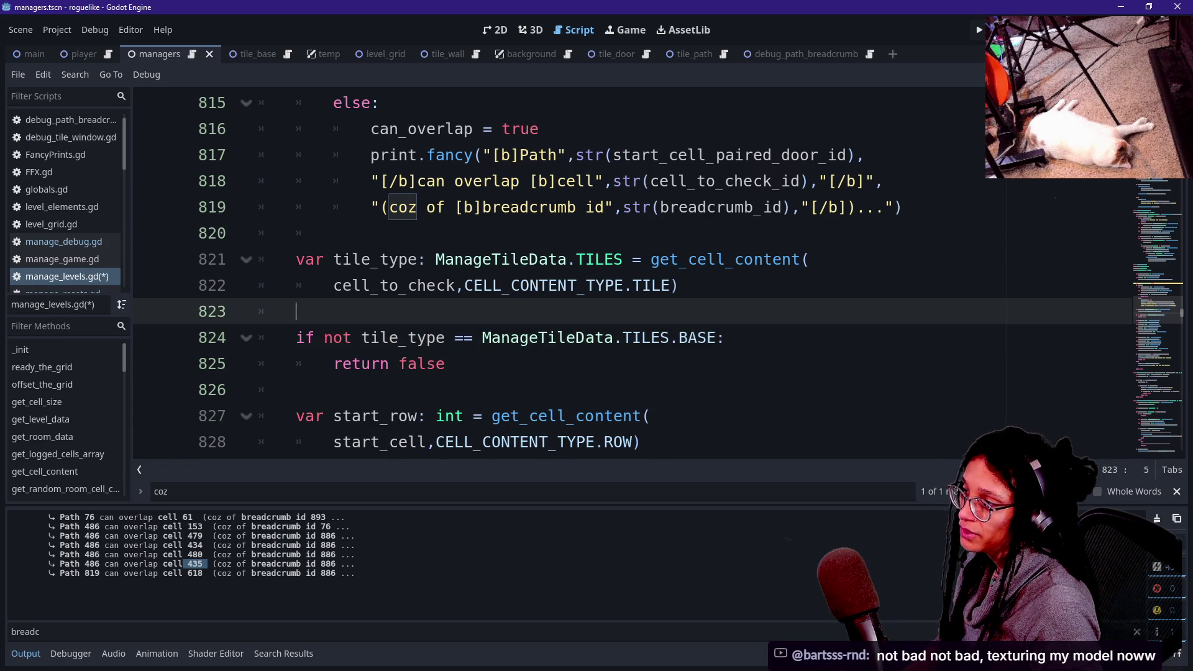
{"action": "key", "text": "Down"}
{"action": "key", "text": "Down"}
Turn the tile_type if-check into a 'match tile_type:' statement, cutting out the BASE constant.
{"action": "key", "text": "shift+Up"}
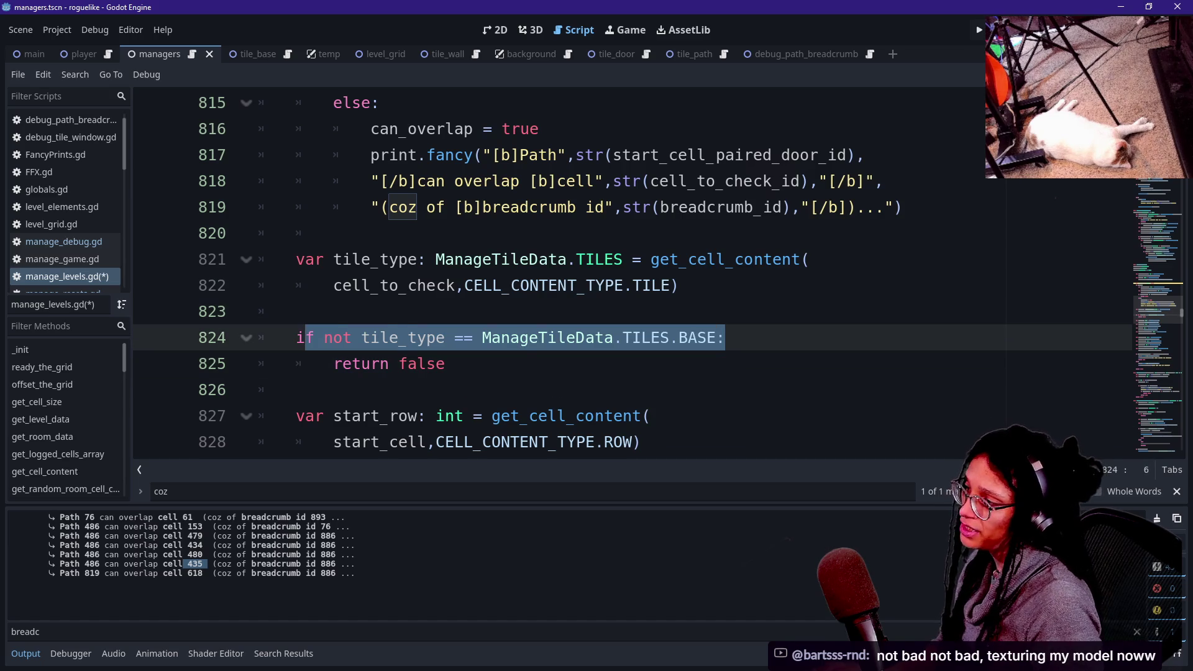
{"action": "key", "text": "Left"}
{"action": "key", "text": "ctrl+shift+Right"}
{"action": "key", "text": "ctrl+shift+Right"}
{"action": "type", "text": "match"}
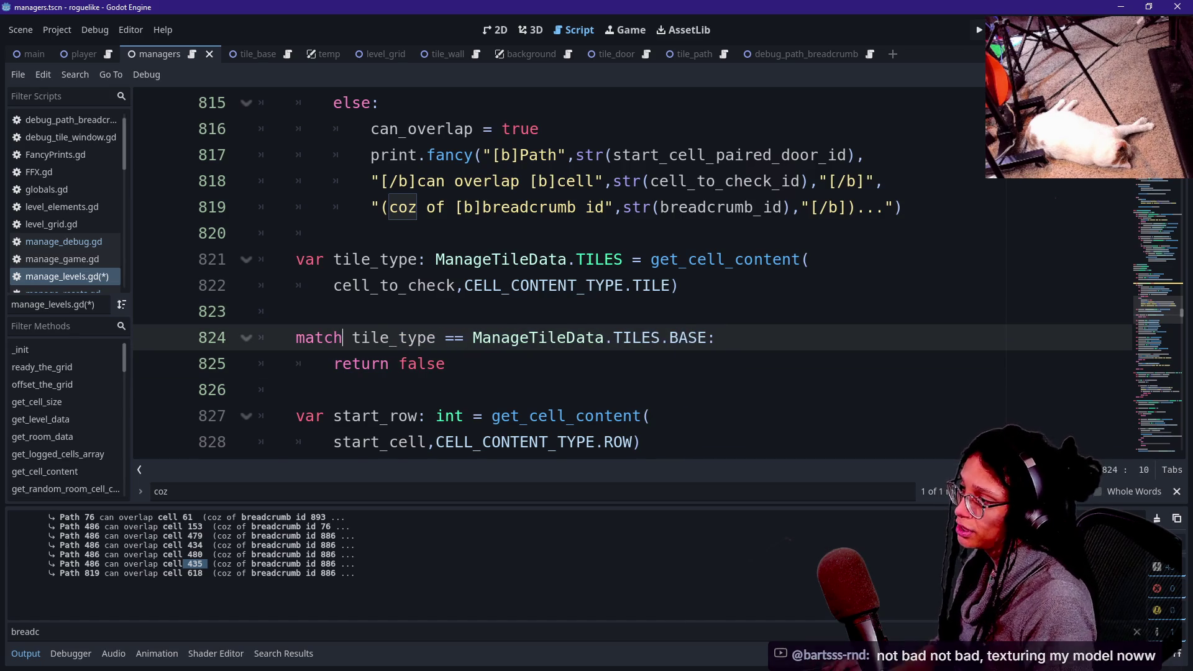
{"action": "key", "text": "ctrl+Right"}
{"action": "key", "text": "shift+End"}
{"action": "key", "text": "BackSpace"}
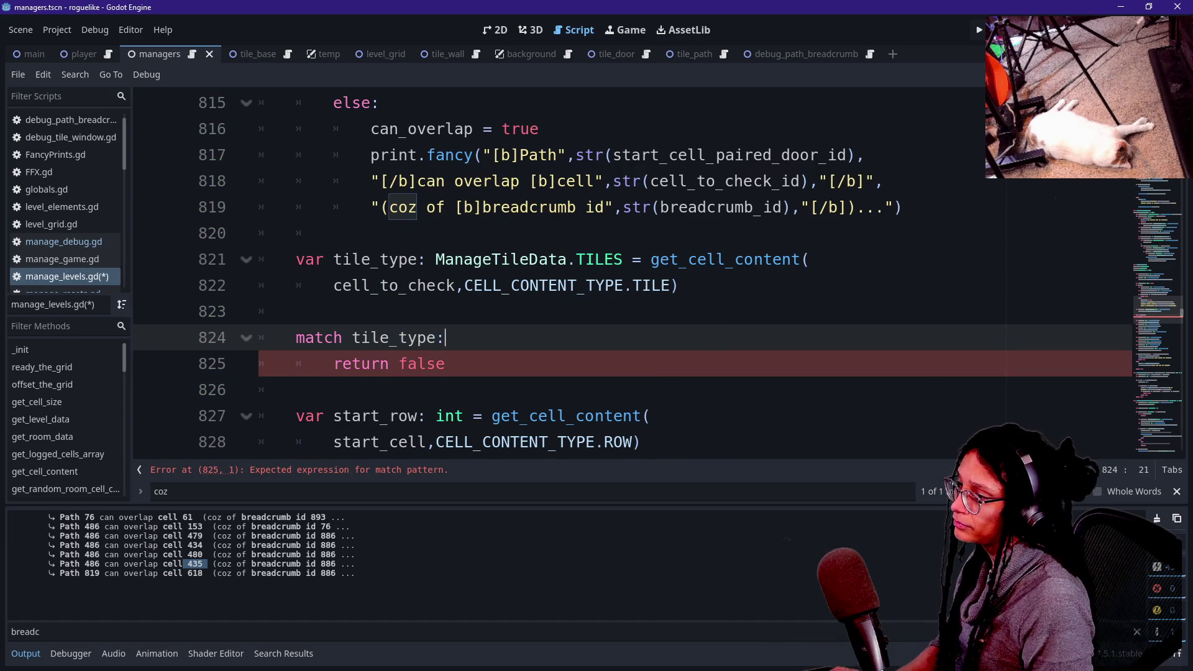
{"action": "key", "text": "ctrl+z"}
{"action": "left_click", "coordinate": [472, 337]}
{"action": "key", "text": "shift+End"}
{"action": "key", "text": "ctrl+c"}
{"action": "key", "text": "BackSpace"}
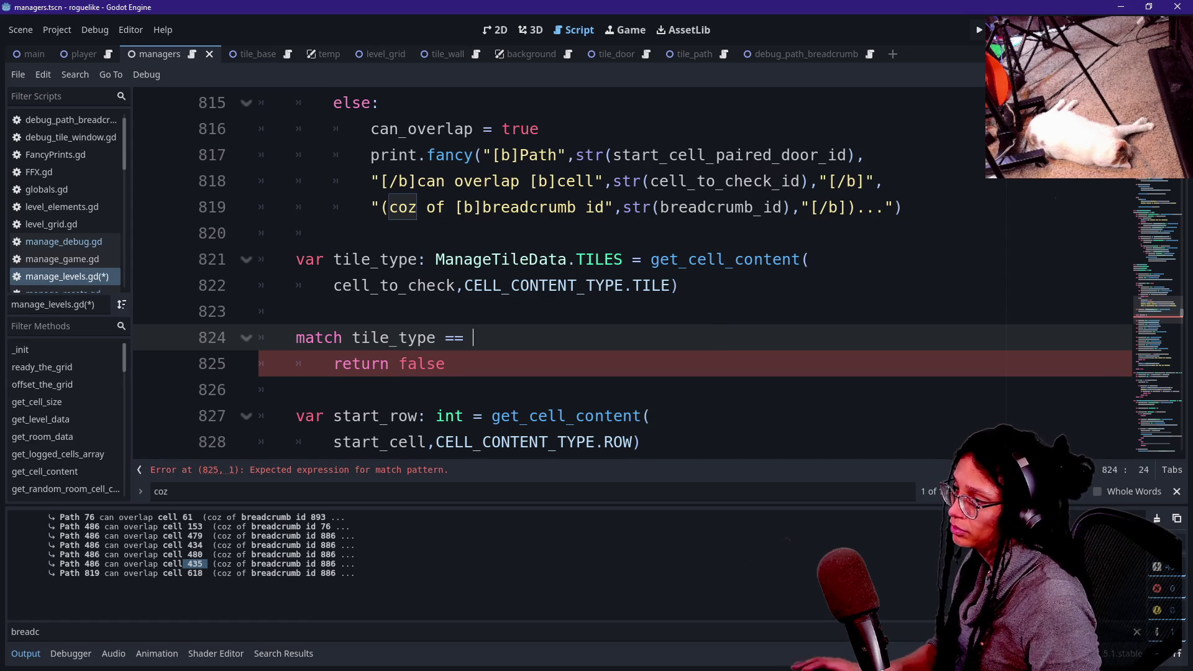
{"action": "left_click_drag", "start_coordinate": [472, 337], "coordinate": [387, 338]}
{"action": "key", "text": "shift+Right"}
{"action": "key", "text": "shift+Right"}
{"action": "key", "text": "shift+Right"}
{"action": "key", "text": "BackSpace"}
{"action": "type", "text": ":"}
{"action": "key", "text": "Return"}
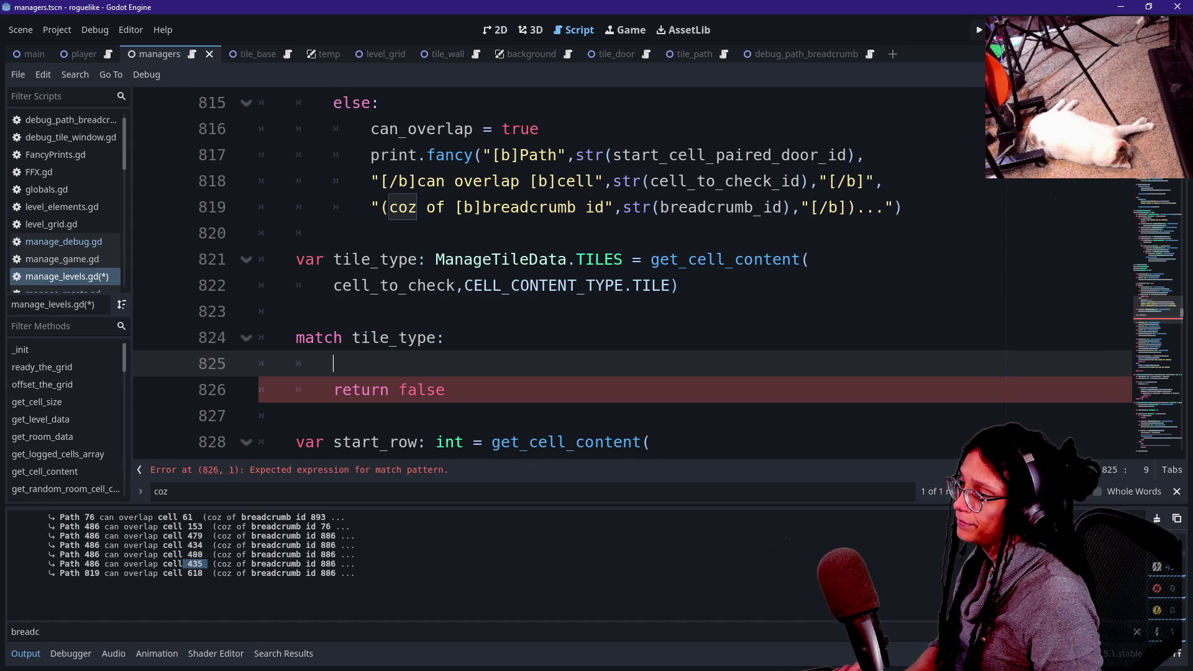
Paste the TILES.BASE case under match and add a TILES.PATH case above it.
{"action": "key", "text": "ctrl+v"}
{"action": "key", "text": "Up"}
{"action": "key", "text": "Return"}
{"action": "key", "text": "ctrl+v"}
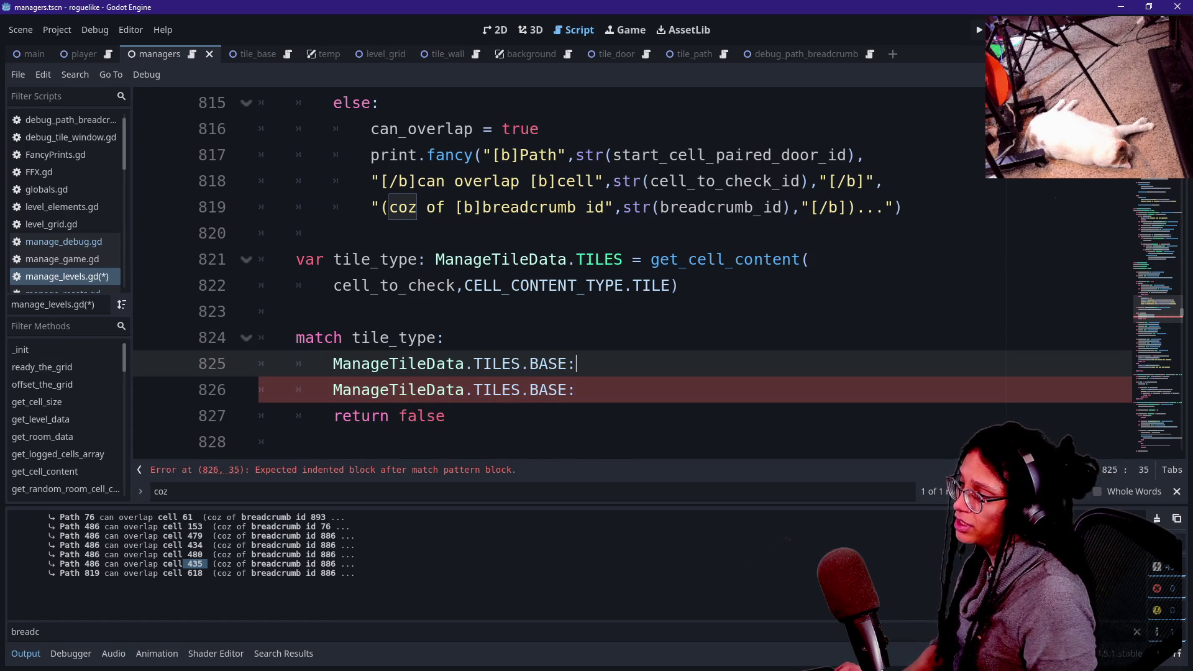
{"action": "key", "text": "ctrl+Left"}
{"action": "key", "text": "shift+Right"}
{"action": "key", "text": "shift+Right"}
{"action": "key", "text": "shift+Right"}
{"action": "key", "text": "shift+Right"}
{"action": "key", "text": "BackSpace"}
{"action": "type", "text": "PATH"}
Under the PATH case, add 'if not can_overlap:' followed by 'return false'.
{"action": "key", "text": "Return"}
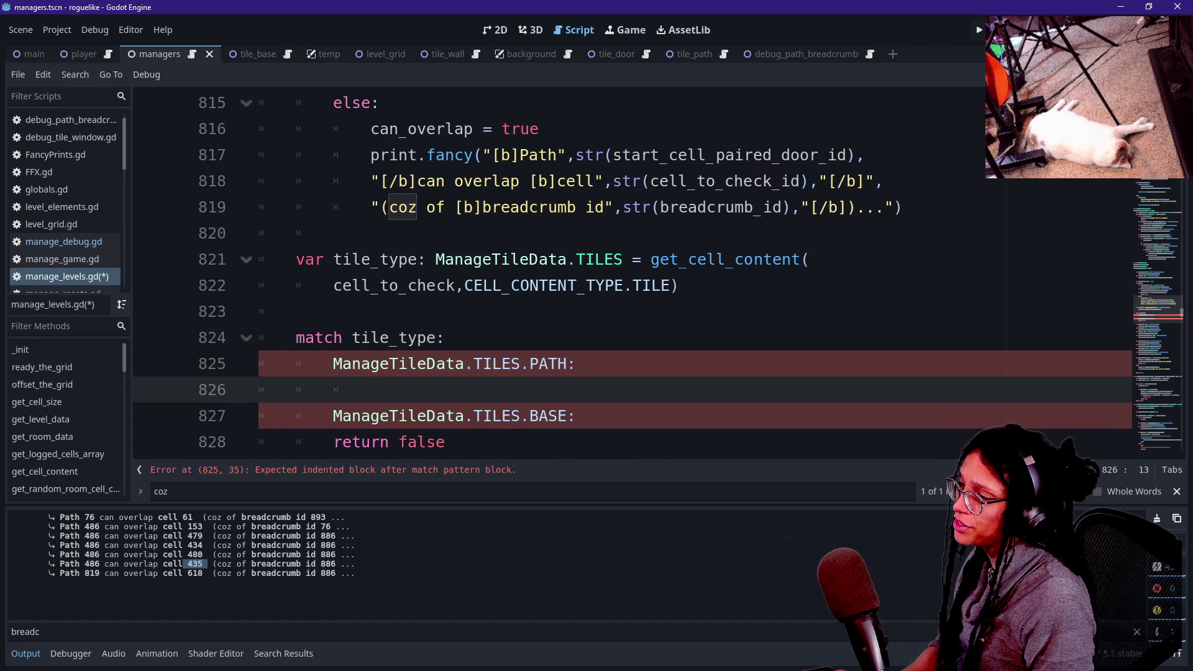
{"action": "type", "text": "if can_"}
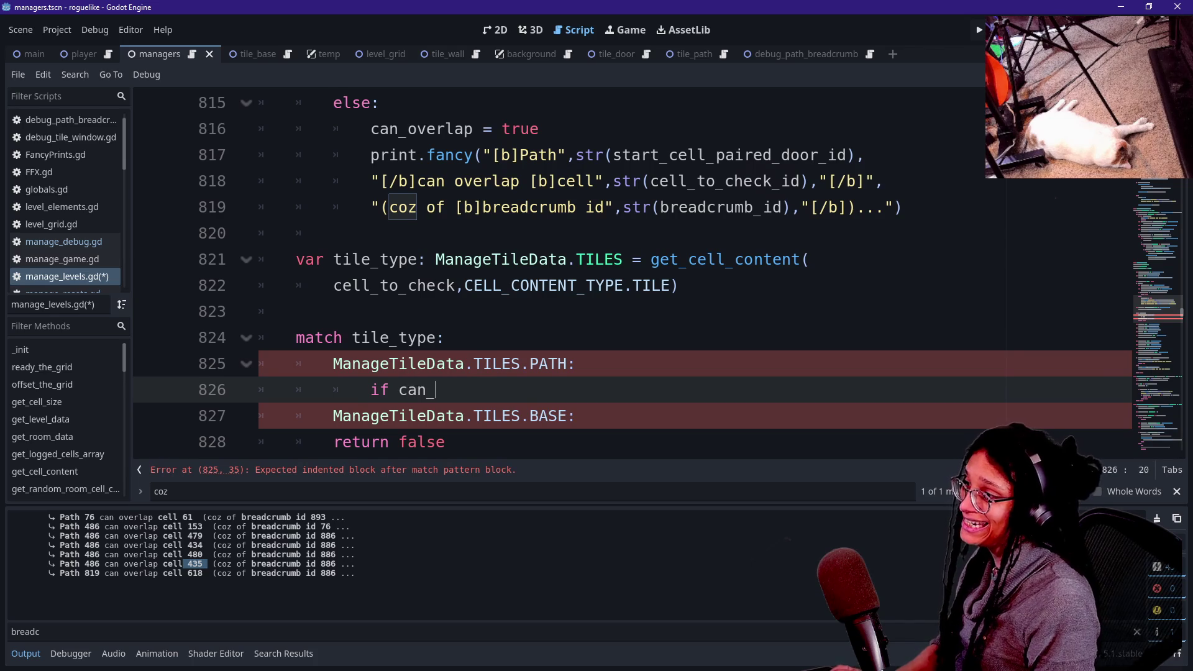
{"action": "type", "text": "overlap:"}
{"action": "key", "text": "Return"}
{"action": "type", "text": "re"}
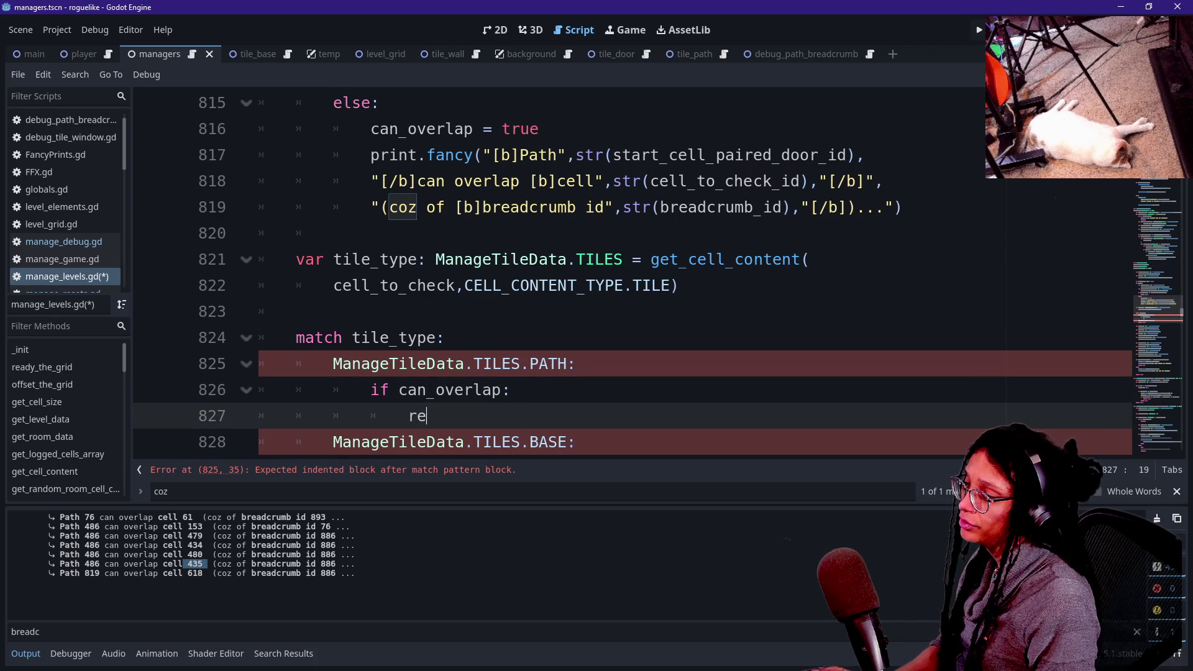
{"action": "type", "text": "turn"}
{"action": "key", "text": "BackSpace"}
{"action": "key", "text": "BackSpace"}
{"action": "key", "text": "BackSpace"}
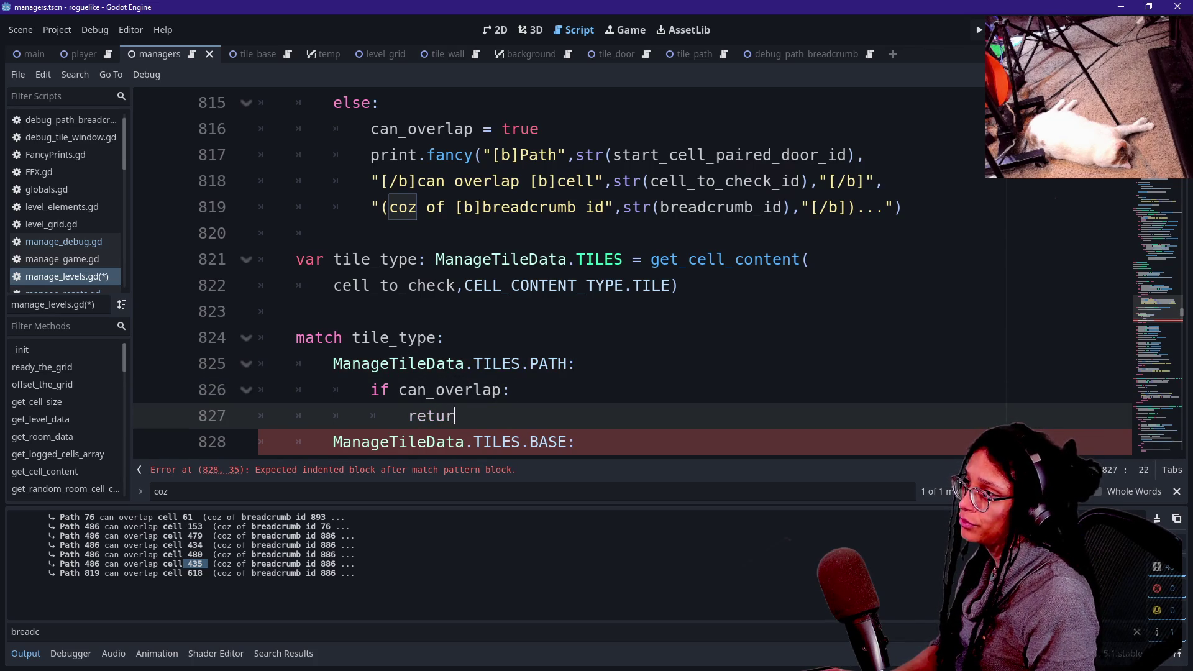
{"action": "key", "text": "BackSpace"}
{"action": "key", "text": "BackSpace"}
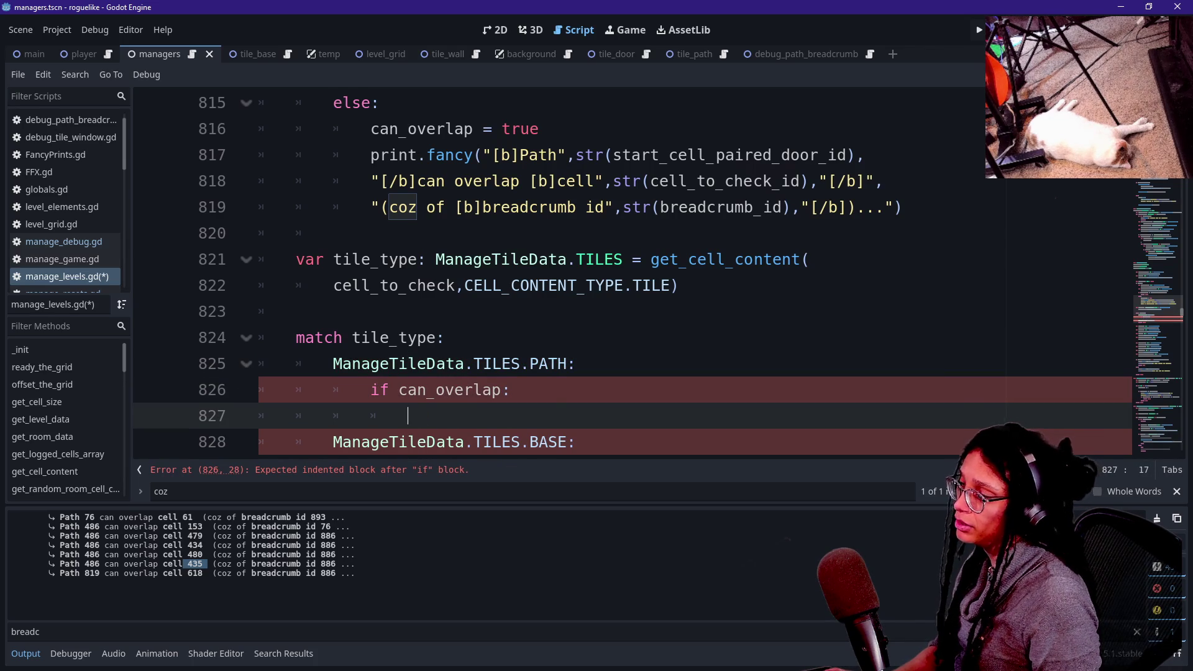
{"action": "scroll", "coordinate": [622, 273], "scroll_direction": "down", "scroll_amount": 3}
{"action": "scroll", "coordinate": [621, 336], "scroll_direction": "up", "scroll_amount": 1}
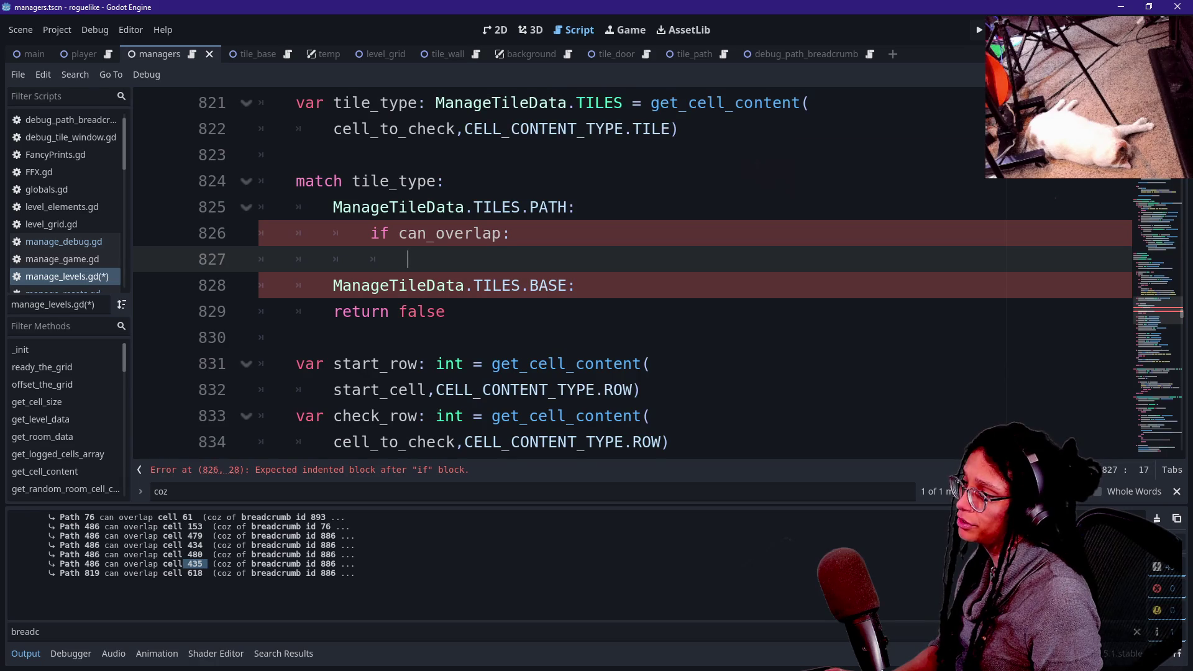
{"action": "key", "text": "Up"}
{"action": "type", "text": "not"}
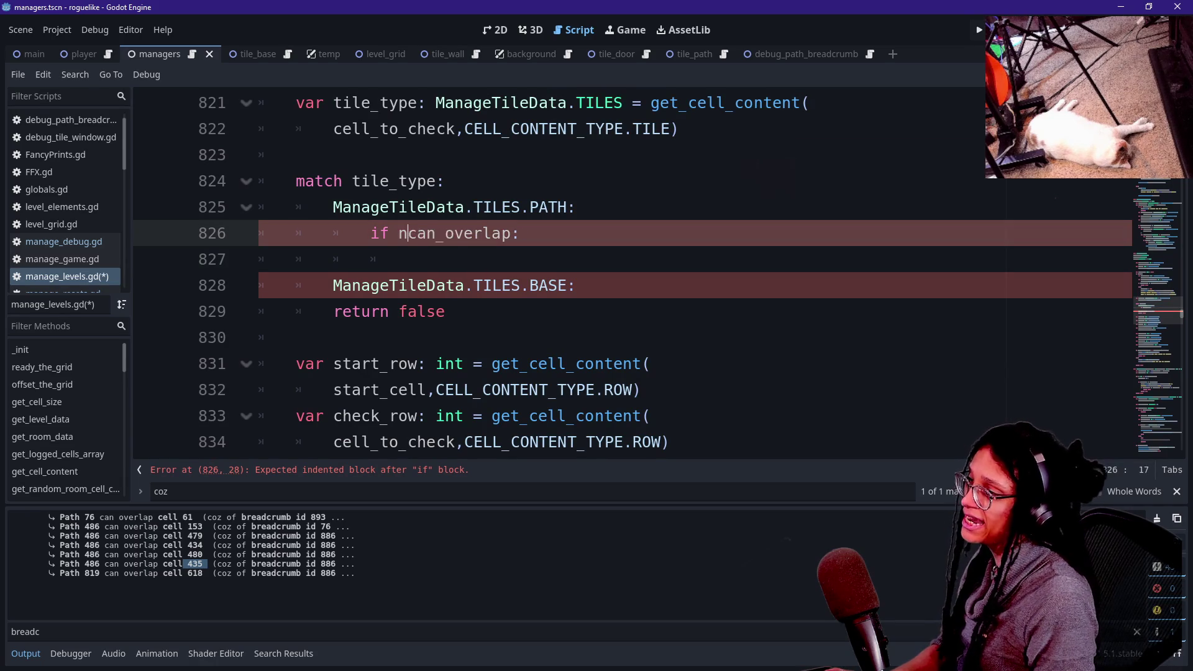
{"action": "key", "text": "Down"}
{"action": "type", "text": "return false"}
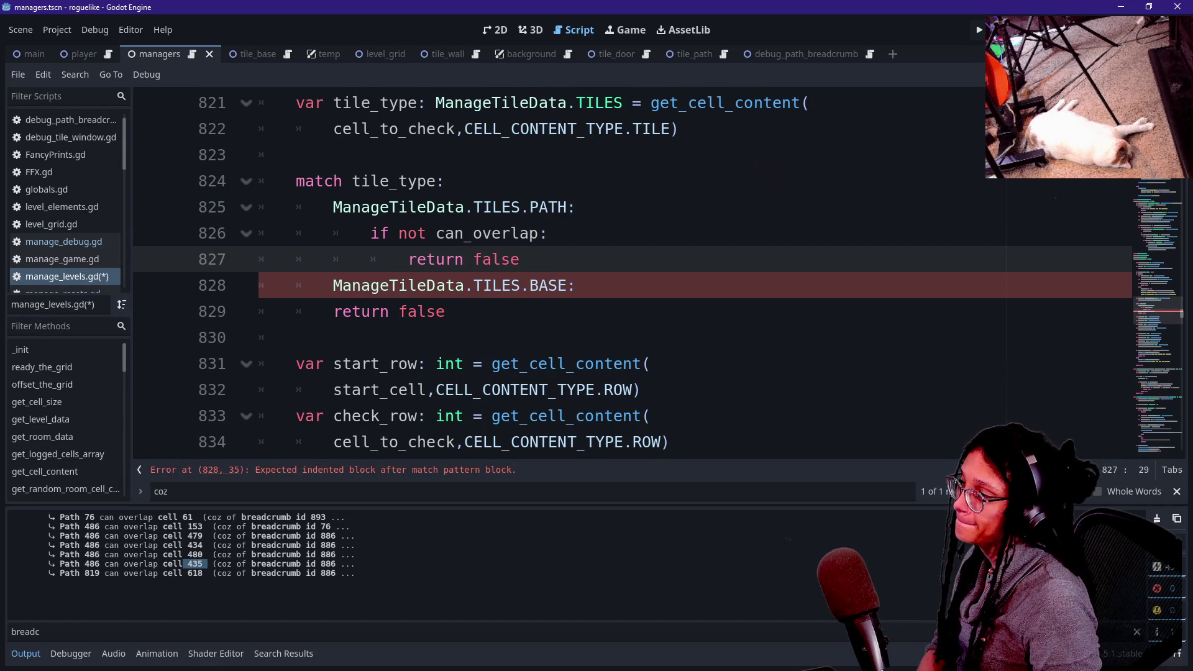
{"action": "scroll", "coordinate": [621, 270], "scroll_direction": "up", "scroll_amount": 1}
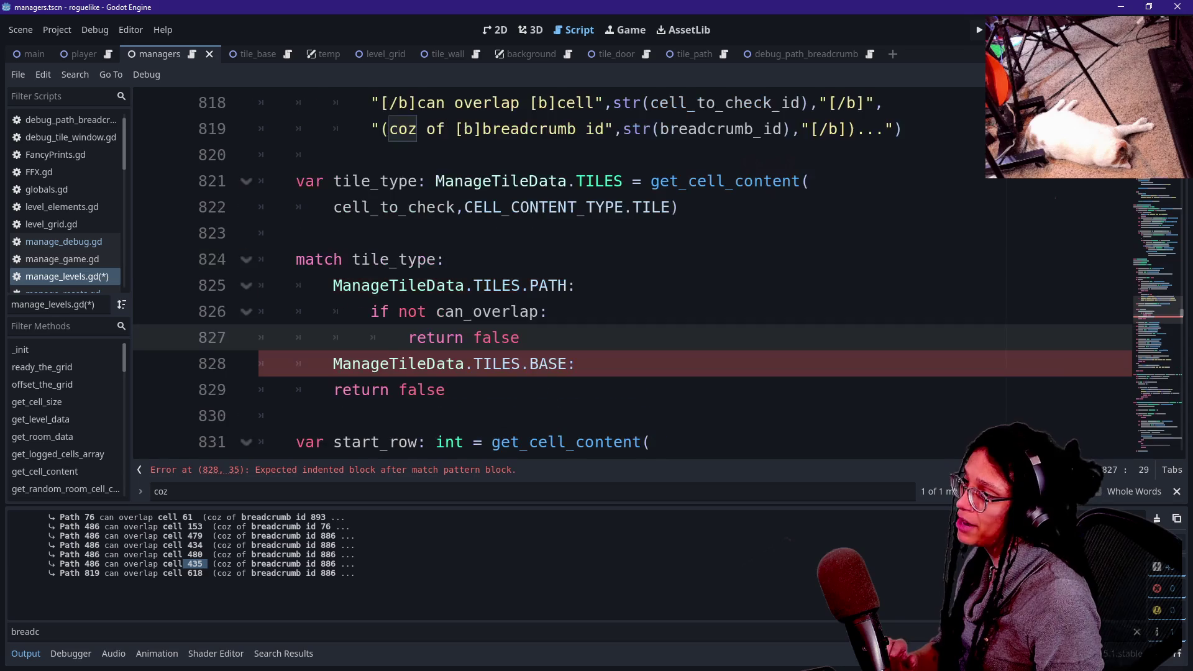
Hide the Output panel with Ctrl+J and indent line 829's return false under TILES.BASE.
{"action": "left_click", "coordinate": [456, 311]}
{"action": "key", "text": "ctrl+j"}
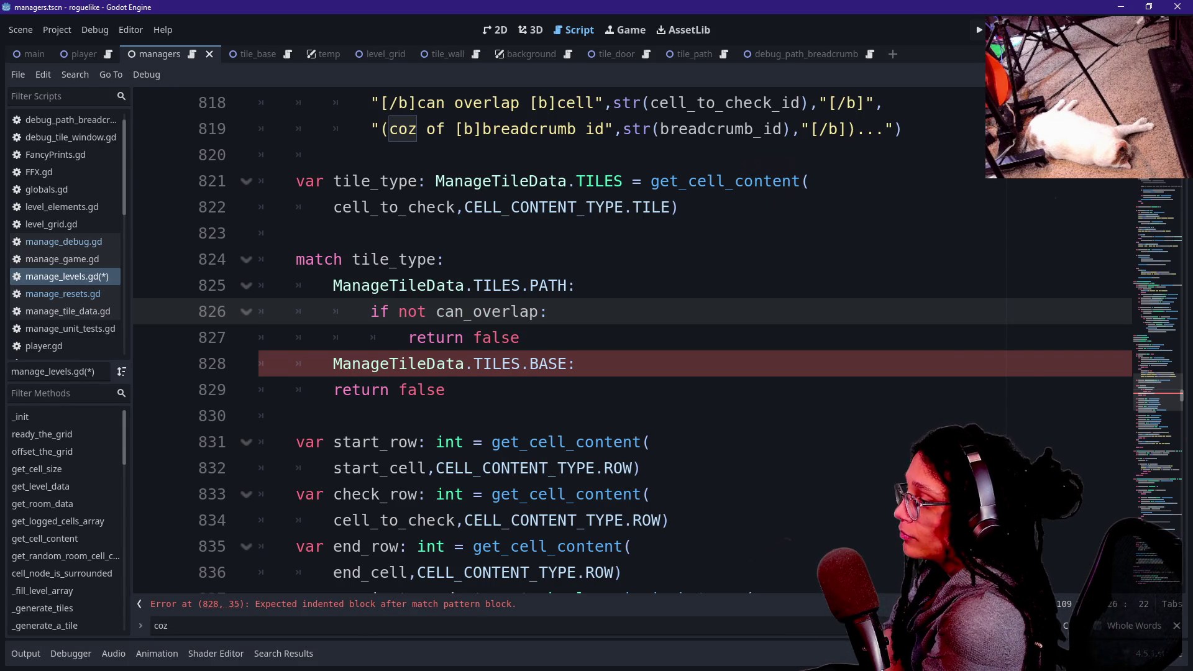
{"action": "left_click", "coordinate": [476, 337]}
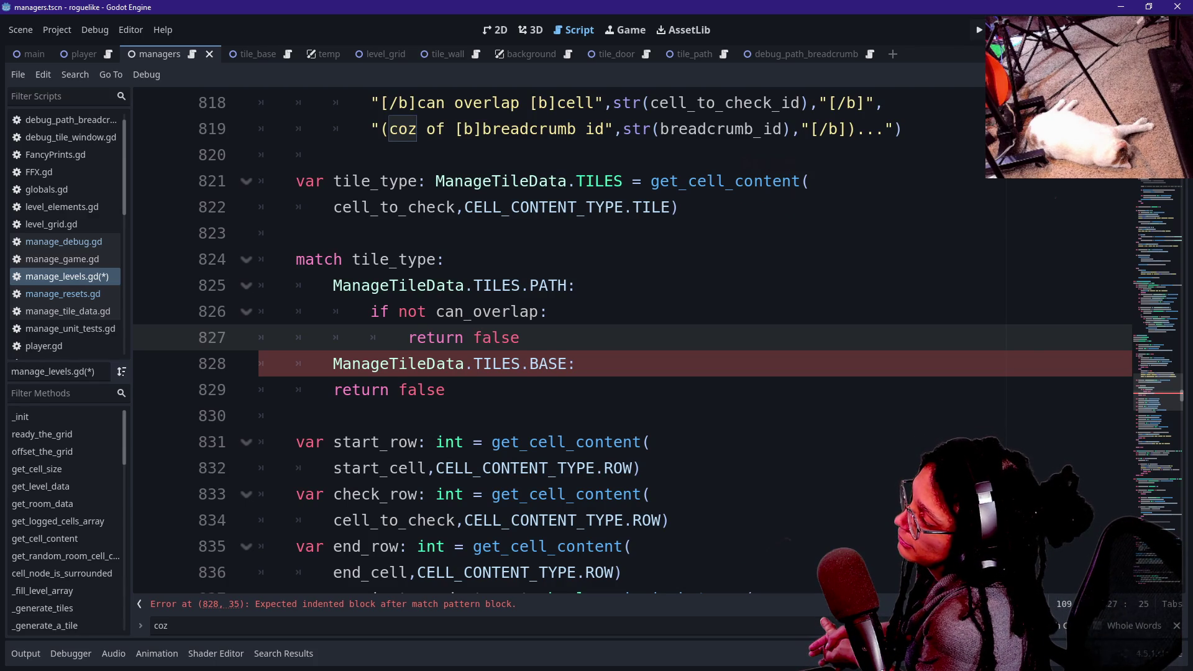
{"action": "left_click", "coordinate": [342, 389]}
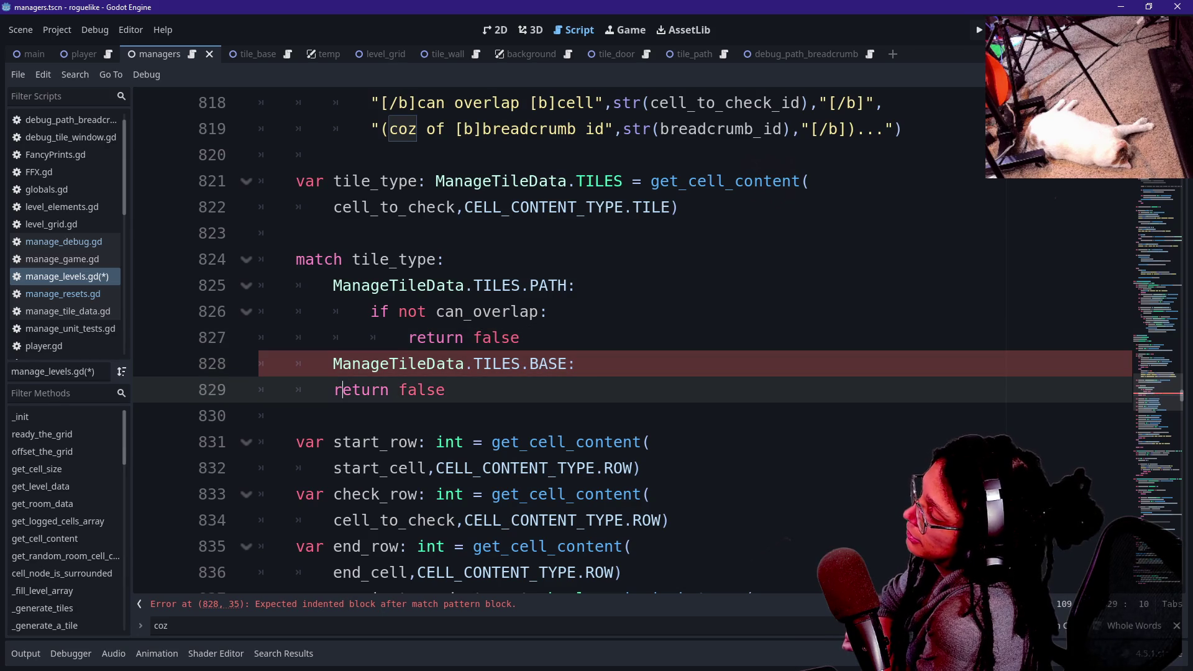
{"action": "key", "text": "Left"}
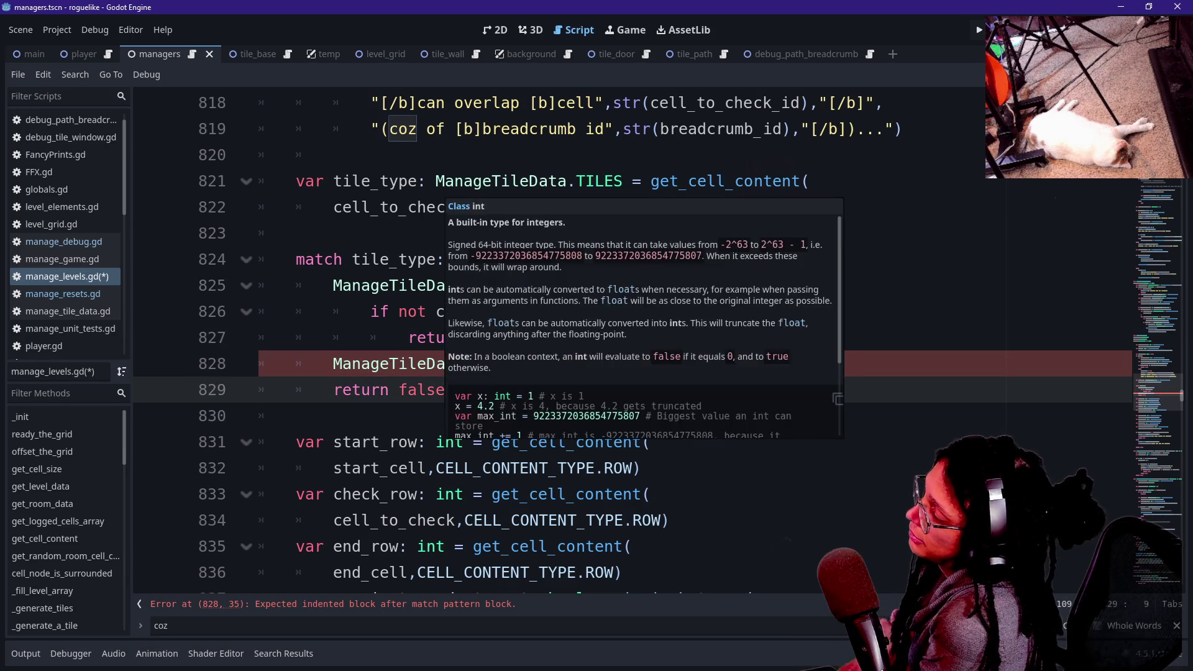
{"action": "key", "text": "Caps_Lock"}
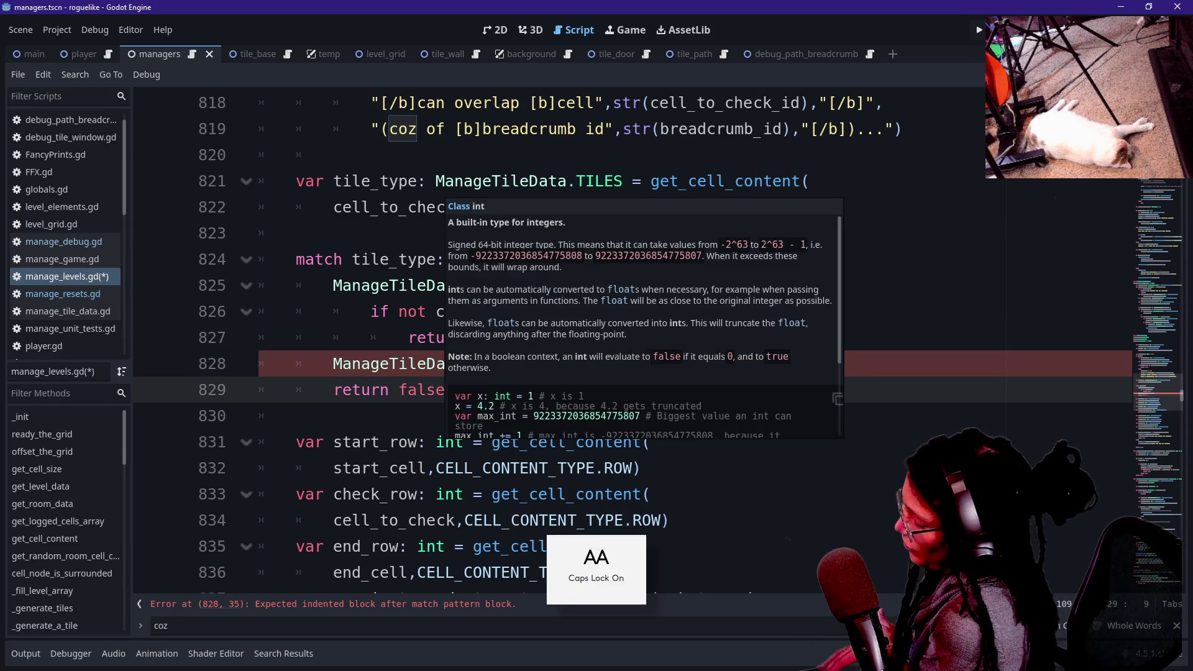
{"action": "key", "text": "Tab"}
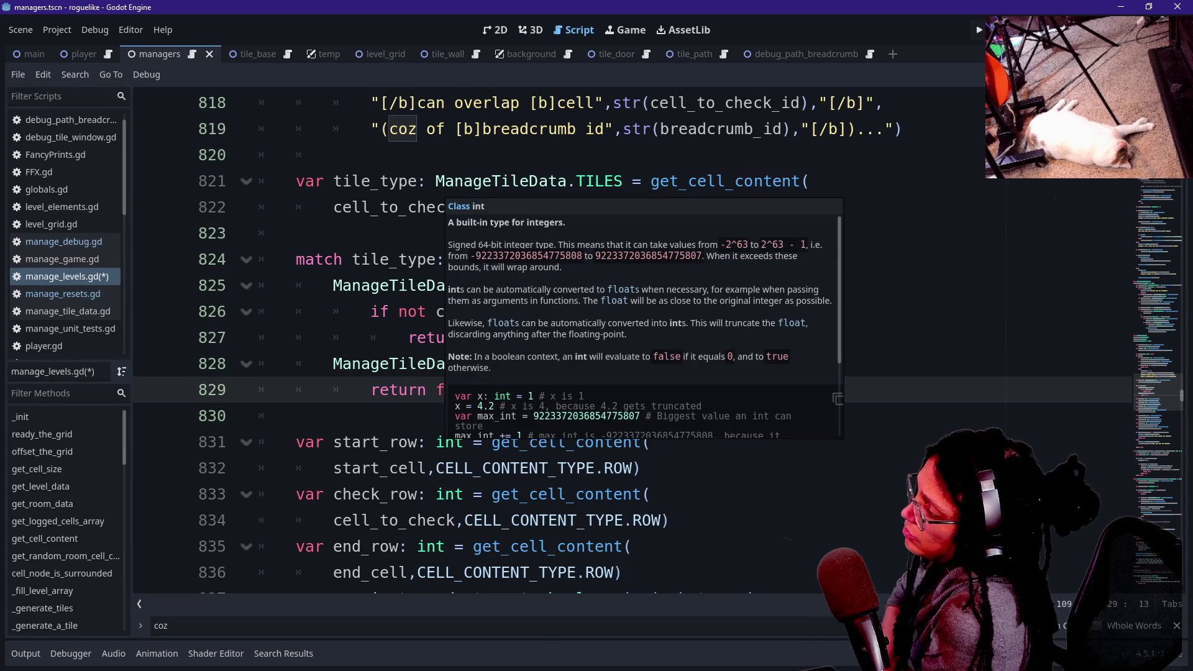
{"action": "left_click", "coordinate": [577, 364]}
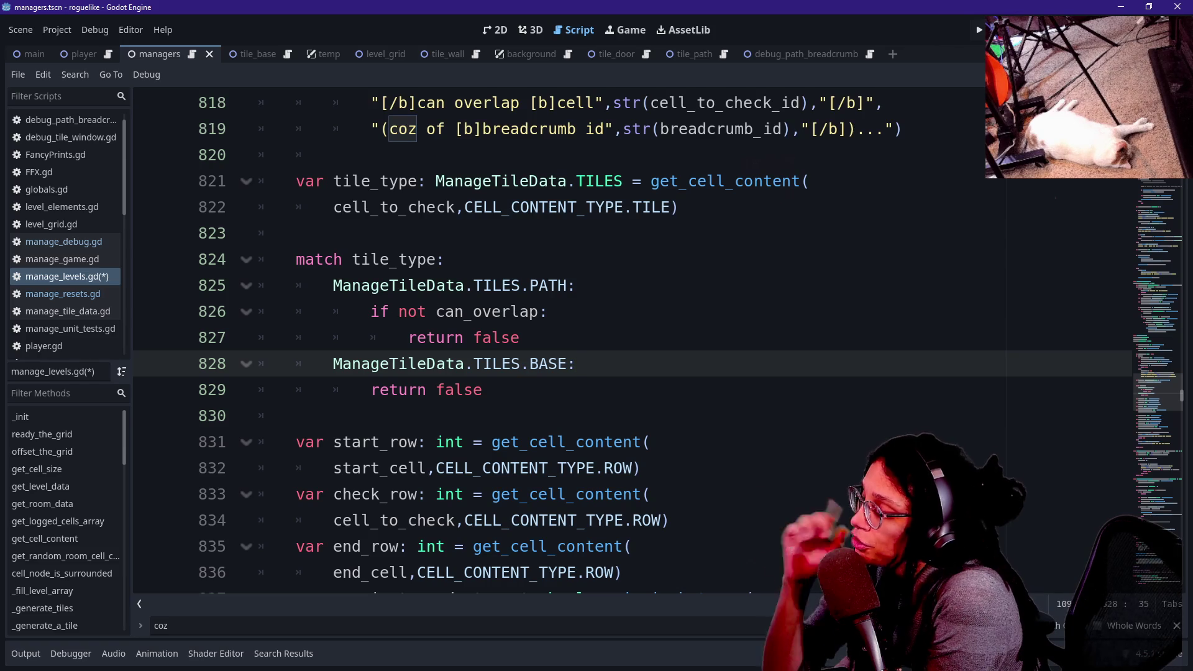
Replace the TILES.BASE case label with the default case '_:' and open a line below.
{"action": "key", "text": "shift+Left"}
{"action": "key", "text": "shift+Left"}
{"action": "key", "text": "shift+Left"}
{"action": "key", "text": "shift+Left"}
{"action": "key", "text": "shift+Left"}
{"action": "key", "text": "shift+Left"}
{"action": "key", "text": "shift+Right"}
{"action": "key", "text": "shift+Right"}
{"action": "key", "text": "shift+Right"}
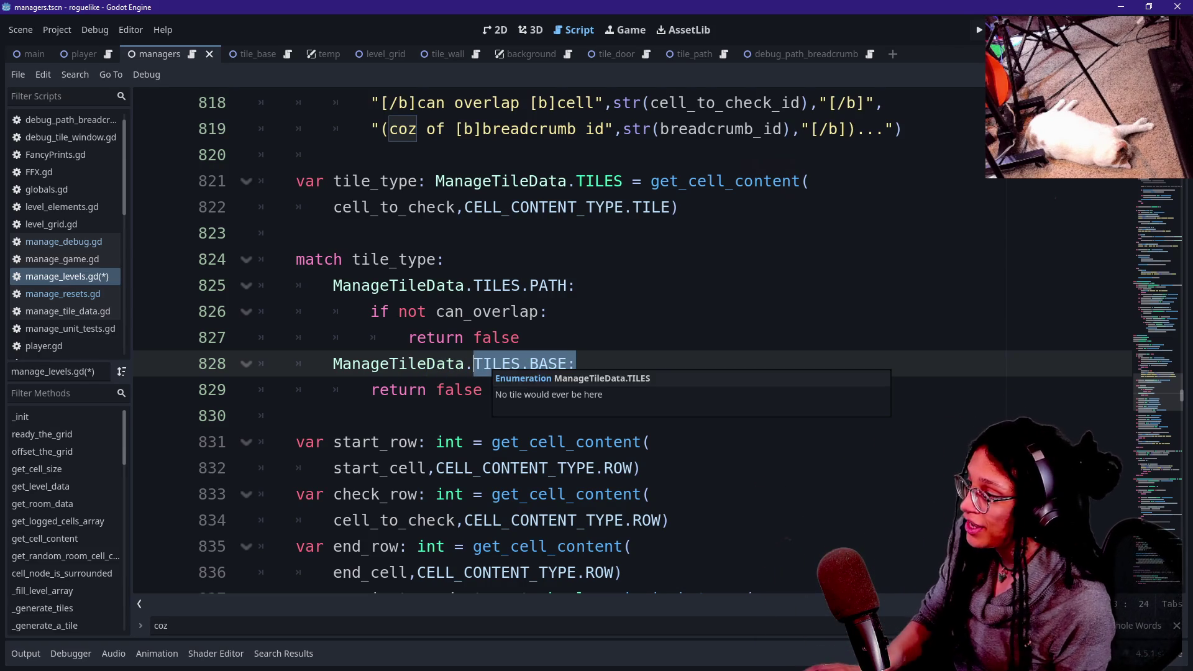
{"action": "key", "text": "shift+Left"}
{"action": "key", "text": "shift+Left"}
{"action": "key", "text": "shift+Left"}
{"action": "type", "text": "_"}
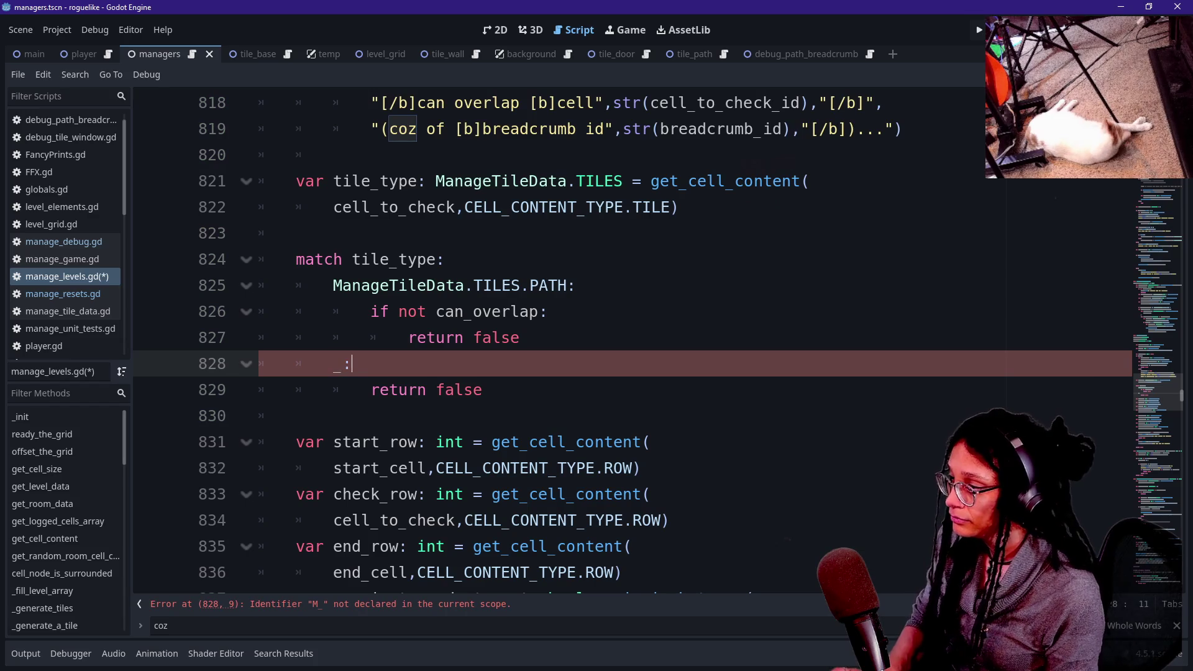
{"action": "key", "text": "Left"}
{"action": "key", "text": "Left"}
{"action": "key", "text": "BackSpace"}
{"action": "key", "text": "Up"}
{"action": "key", "text": "Up"}
{"action": "key", "text": "shift+Down"}
{"action": "key", "text": "shift+End"}
{"action": "key", "text": "Down"}
{"action": "key", "text": "End"}
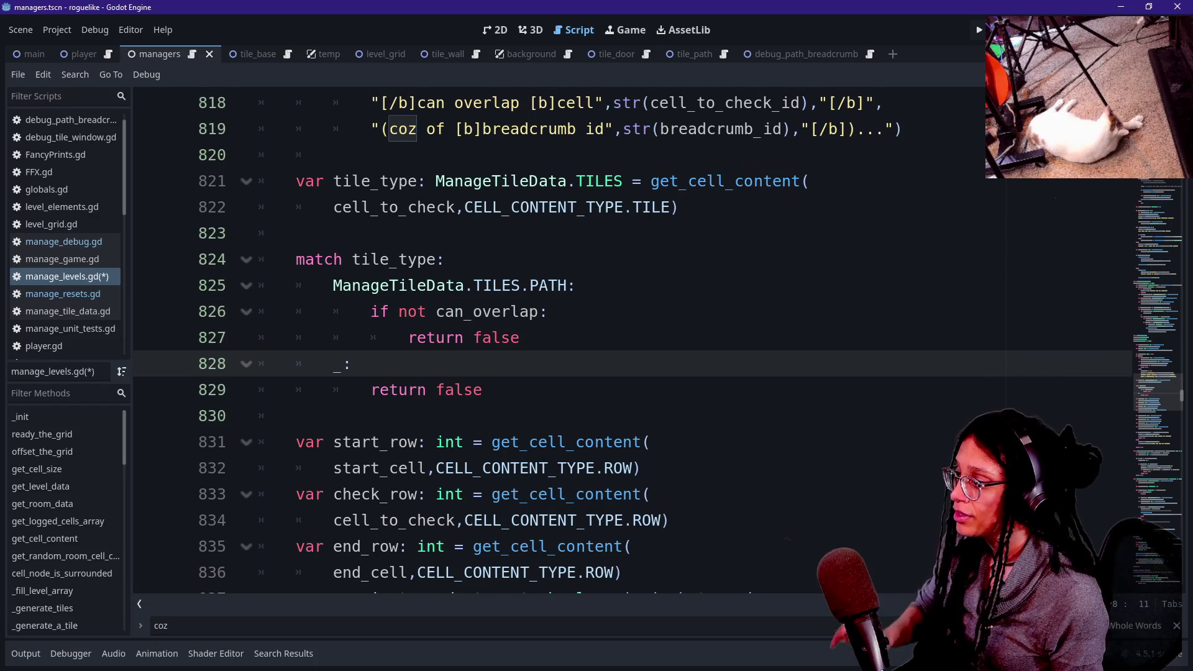
{"action": "key", "text": "Return"}
Add 'if not tile_type == ManageTileData.TILES.BASE:' with return false indented beneath, then run the game.
{"action": "type", "text": "IF NOT"}
{"action": "key", "text": "BackSpace"}
{"action": "key", "text": "BackSpace"}
{"action": "key", "text": "BackSpace"}
{"action": "key", "text": "Caps_Lock"}
{"action": "key", "text": "BackSpace"}
{"action": "key", "text": "BackSpace"}
{"action": "type", "text": "if not "}
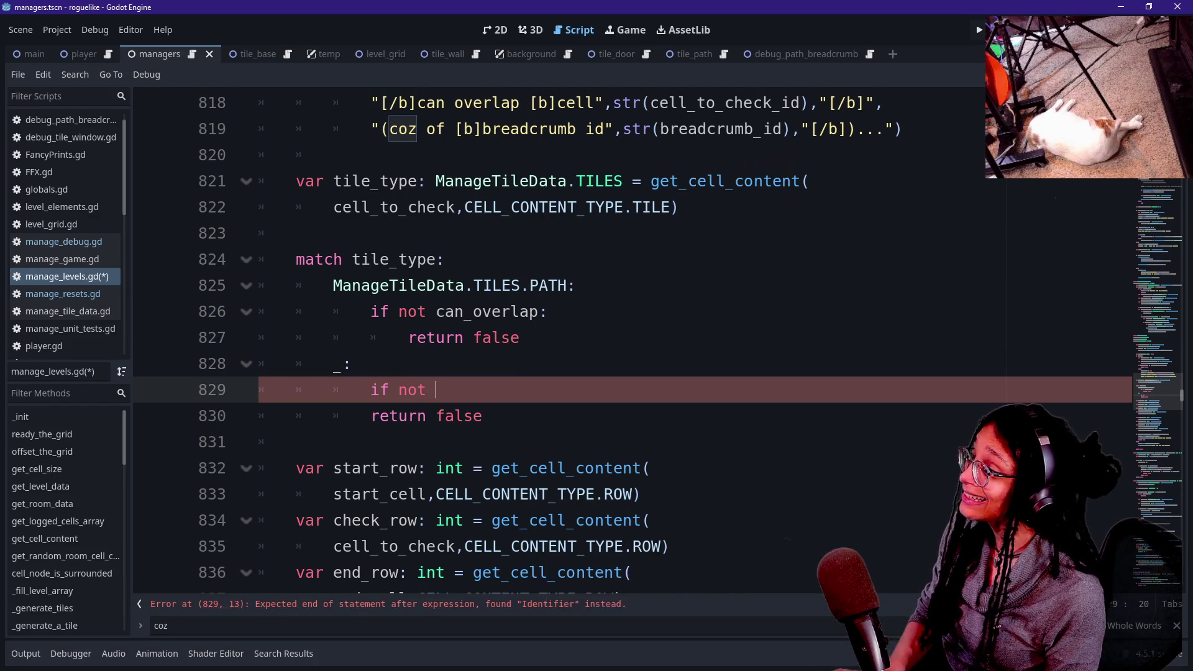
{"action": "type", "text": "ManageTileData.TILES.BASE:"}
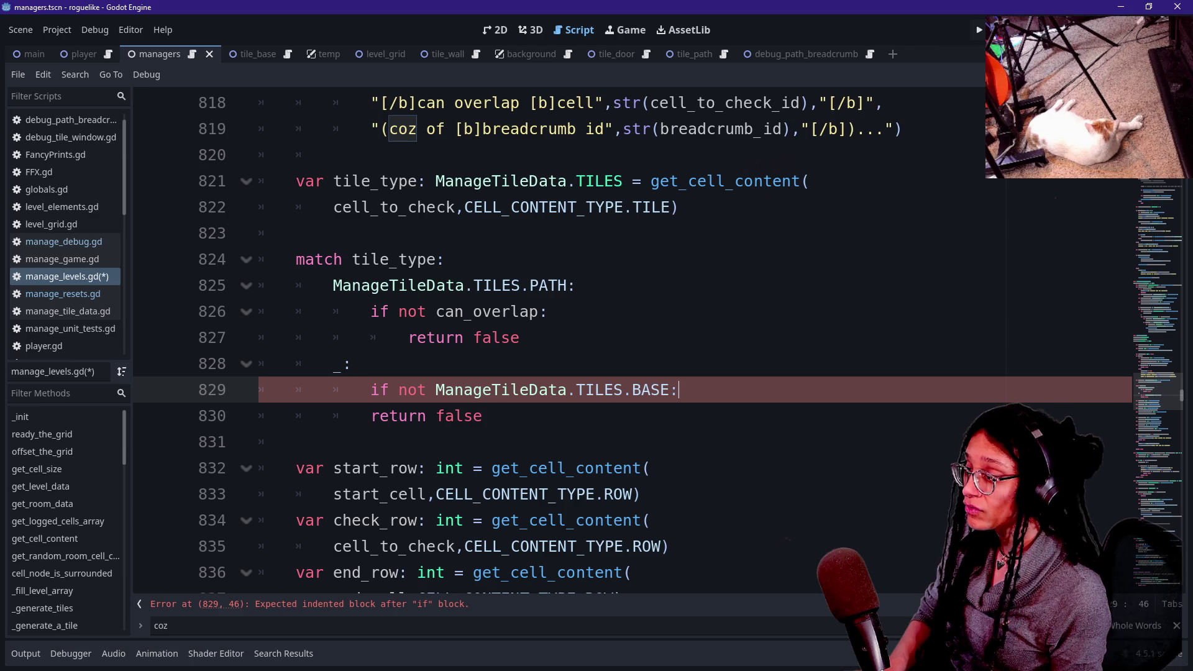
{"action": "left_click", "coordinate": [435, 389]}
{"action": "left_click", "coordinate": [399, 389]}
{"action": "type", "text": "tile_"}
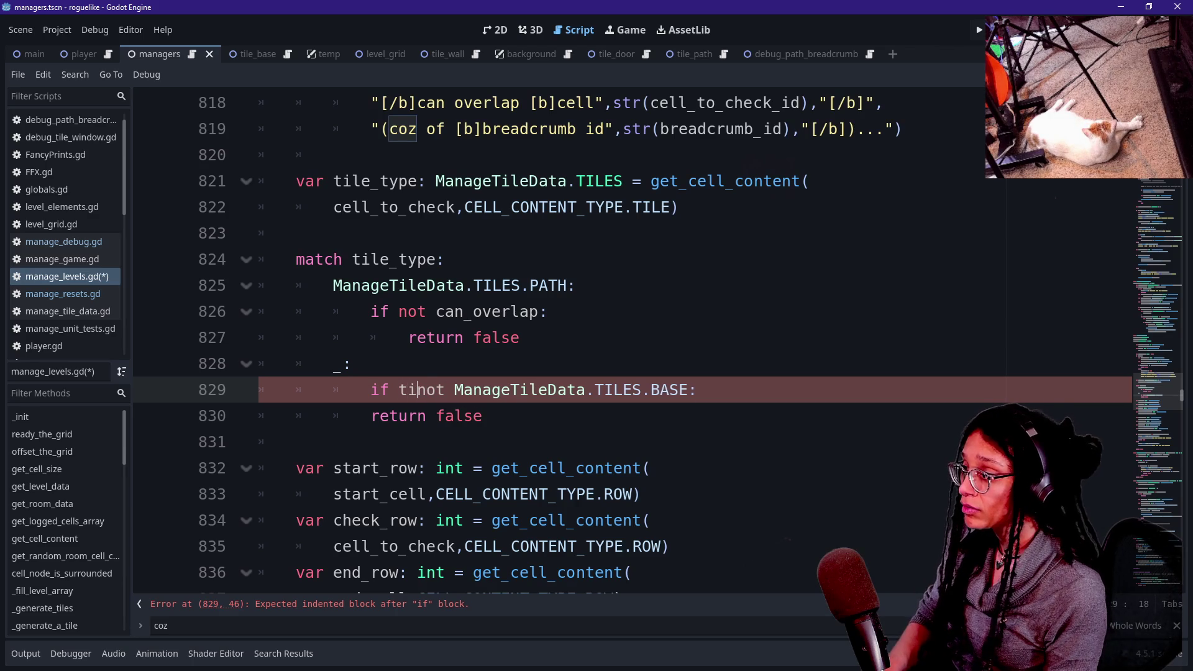
{"action": "type", "text": "type "}
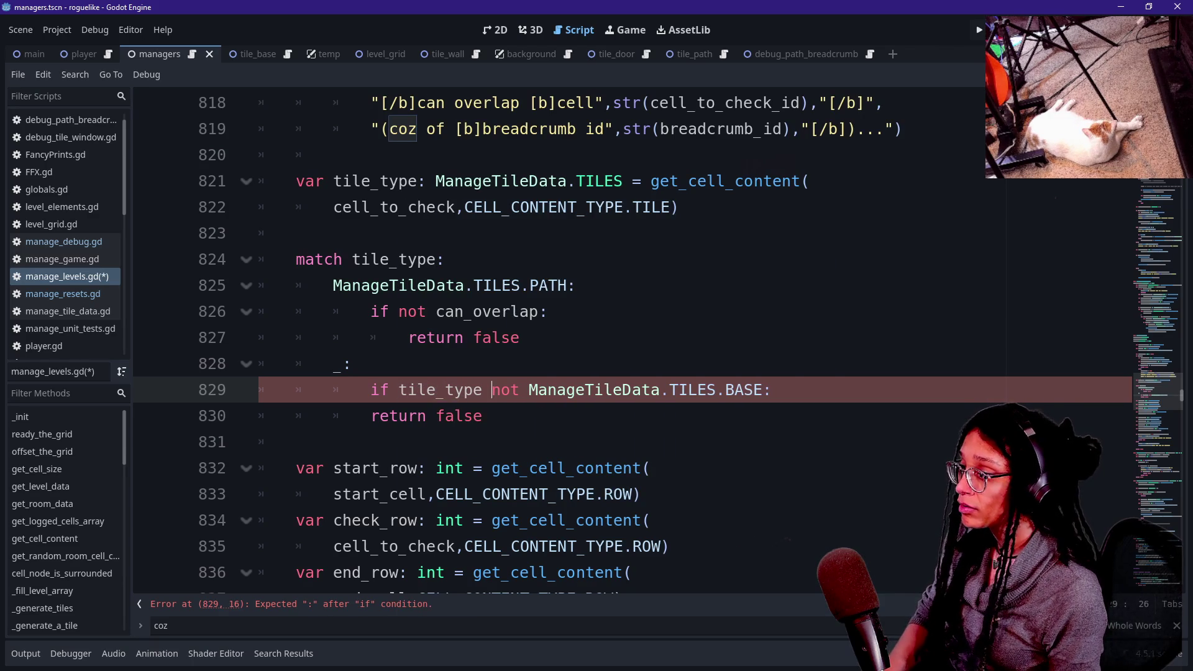
{"action": "type", "text": "not"}
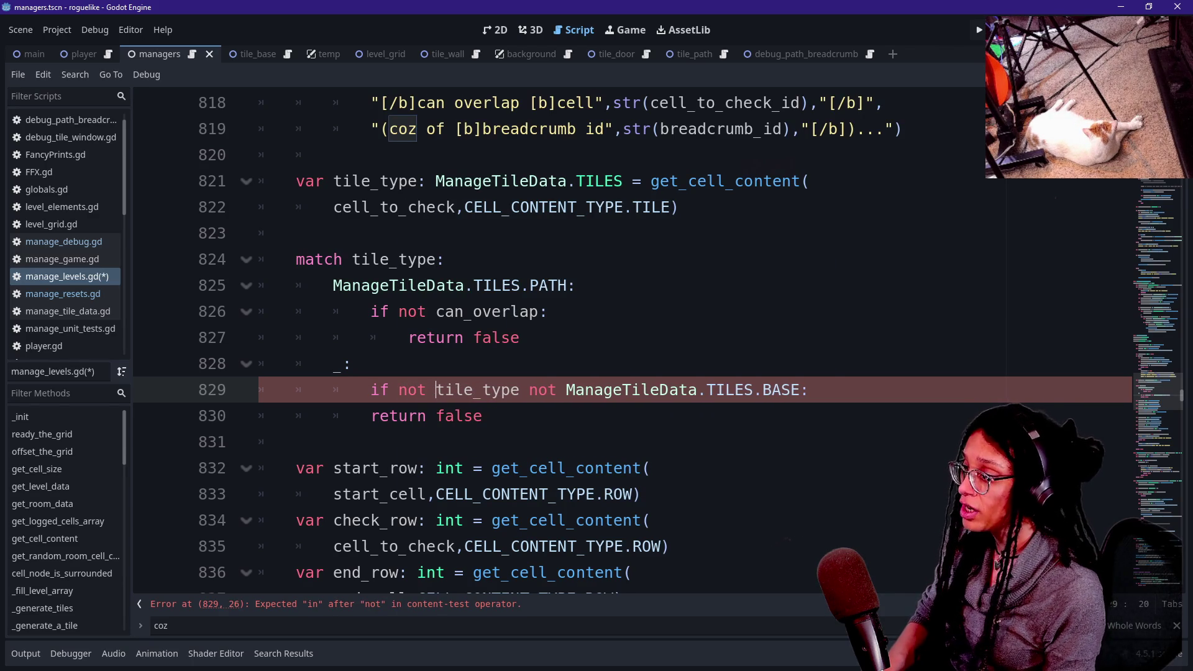
{"action": "key", "text": "BackSpace"}
{"action": "key", "text": "BackSpace"}
{"action": "key", "text": "Delete"}
{"action": "type", "text": "=="}
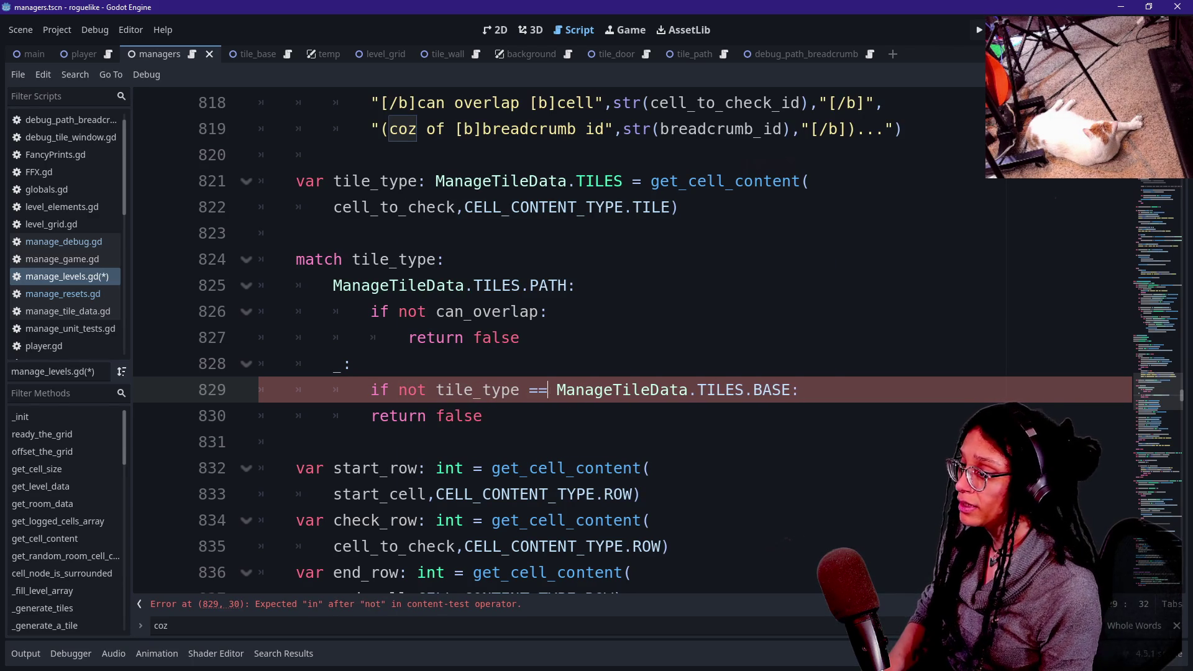
{"action": "left_click", "coordinate": [371, 416]}
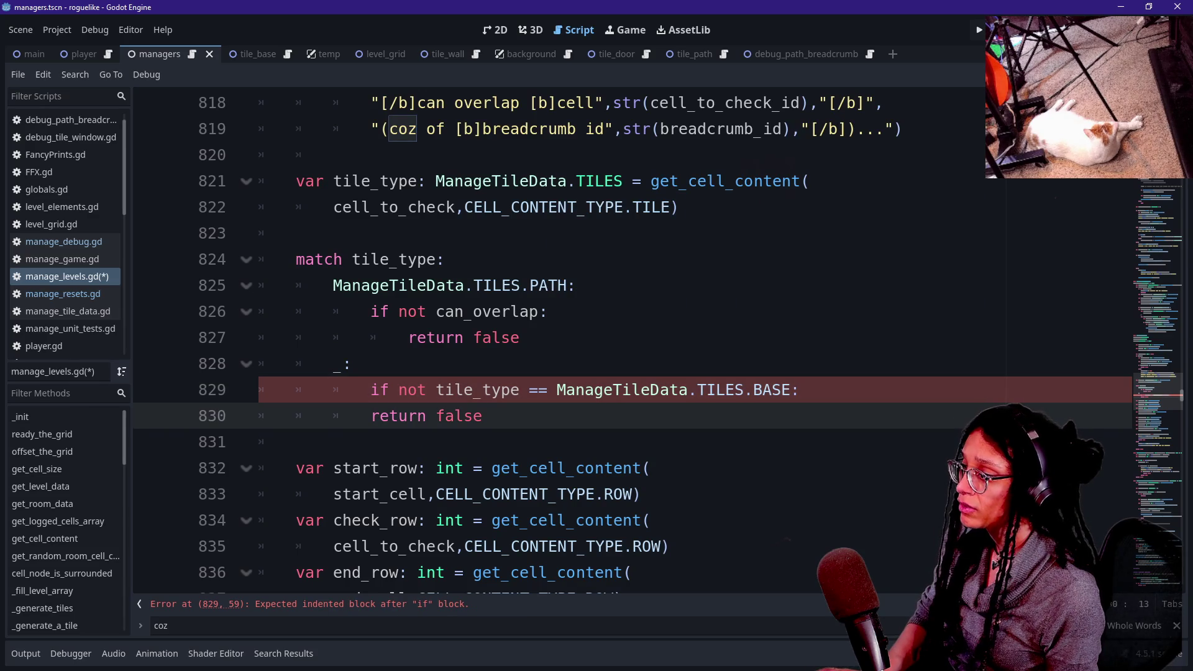
{"action": "key", "text": "Tab"}
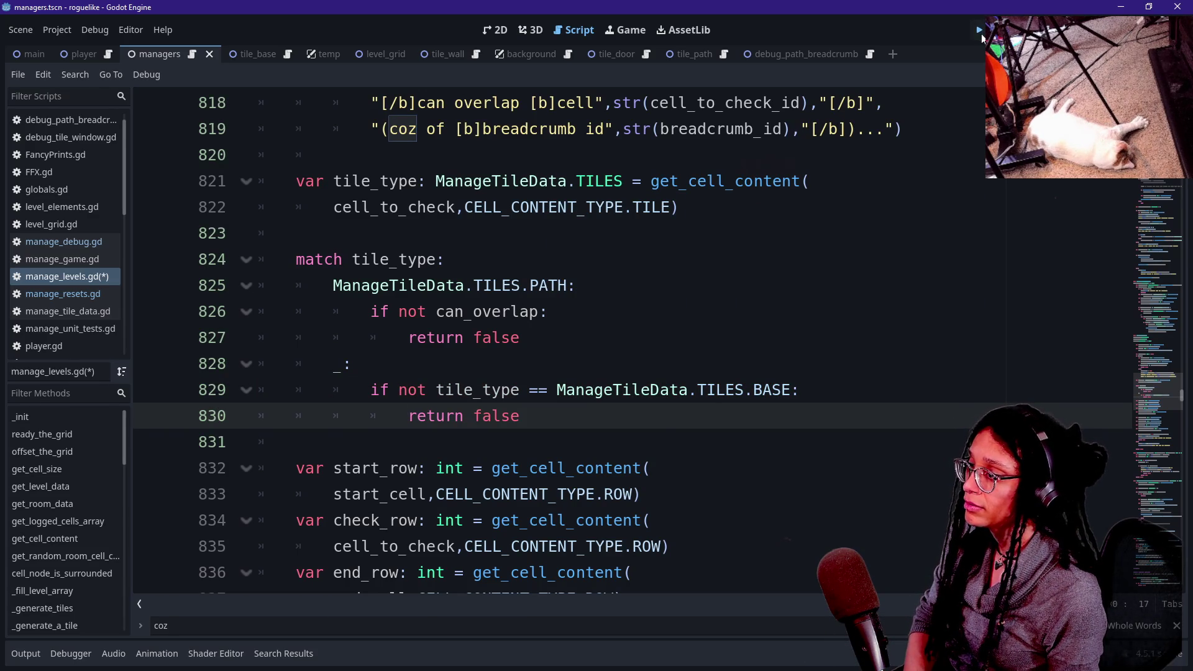
{"action": "left_click", "coordinate": [980, 31]}
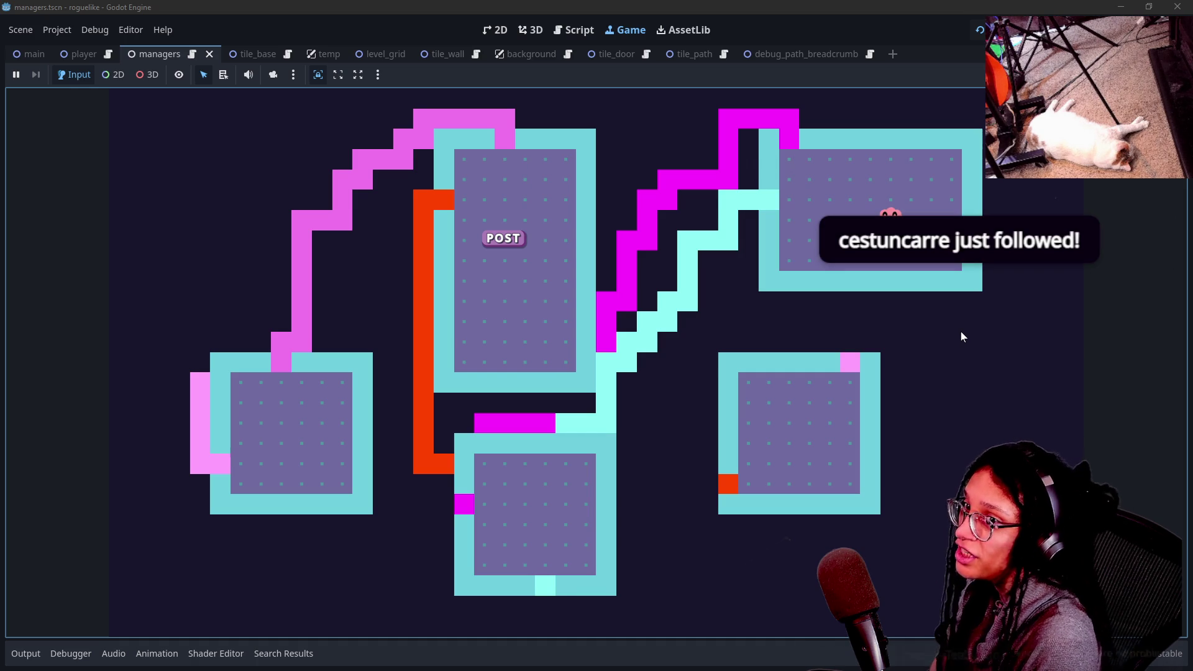
Check the four rooms joined by corridor paths, then regenerate the level with R.
{"action": "key", "text": "r"}
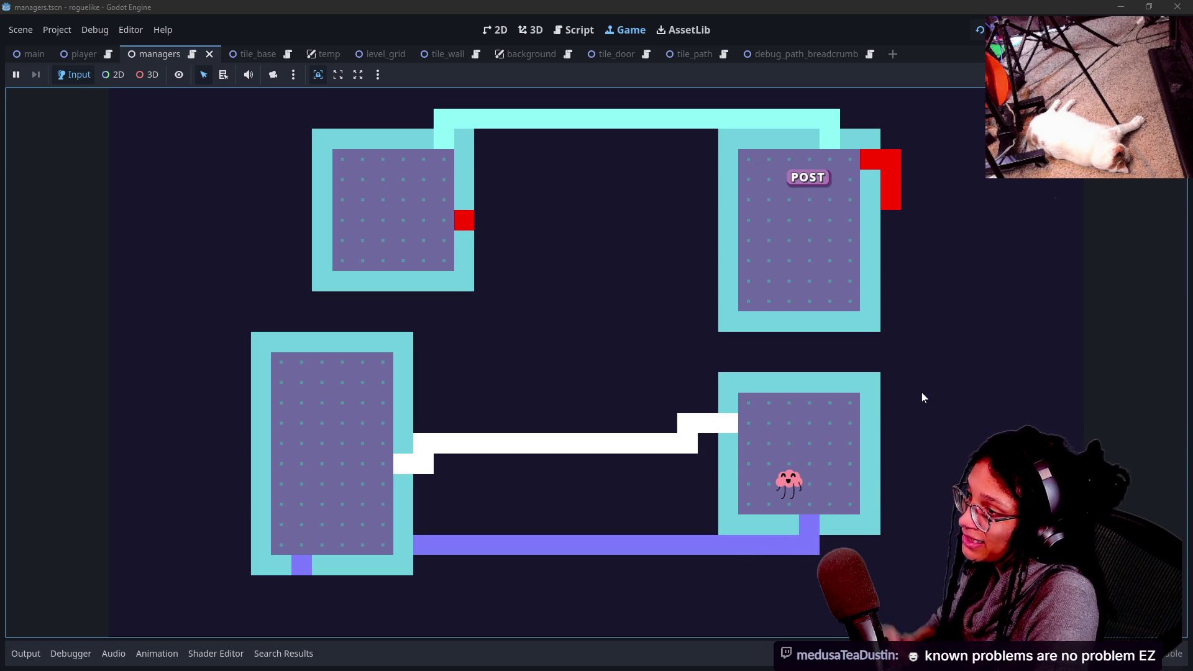
Regenerate another layout, show debug markers along the corridors, and switch to Firefox.
{"action": "key", "text": "r"}
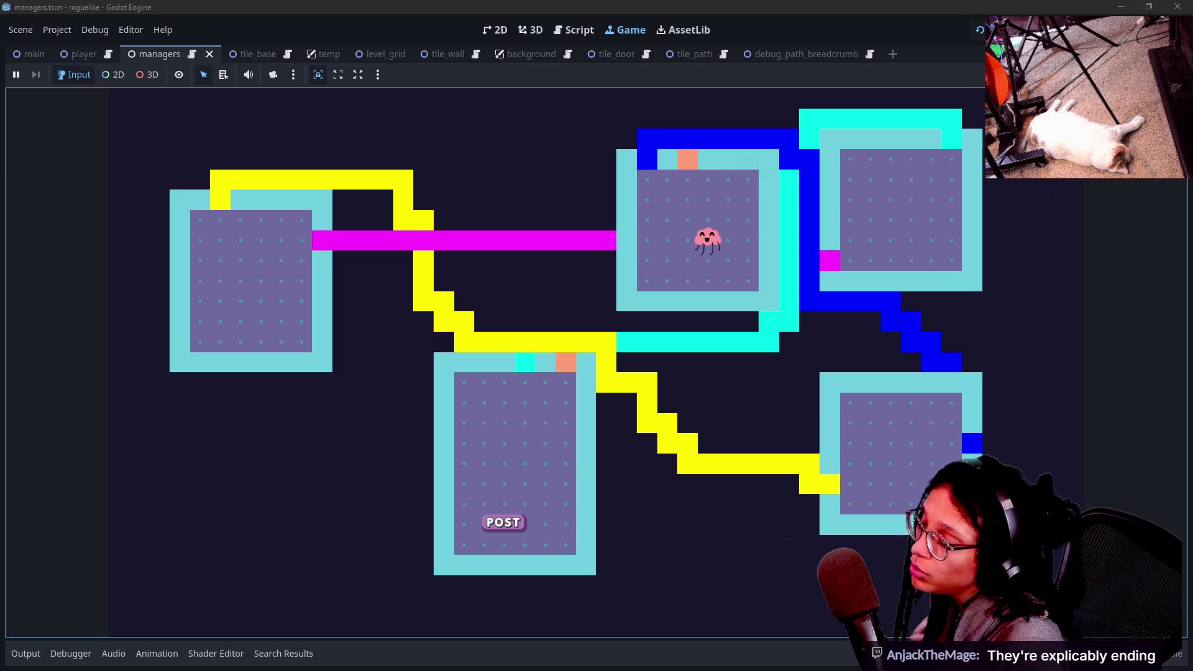
{"action": "left_click", "coordinate": [698, 483]}
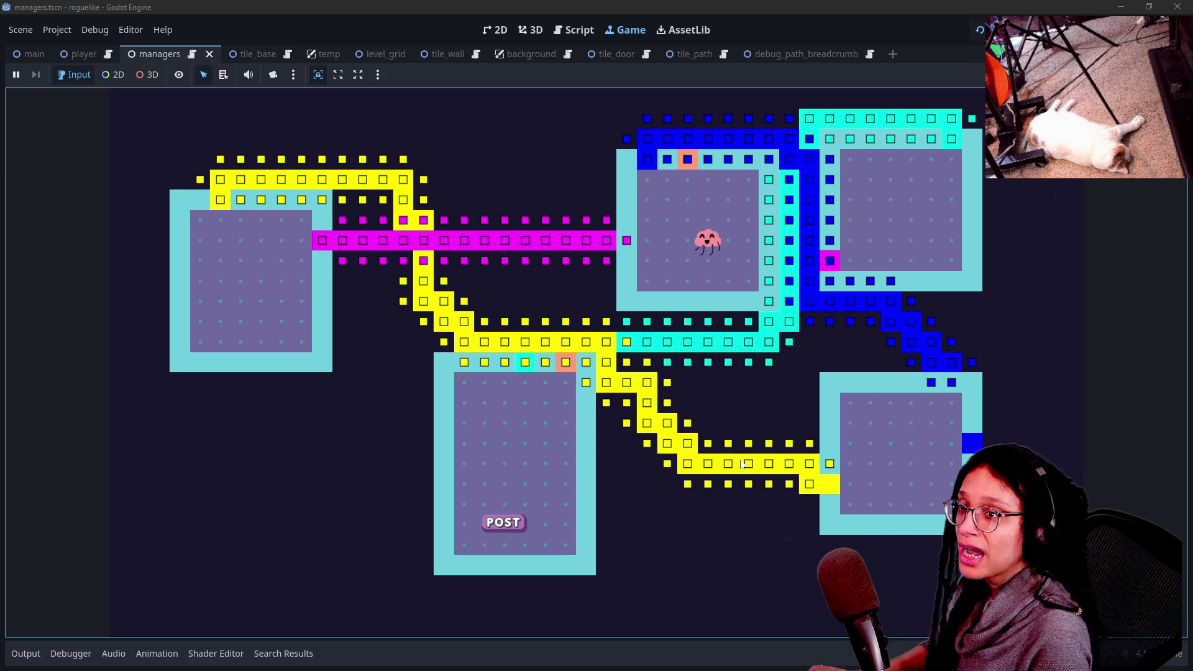
{"action": "key", "text": "alt+Tab"}
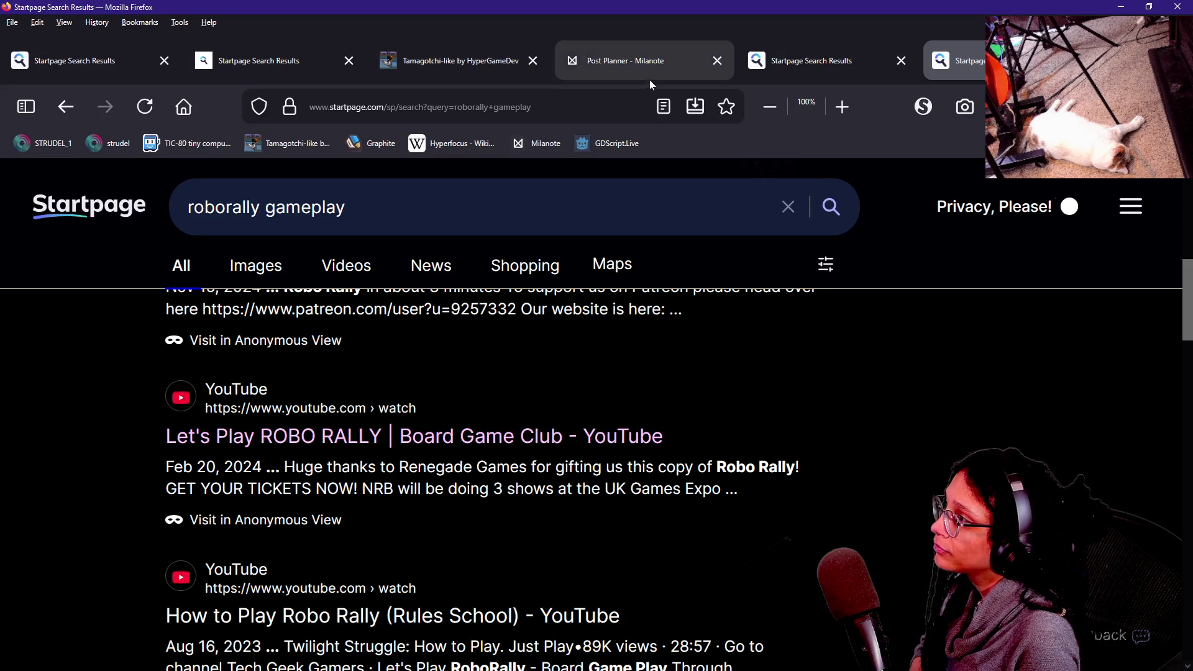
Pan and zoom around Excalidraw's red path-walker grid, tracing the path from start to end.
{"action": "key", "text": "alt+Tab"}
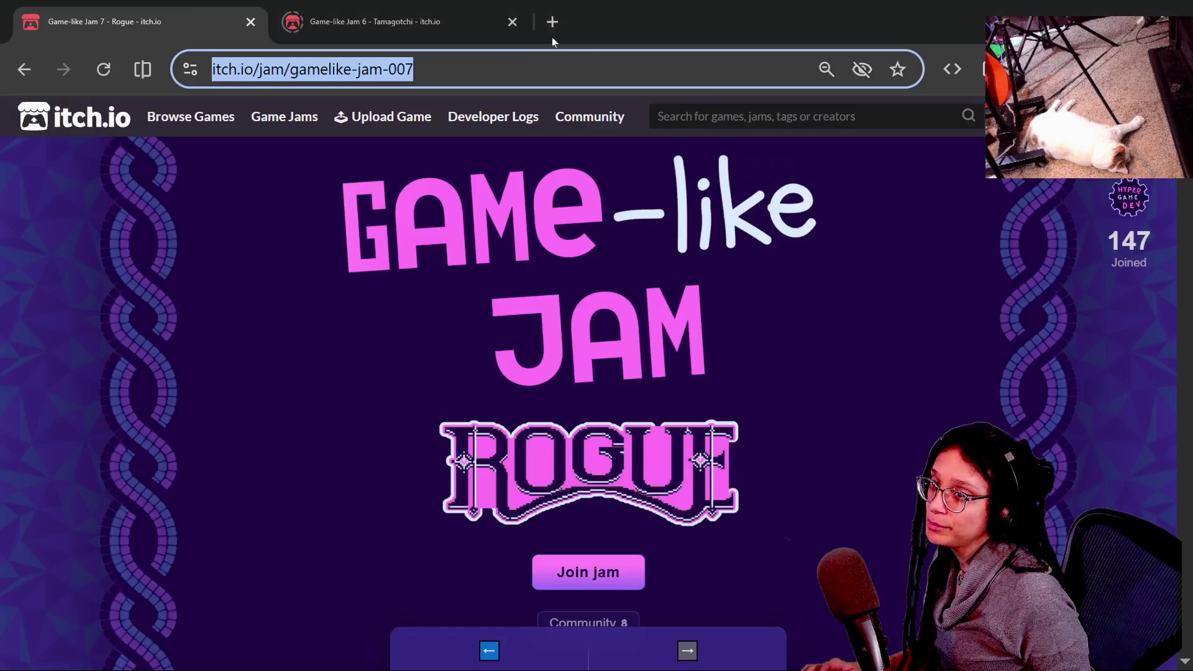
{"action": "key", "text": "alt+Tab"}
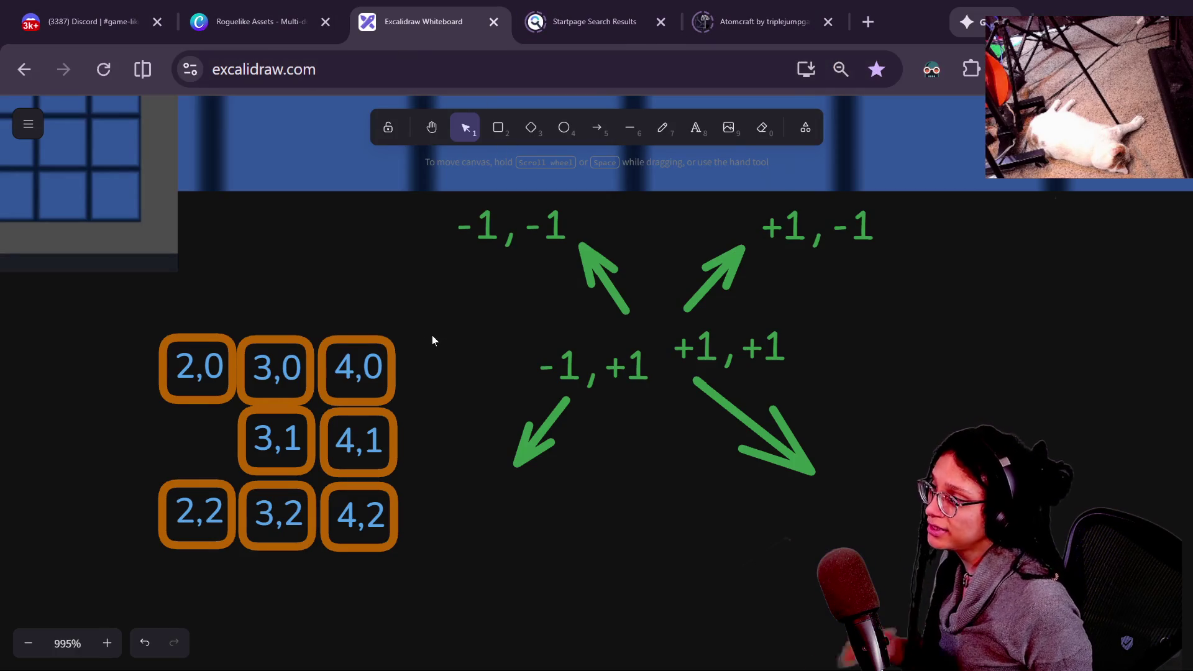
{"action": "scroll", "coordinate": [705, 428], "scroll_direction": "down", "scroll_amount": 10}
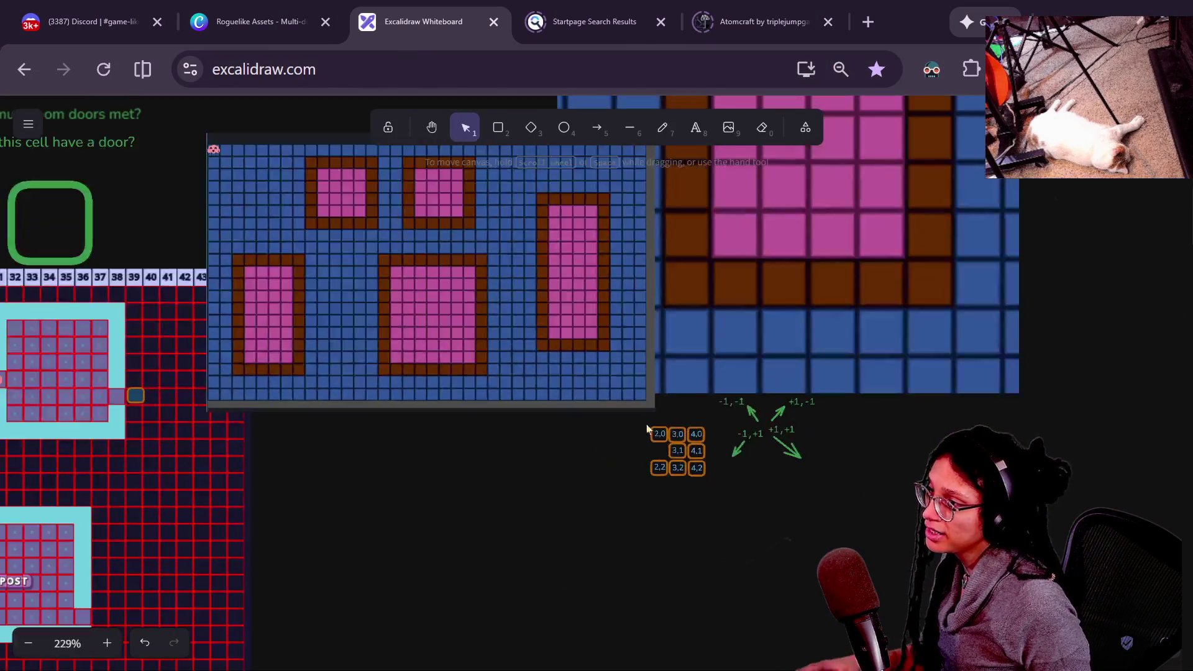
{"action": "left_click_drag", "start_coordinate": [708, 430], "coordinate": [951, 358]}
{"action": "scroll", "coordinate": [951, 359], "scroll_direction": "left", "scroll_amount": 7}
{"action": "scroll", "coordinate": [952, 359], "scroll_direction": "down", "scroll_amount": 3}
{"action": "scroll", "coordinate": [464, 370], "scroll_direction": "up", "scroll_amount": 5}
{"action": "left_click_drag", "start_coordinate": [497, 362], "coordinate": [381, 591]}
{"action": "left_click", "coordinate": [415, 356]}
{"action": "key", "text": "Escape"}
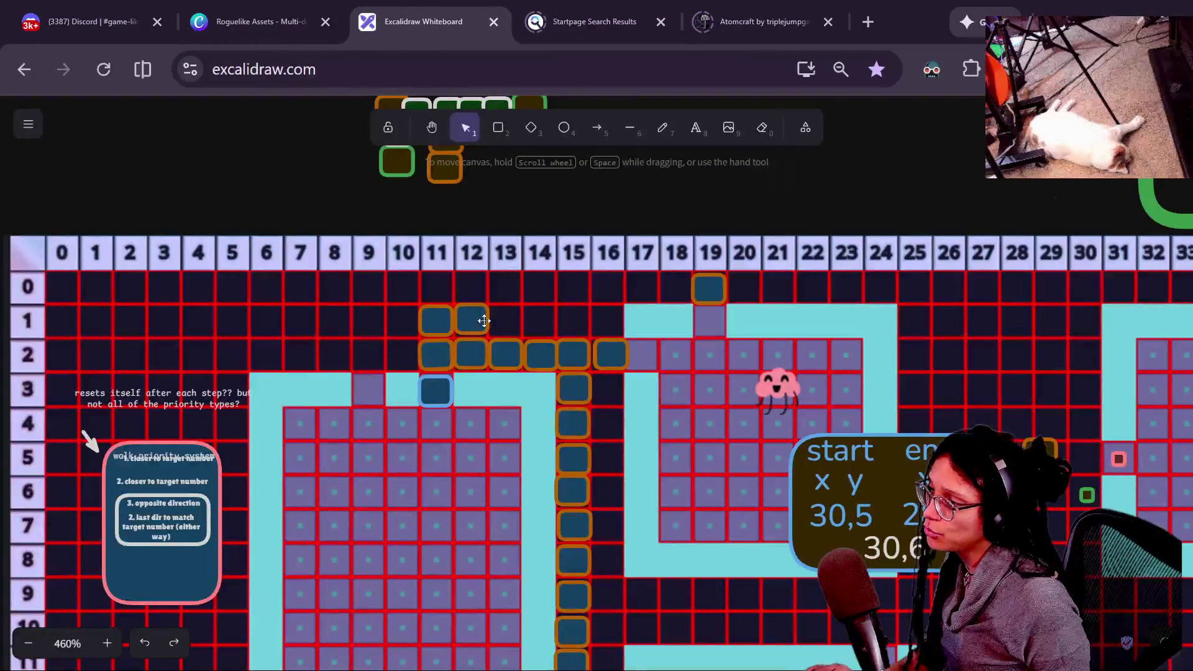
{"action": "scroll", "coordinate": [517, 384], "scroll_direction": "down", "scroll_amount": 5}
{"action": "scroll", "coordinate": [516, 385], "scroll_direction": "right", "scroll_amount": 2}
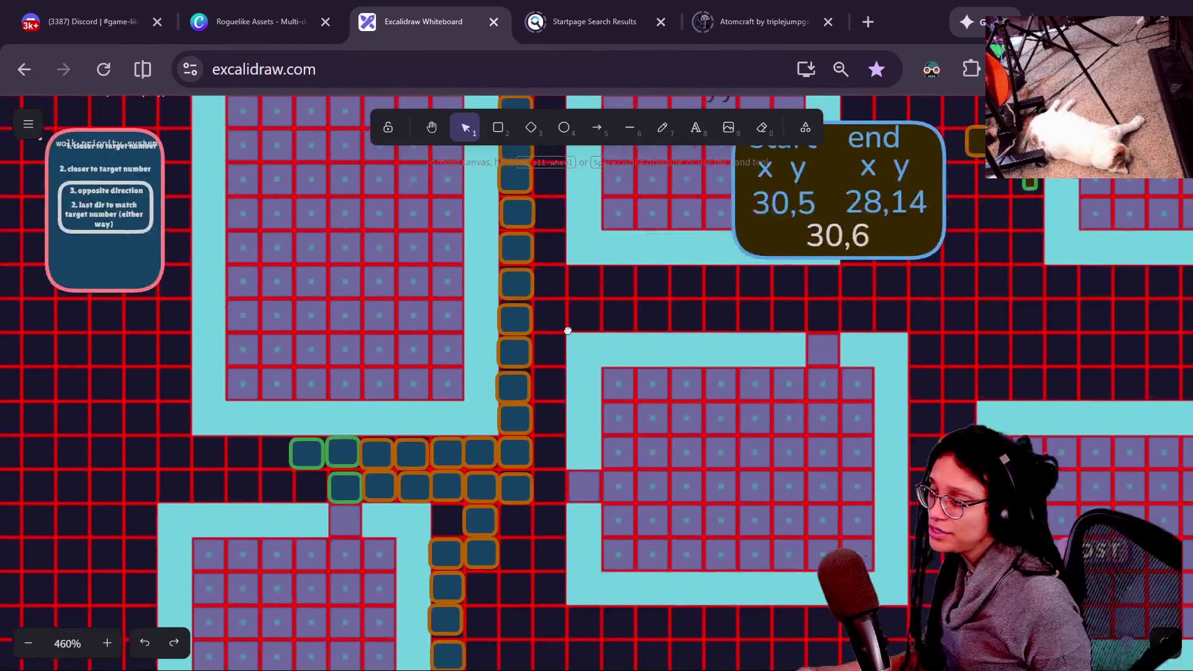
{"action": "scroll", "coordinate": [544, 348], "scroll_direction": "down", "scroll_amount": 2}
{"action": "scroll", "coordinate": [597, 354], "scroll_direction": "left", "scroll_amount": 1}
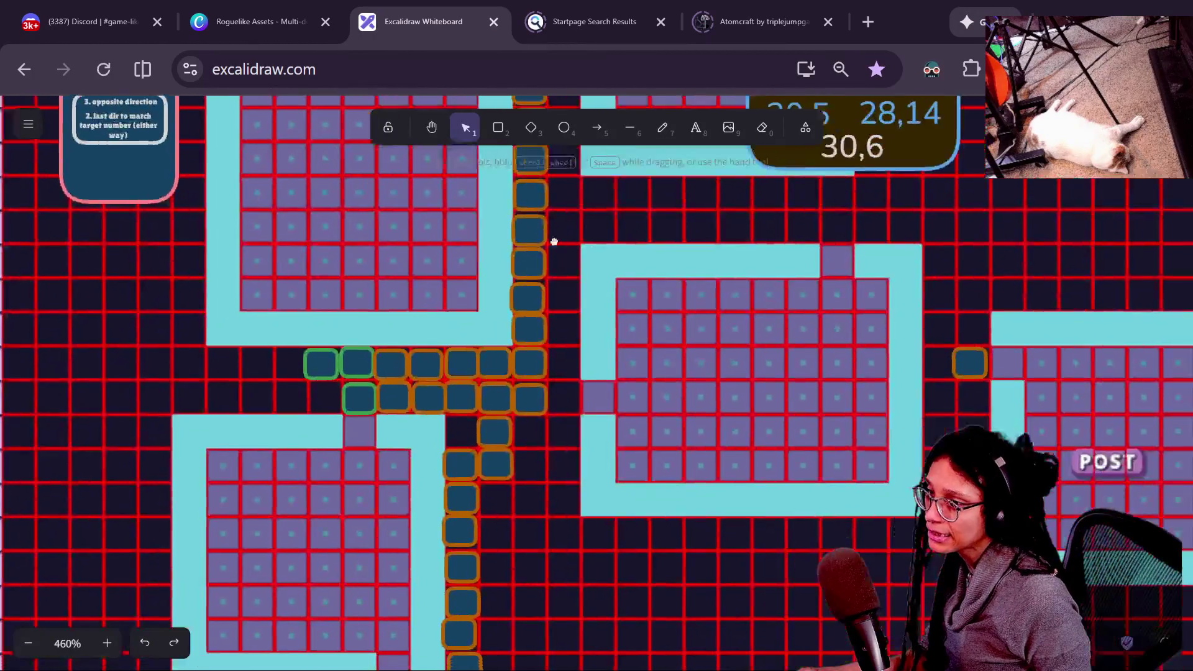
{"action": "mouse_move", "coordinate": [554, 241]}
{"action": "left_mouse_down"}
{"action": "mouse_move", "coordinate": [186, 373]}
{"action": "mouse_move", "coordinate": [236, 453]}
{"action": "mouse_move", "coordinate": [528, 373]}
{"action": "mouse_move", "coordinate": [120, 381]}
{"action": "mouse_move", "coordinate": [1, 538]}
{"action": "left_mouse_up"}
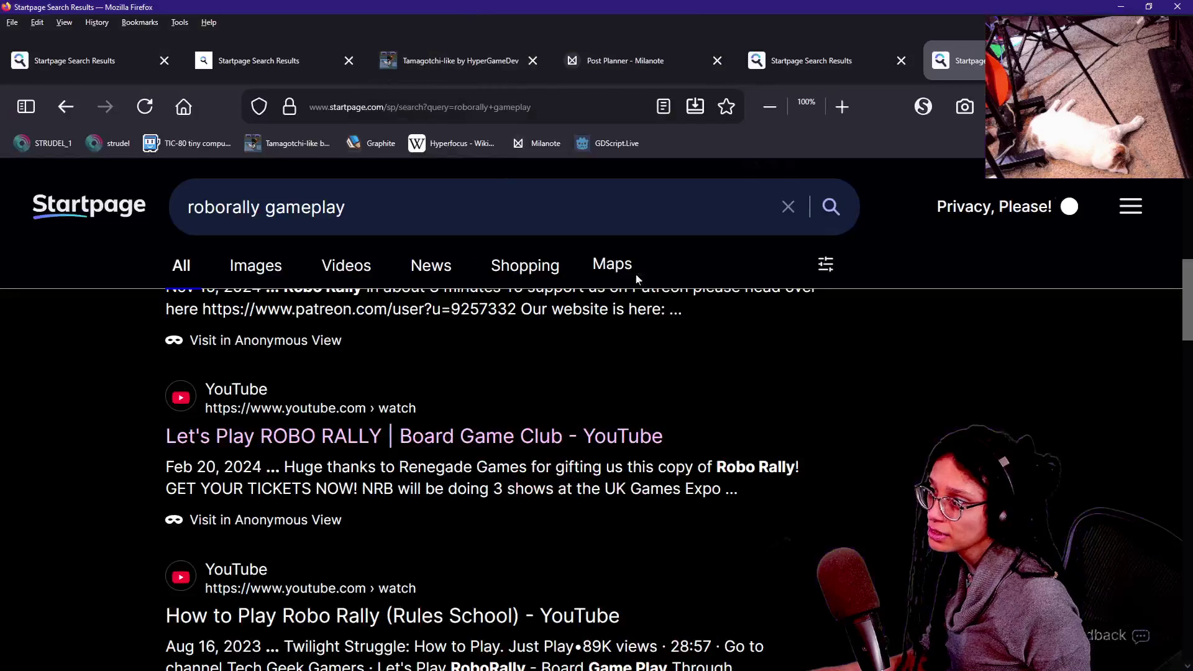
On the Post Planner board, strike through the first Invalid Tiles bullet, then undo it.
{"action": "left_click", "coordinate": [663, 65]}
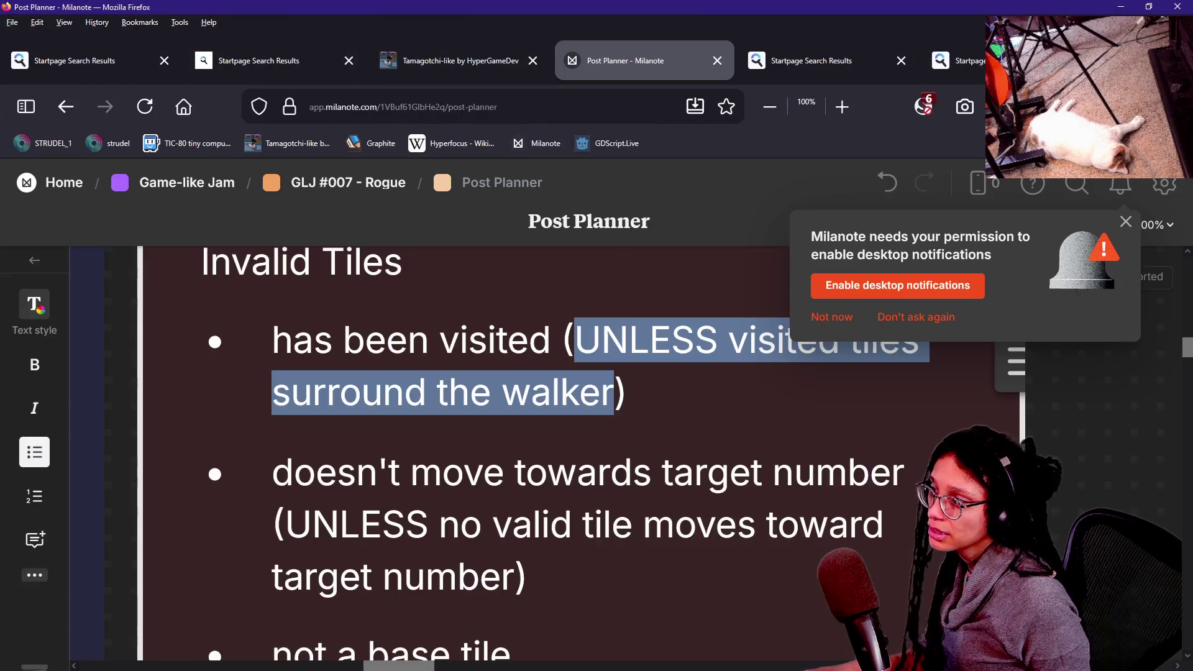
{"action": "key", "text": "Escape"}
{"action": "scroll", "coordinate": [848, 486], "scroll_direction": "up", "scroll_amount": 4}
{"action": "scroll", "coordinate": [848, 486], "scroll_direction": "up", "scroll_amount": 1}
{"action": "left_click", "coordinate": [476, 311]}
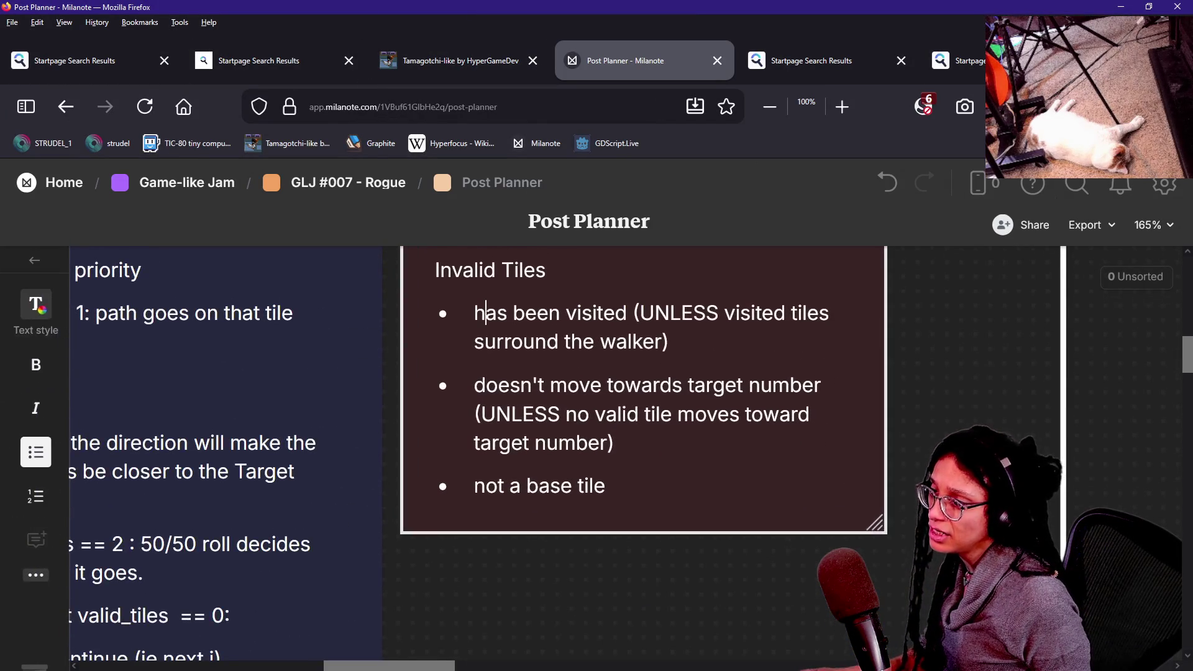
{"action": "triple_click", "coordinate": [476, 313]}
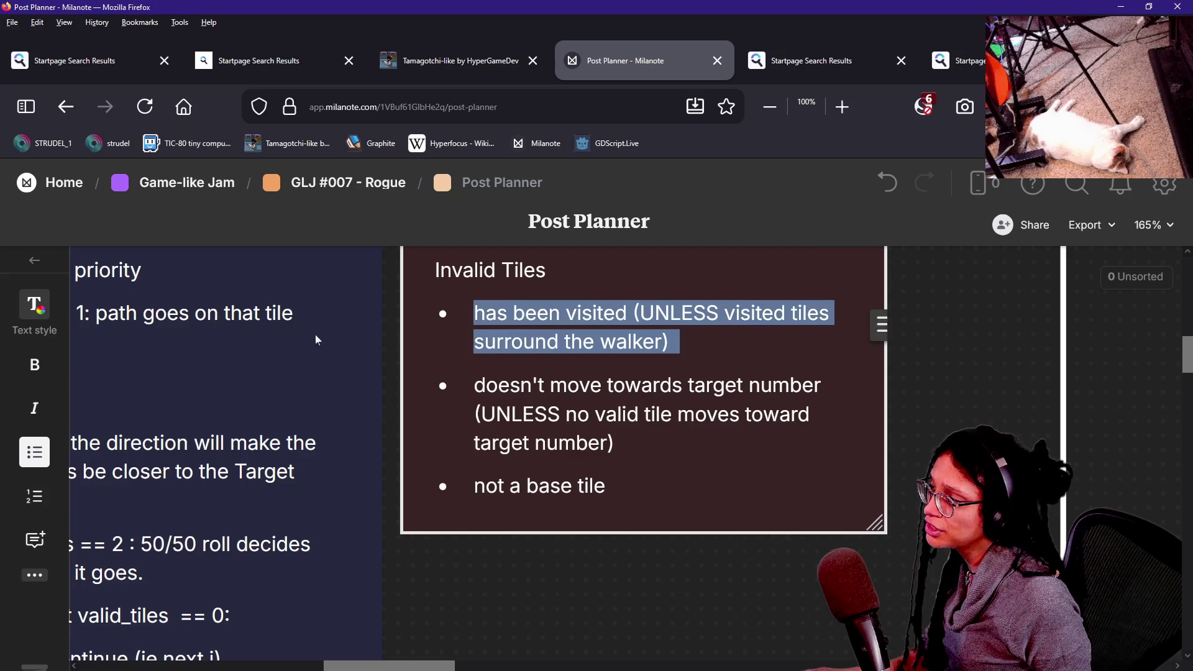
{"action": "left_click", "coordinate": [36, 318]}
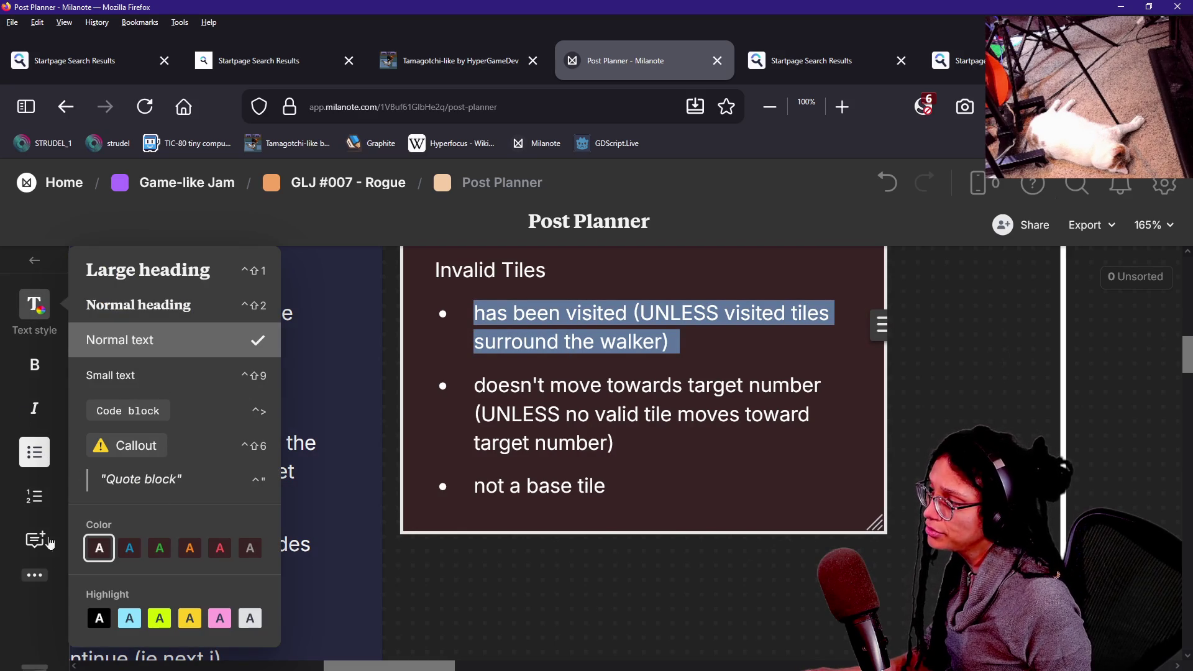
{"action": "left_click", "coordinate": [35, 573]}
{"action": "left_click", "coordinate": [93, 586]}
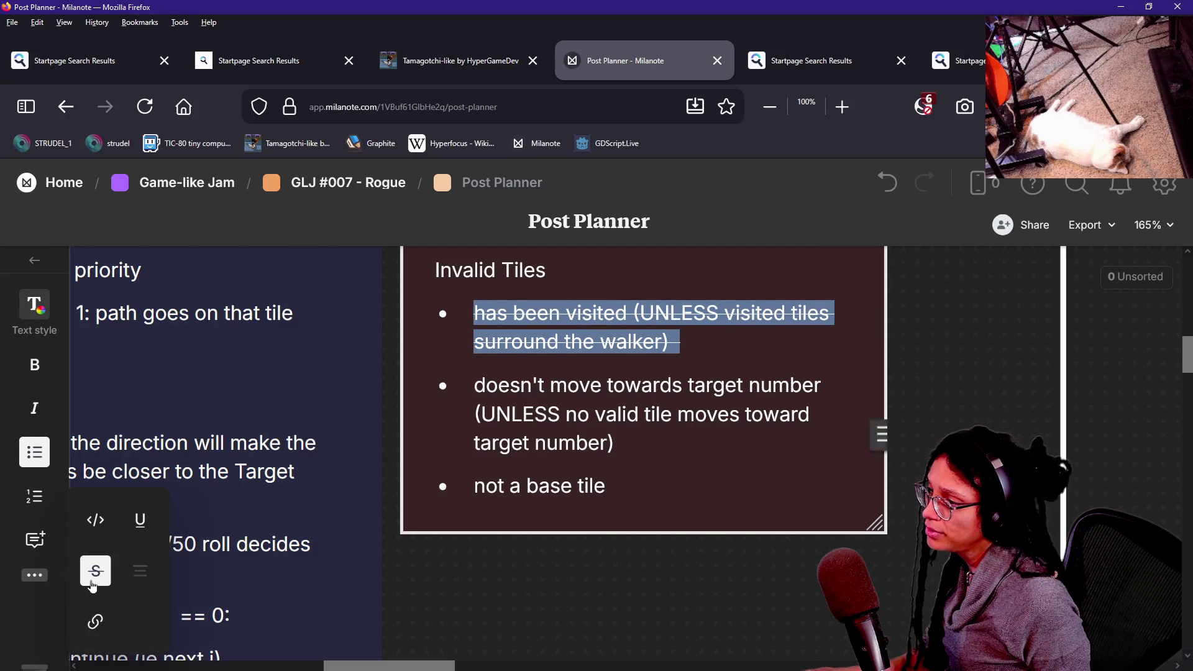
{"action": "left_click", "coordinate": [508, 312]}
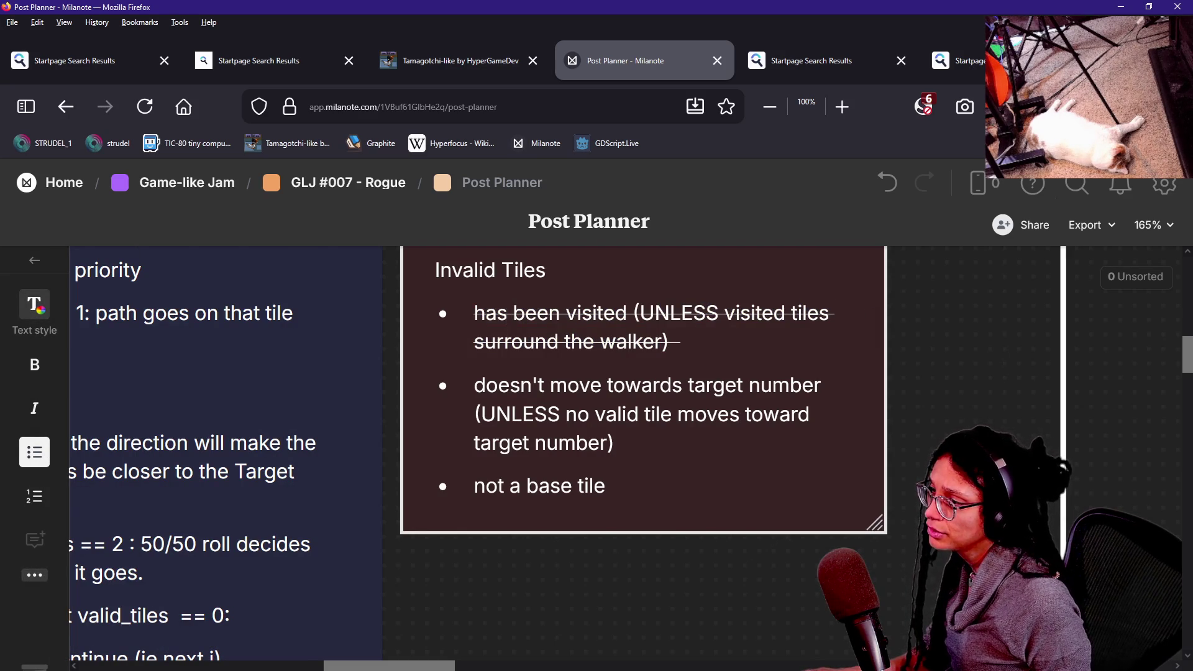
{"action": "key", "text": "ctrl+z"}
{"action": "left_click", "coordinate": [536, 312]}
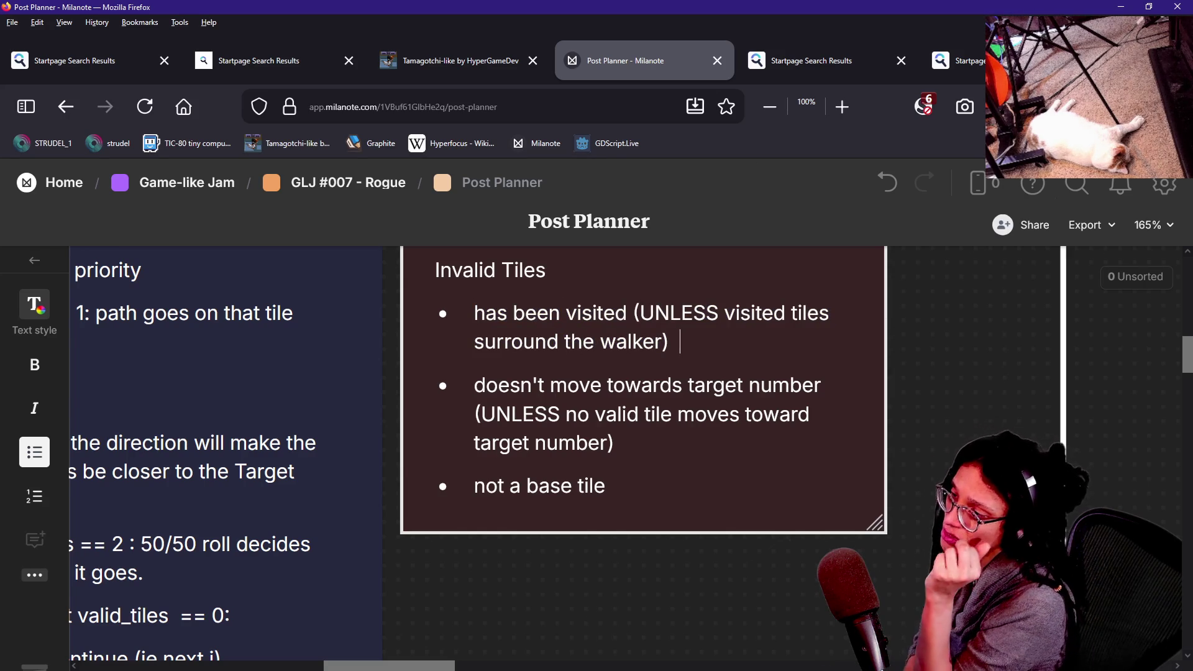
Look over the bullets' UNLESS clauses, delete an accidentally created card, and return to Godot.
{"action": "left_click_drag", "start_coordinate": [680, 342], "coordinate": [654, 312]}
{"action": "left_click", "coordinate": [639, 312]}
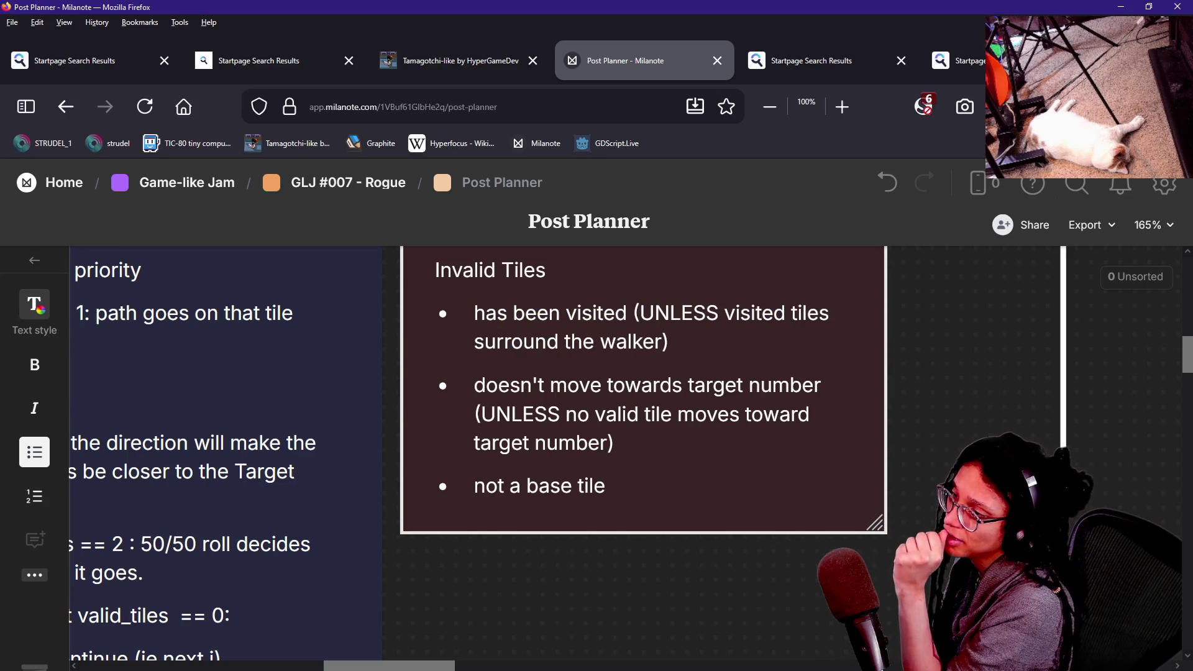
{"action": "left_click_drag", "start_coordinate": [567, 385], "coordinate": [620, 443]}
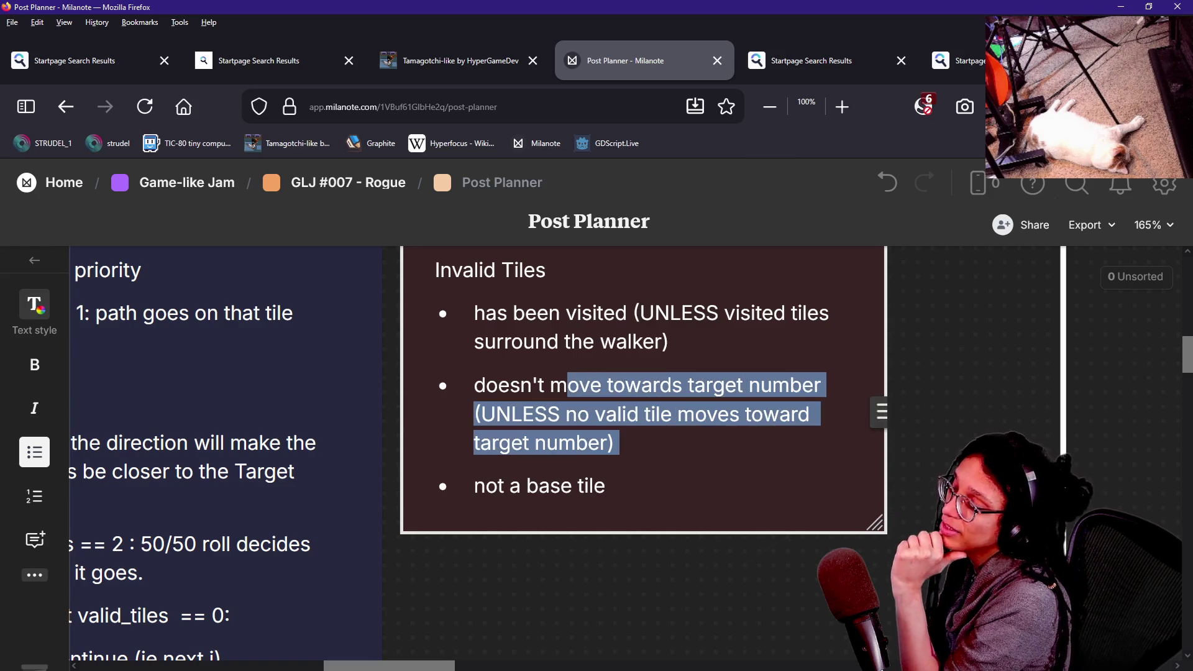
{"action": "triple_click", "coordinate": [621, 312]}
{"action": "left_click_drag", "start_coordinate": [638, 385], "coordinate": [668, 468]}
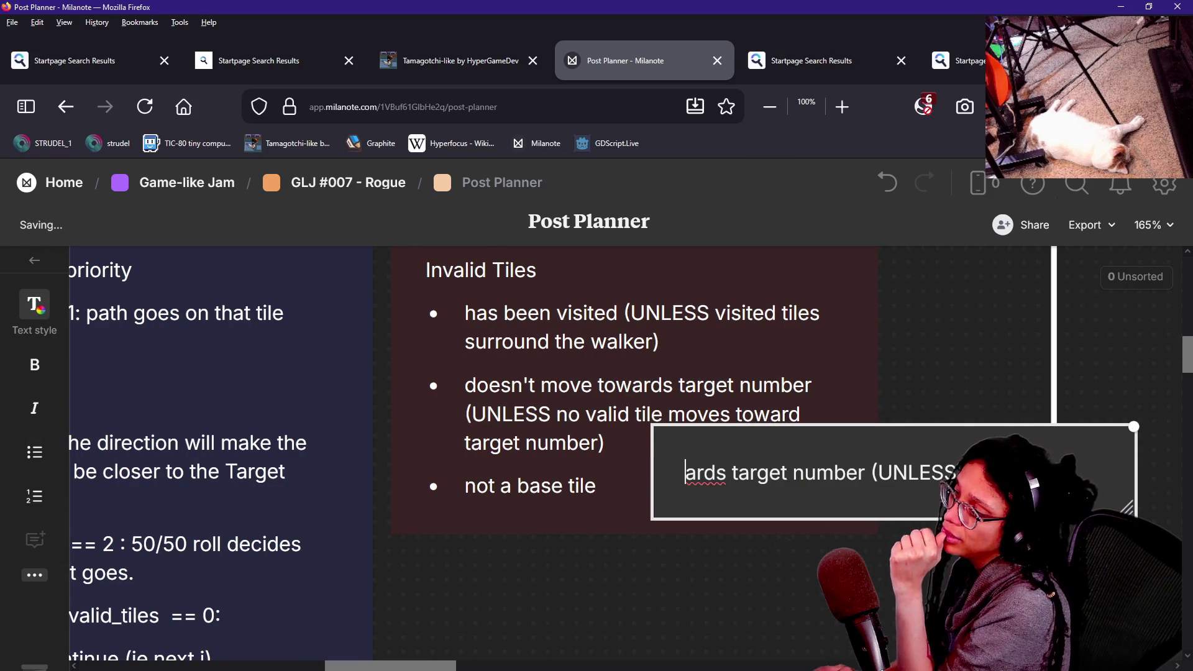
{"action": "left_click", "coordinate": [803, 420]}
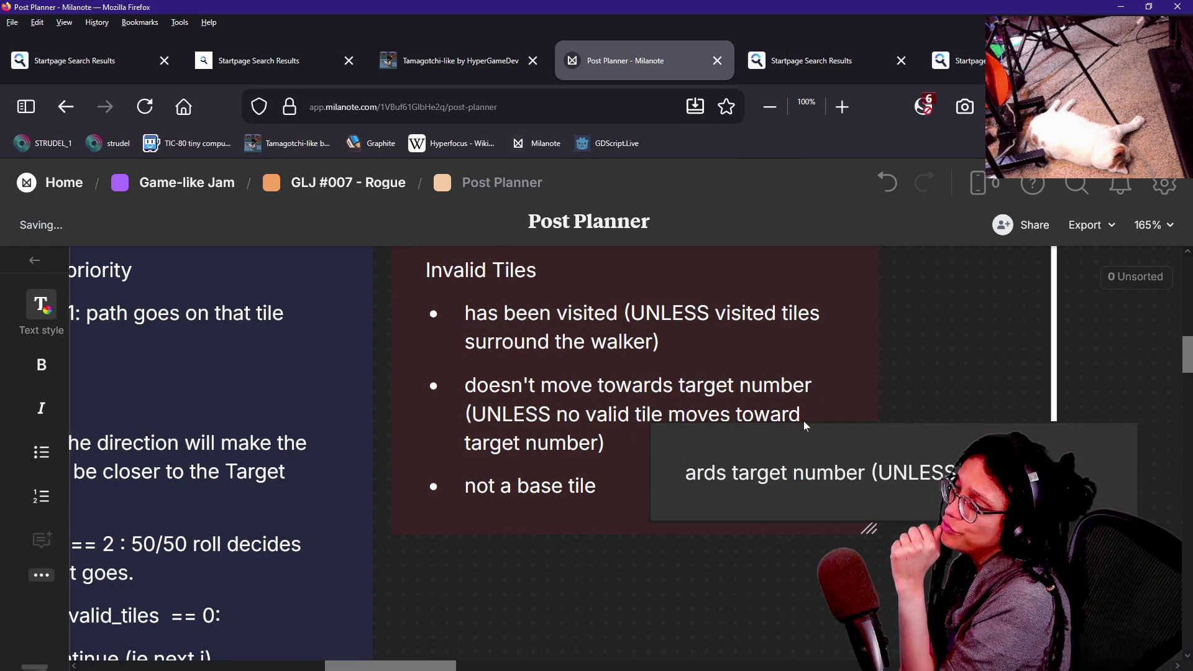
{"action": "key", "text": "Delete"}
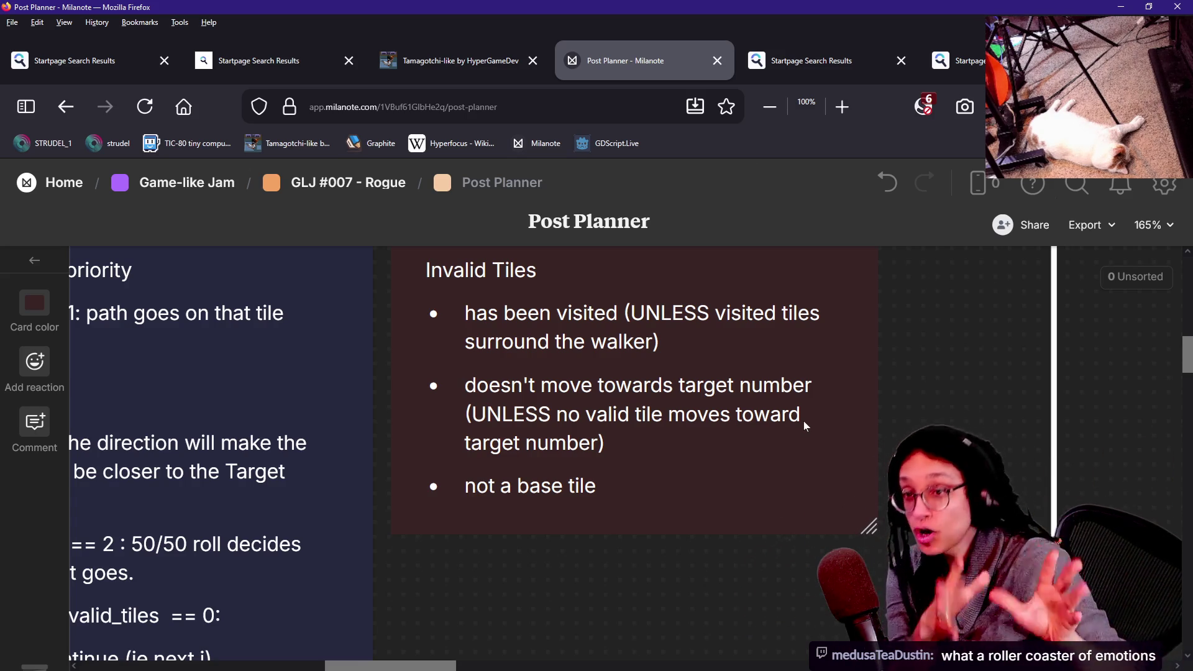
{"action": "key", "text": "alt+Tab"}
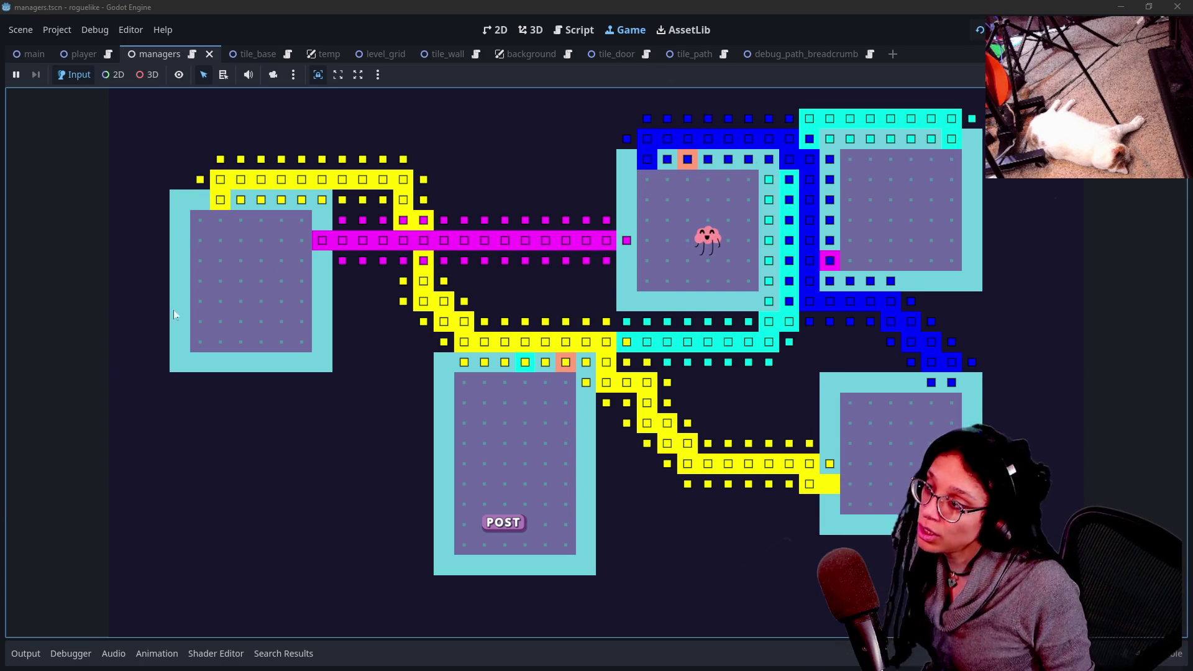
Open manage_levels.gd in the script editor and scroll down to line 847.
{"action": "left_click", "coordinate": [559, 34]}
{"action": "left_click", "coordinate": [296, 233]}
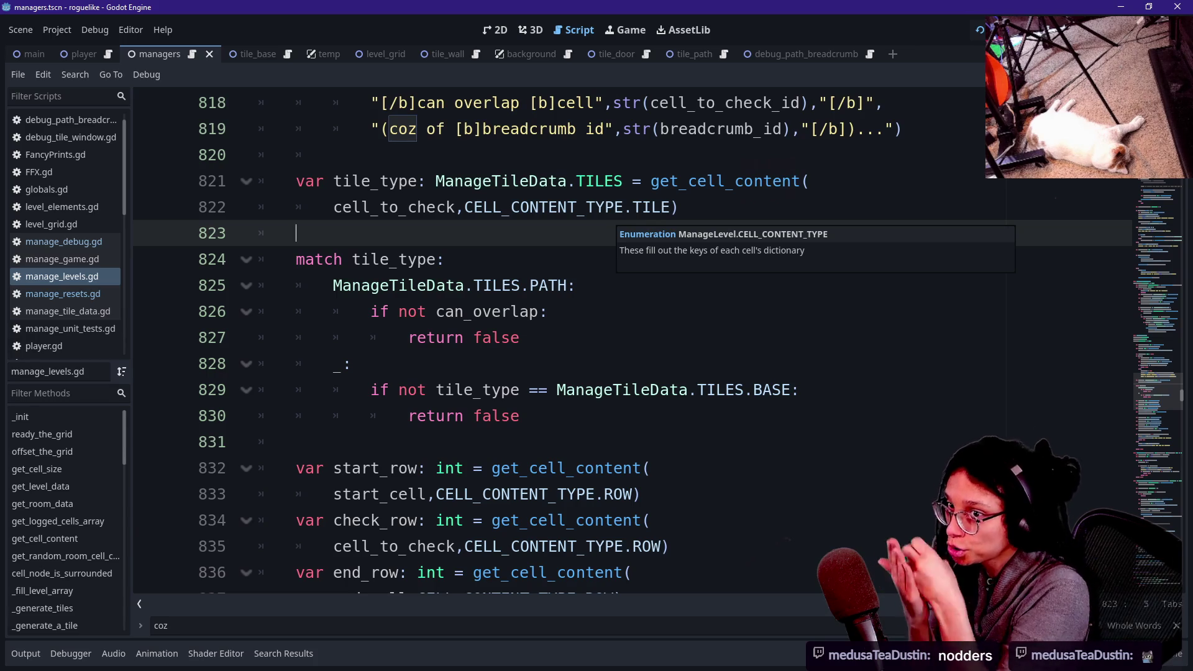
{"action": "scroll", "coordinate": [621, 342], "scroll_direction": "down", "scroll_amount": 6}
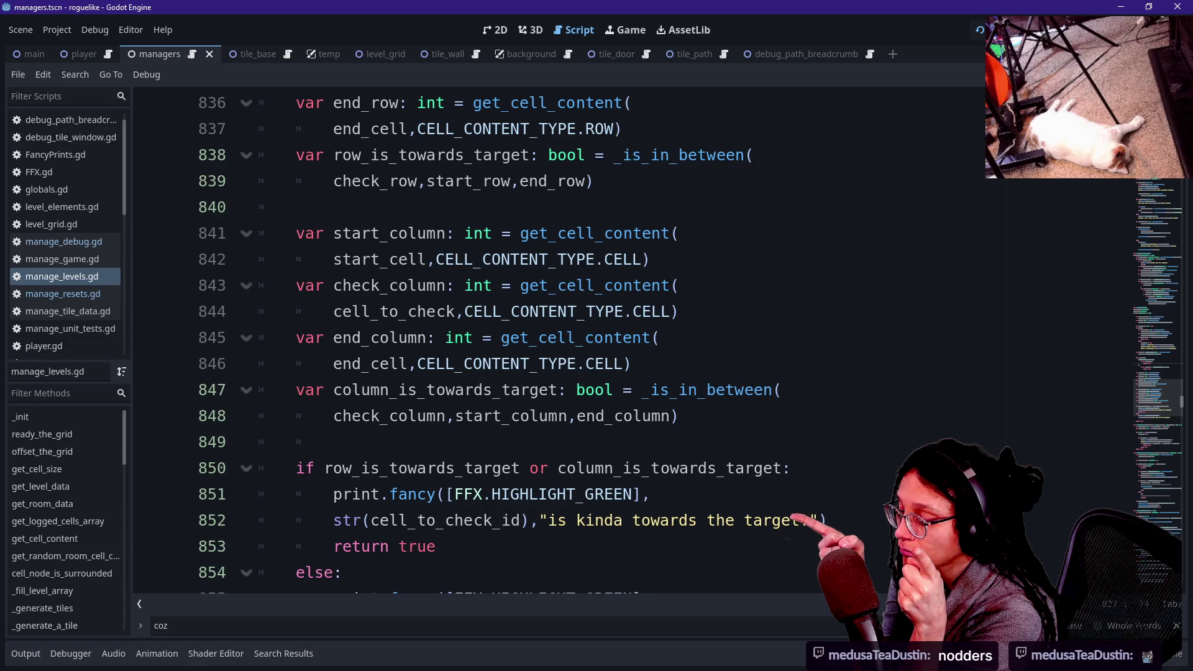
{"action": "left_click", "coordinate": [463, 389]}
Undo the stray 'Fis' text and search the script for '_is_v'.
{"action": "type", "text": "Fis"}
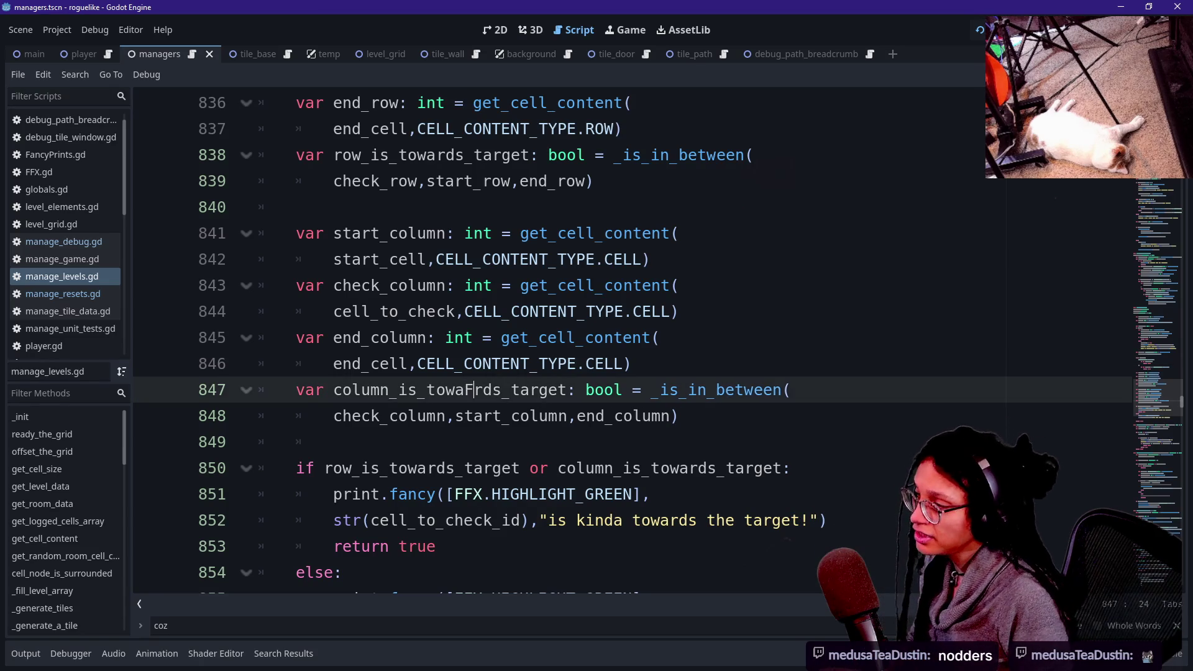
{"action": "key", "text": "ctrl+z"}
{"action": "key", "text": "ctrl+f"}
{"action": "type", "text": "i"}
{"action": "type", "text": "_is_v"}
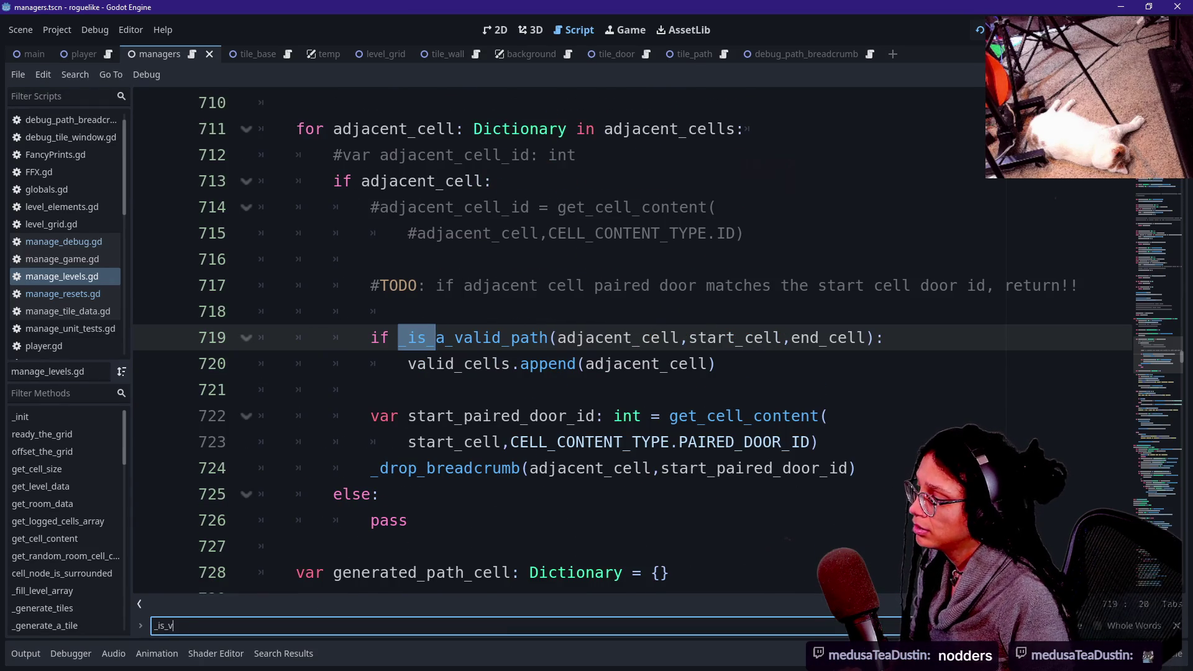
{"action": "left_click", "coordinate": [478, 338], "text": "ctrl"}
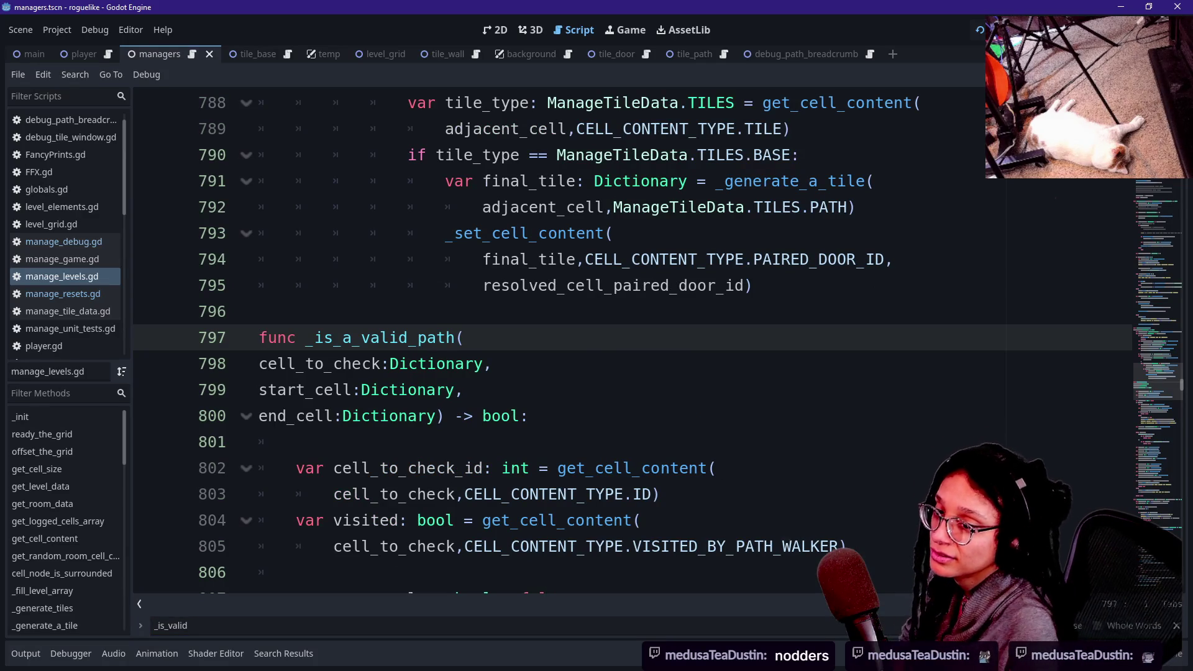
{"action": "key", "text": "Down"}
{"action": "key", "text": "Down"}
{"action": "key", "text": "Down"}
{"action": "left_click", "coordinate": [348, 337]}
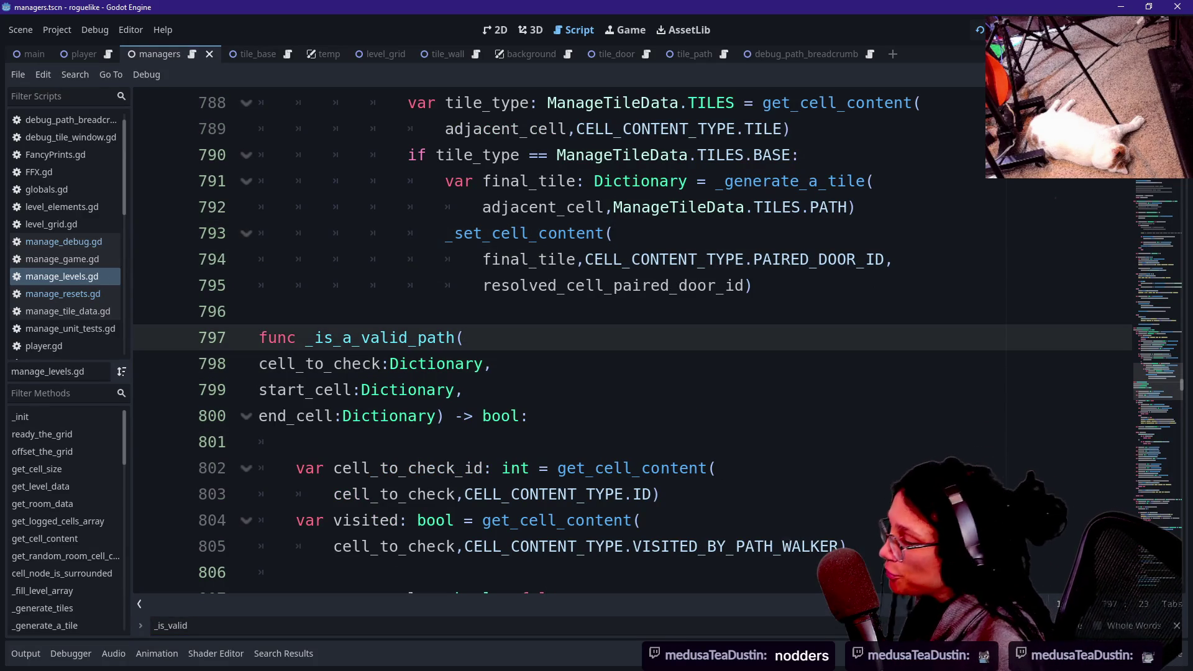
{"action": "left_click", "coordinate": [347, 363]}
{"action": "left_click", "coordinate": [457, 595]}
{"action": "key", "text": "Down"}
{"action": "key", "text": "Down"}
{"action": "key", "text": "Down"}
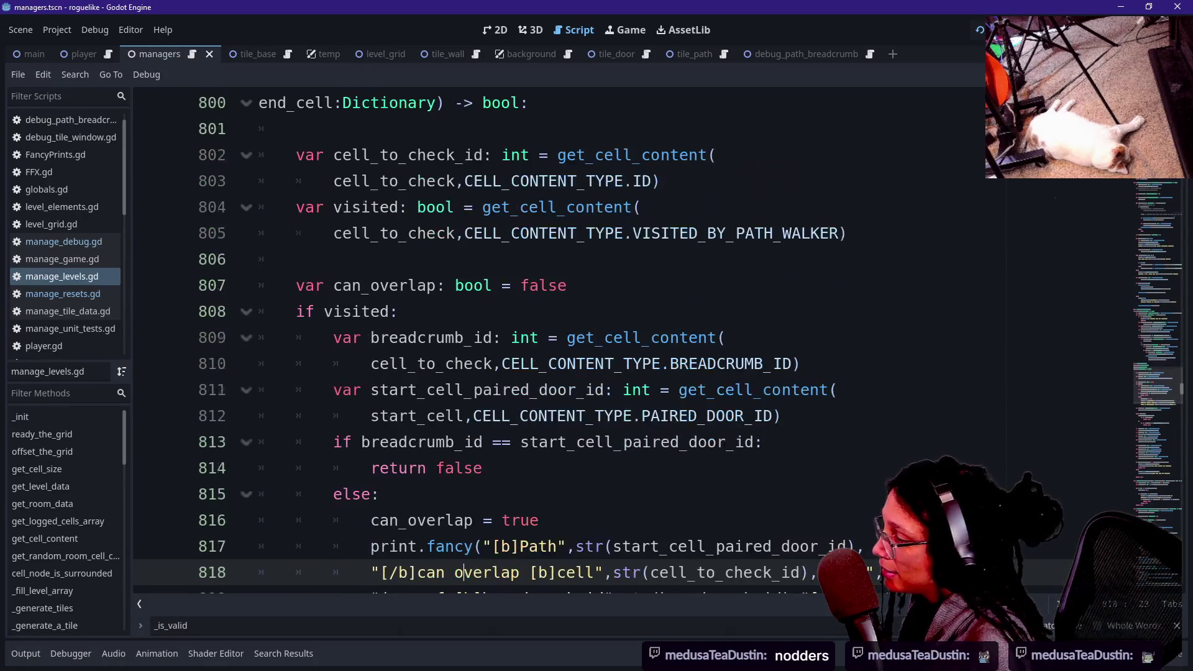
{"action": "key", "text": "Up"}
{"action": "key", "text": "Up"}
{"action": "key", "text": "Up"}
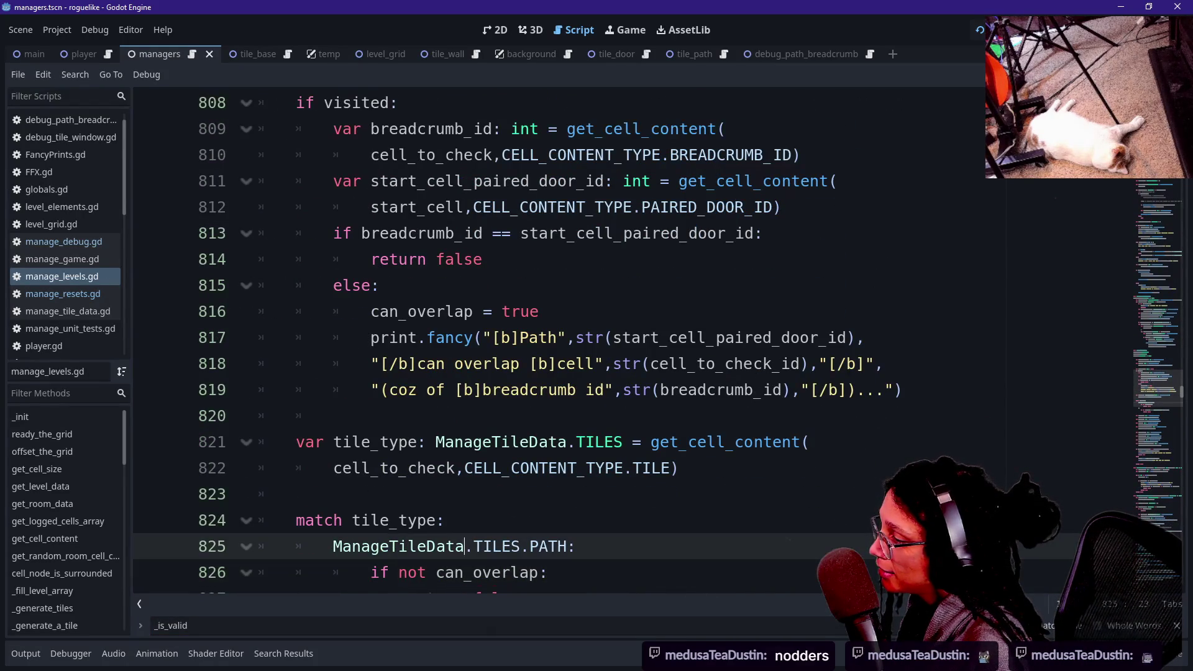
{"action": "key", "text": "Up"}
{"action": "key", "text": "Up"}
{"action": "key", "text": "Up"}
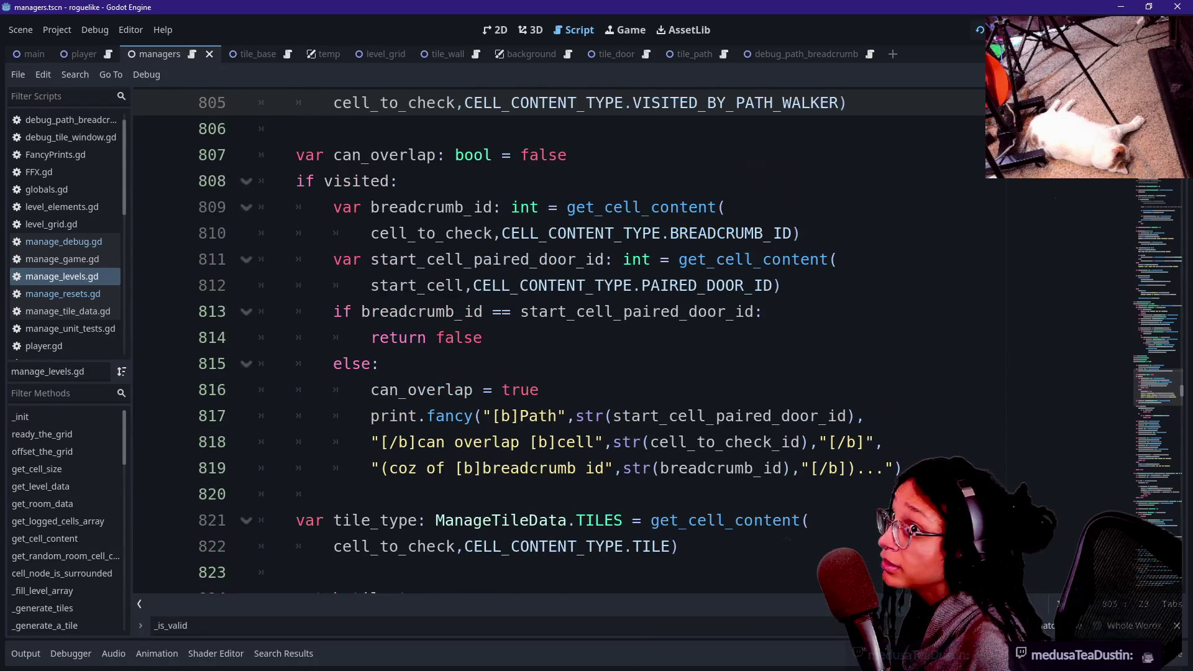
{"action": "key", "text": "Up"}
{"action": "key", "text": "Down"}
{"action": "key", "text": "Down"}
{"action": "key", "text": "Down"}
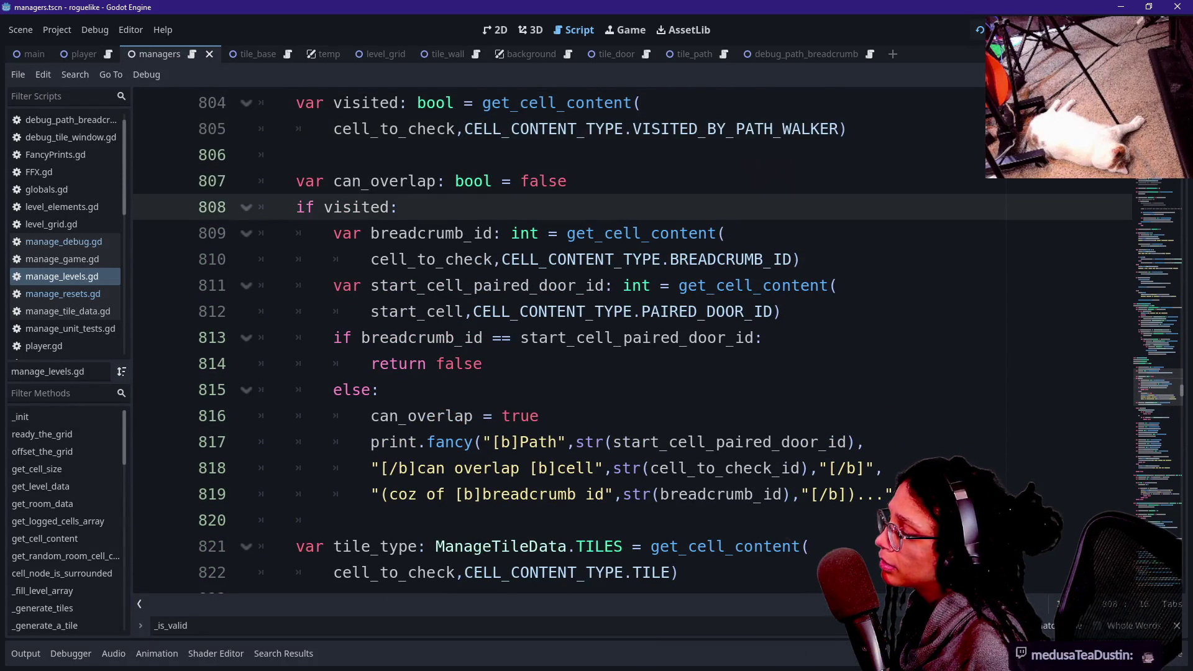
{"action": "key", "text": "Down"}
{"action": "key", "text": "Down"}
{"action": "key", "text": "Down"}
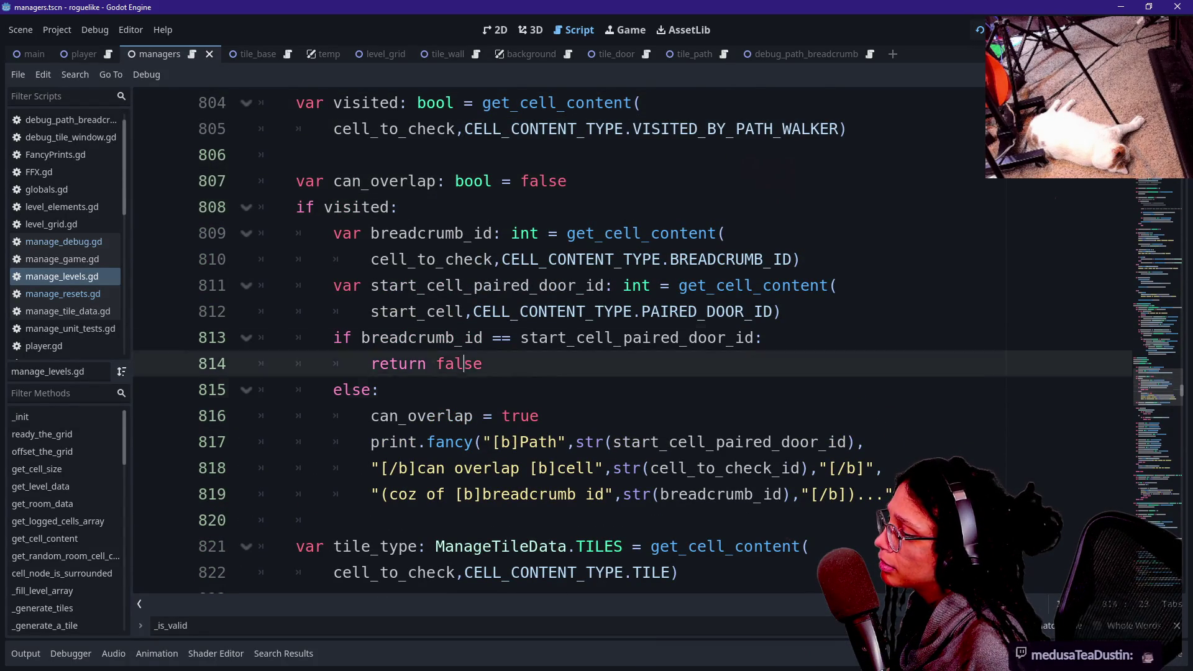
{"action": "key", "text": "Down"}
{"action": "key", "text": "Down"}
{"action": "key", "text": "Down"}
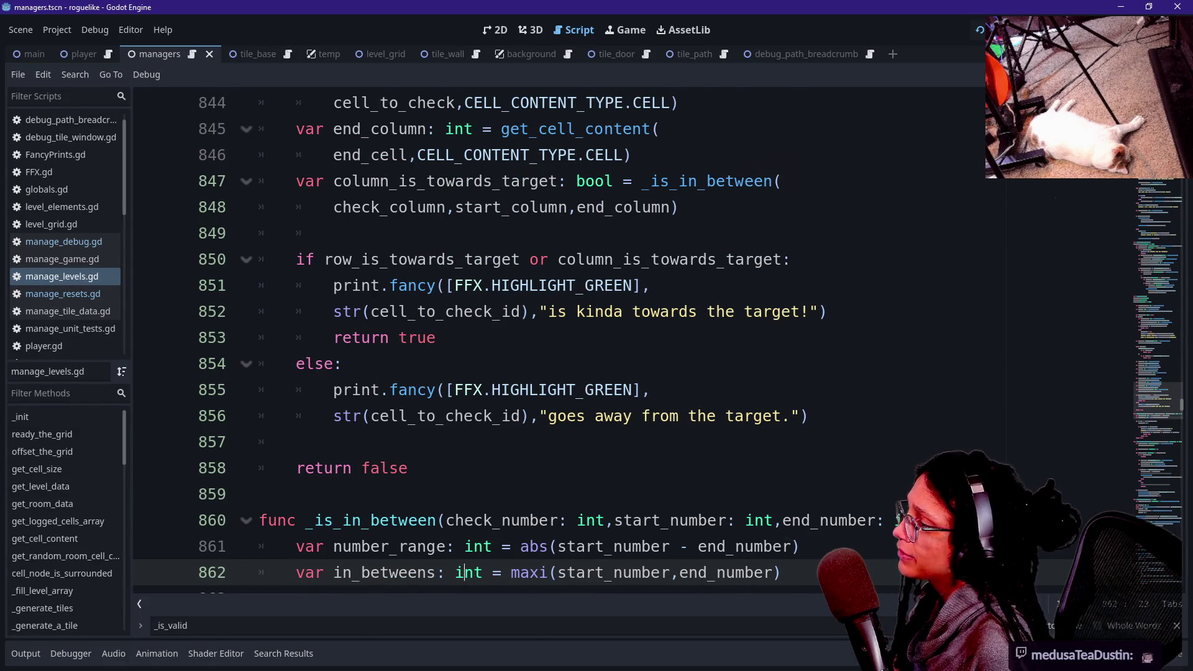
{"action": "left_click_drag", "start_coordinate": [322, 259], "coordinate": [485, 259]}
{"action": "left_click", "coordinate": [510, 259]}
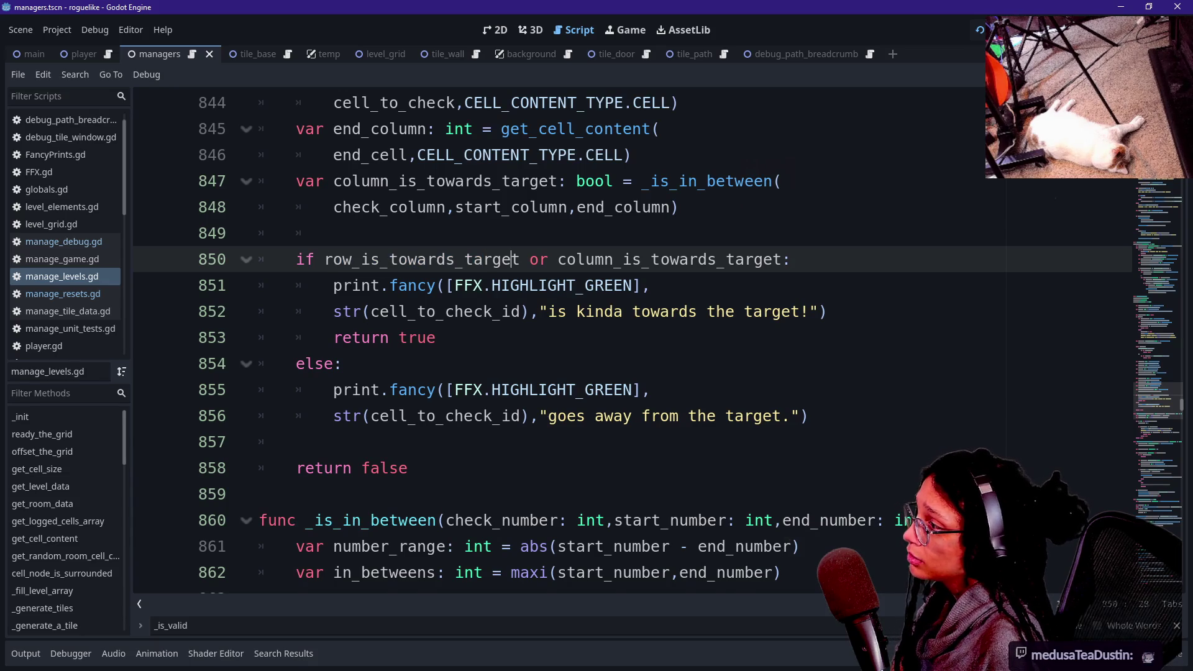
{"action": "mouse_move", "coordinate": [515, 260]}
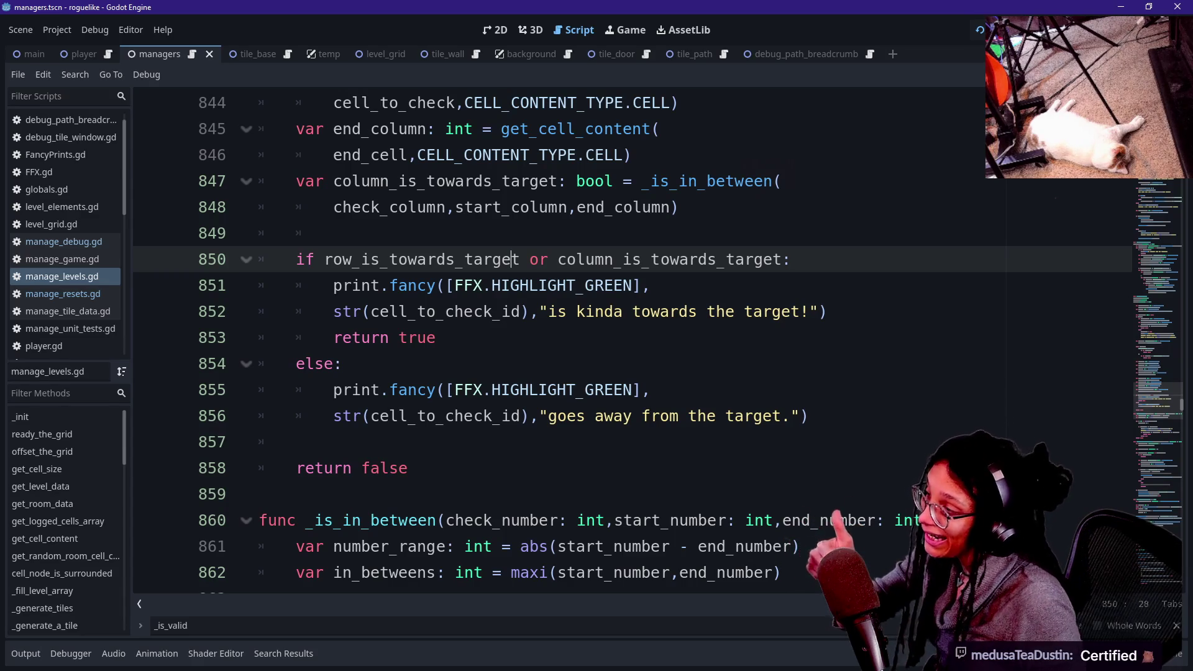
{"action": "left_click_drag", "start_coordinate": [445, 389], "coordinate": [640, 415]}
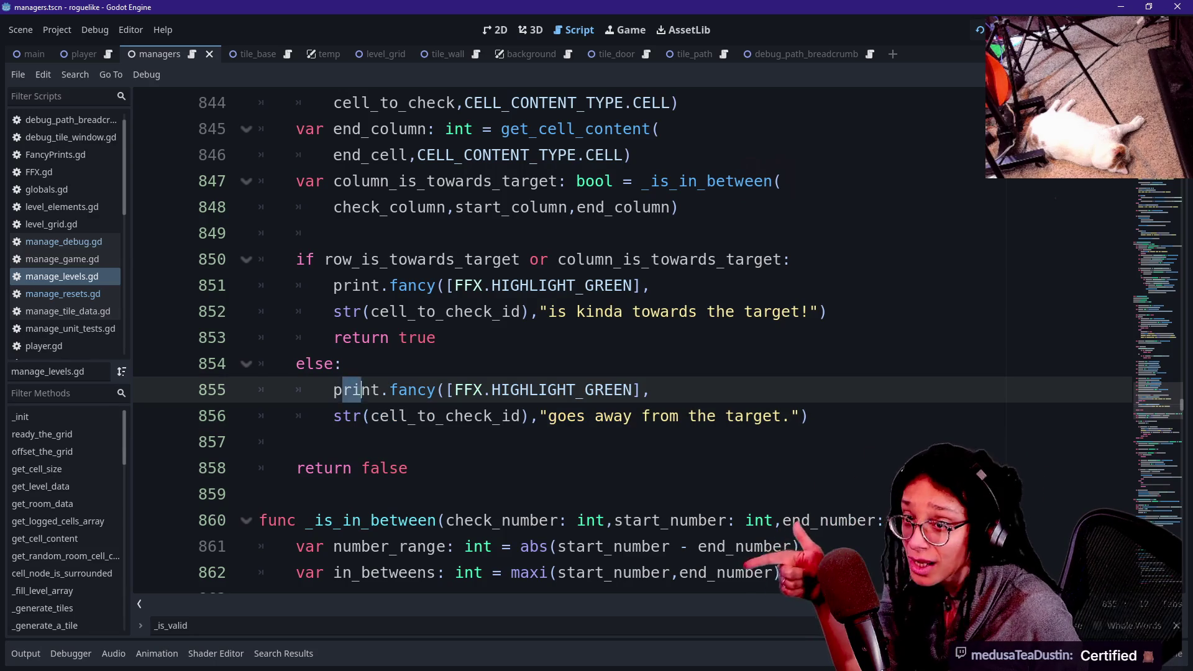
Increase the script editor's font size from empty line 857, then switch to the browser.
{"action": "left_click", "coordinate": [297, 441]}
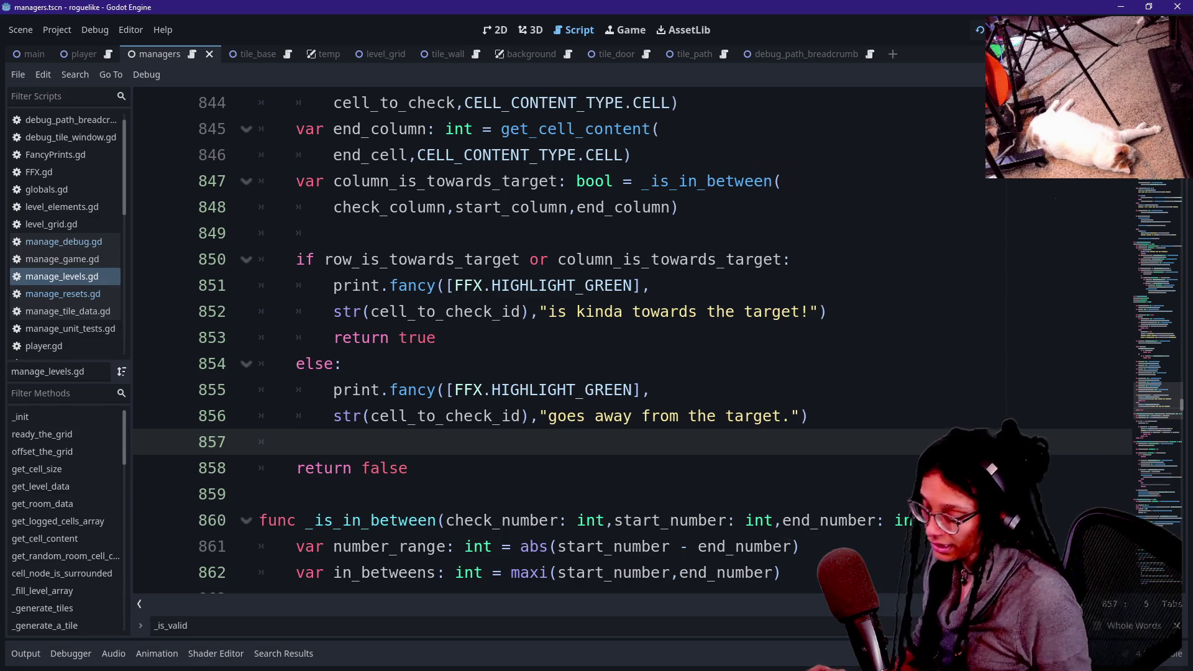
{"action": "key", "text": "ctrl+equal"}
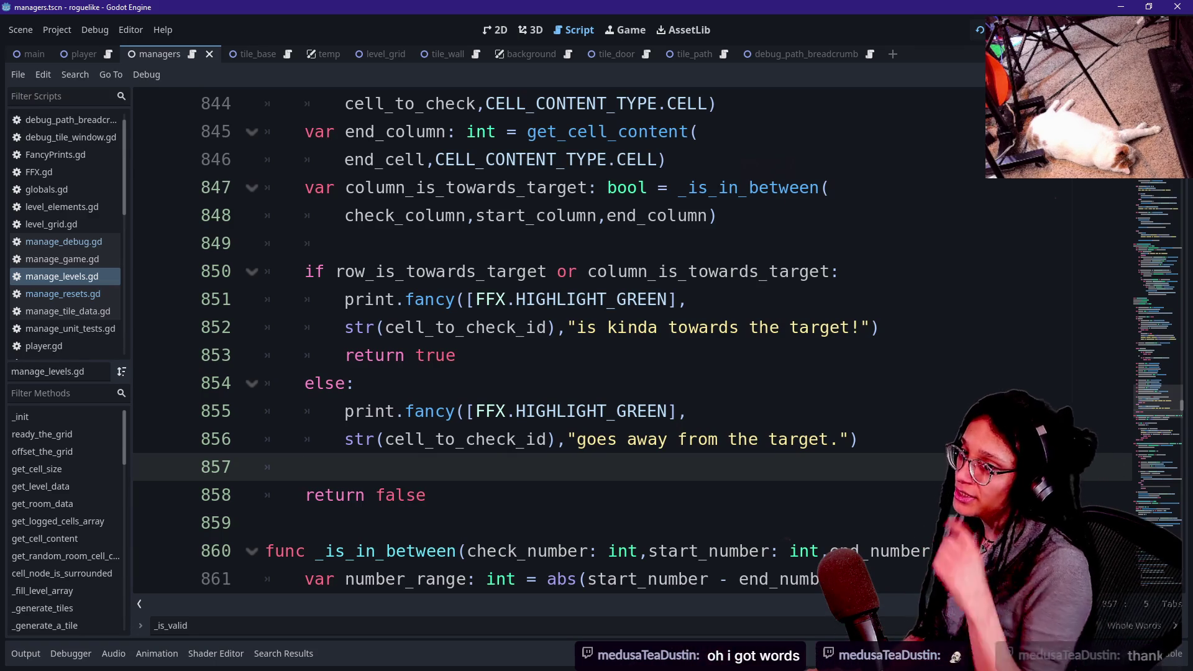
{"action": "key", "text": "alt+Tab"}
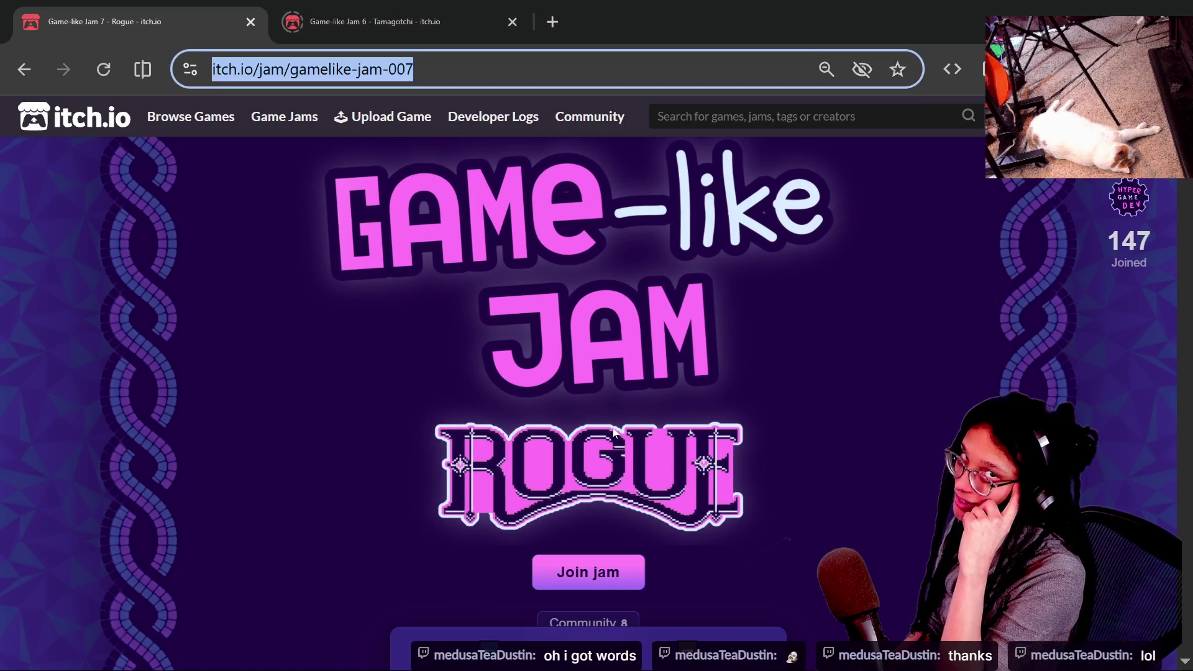
Correct 'Previo usly' to 'Previously visited tiles' in step 4 of the Post Planner card.
{"action": "key", "text": "alt+Tab"}
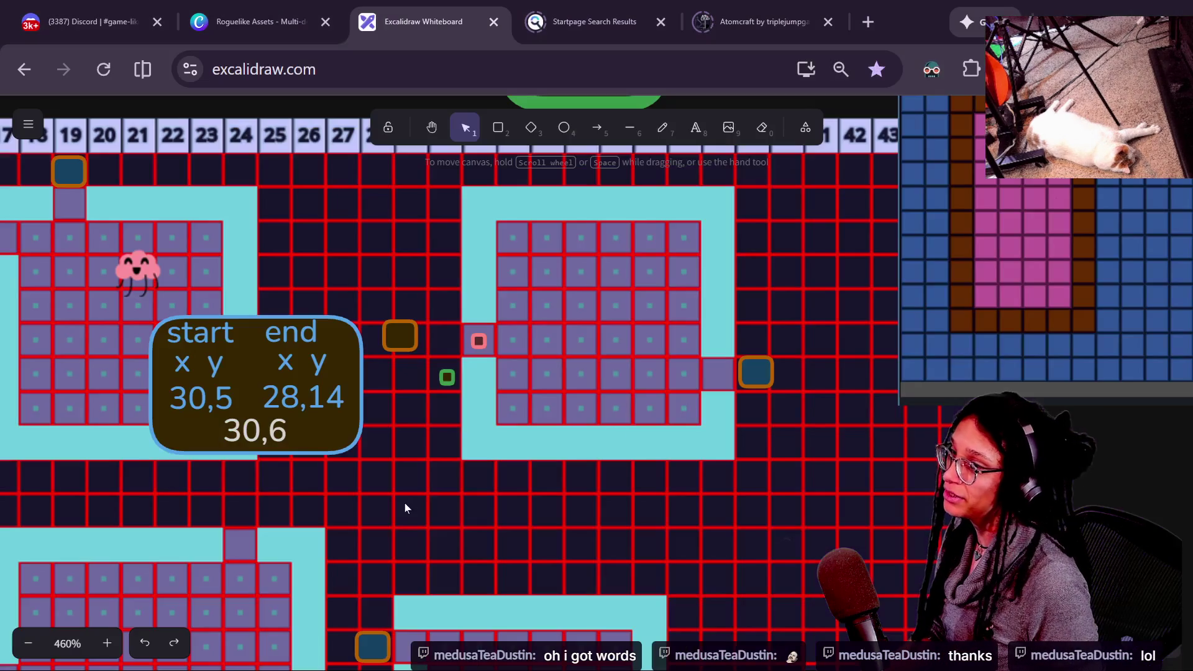
{"action": "key", "text": "alt+Tab"}
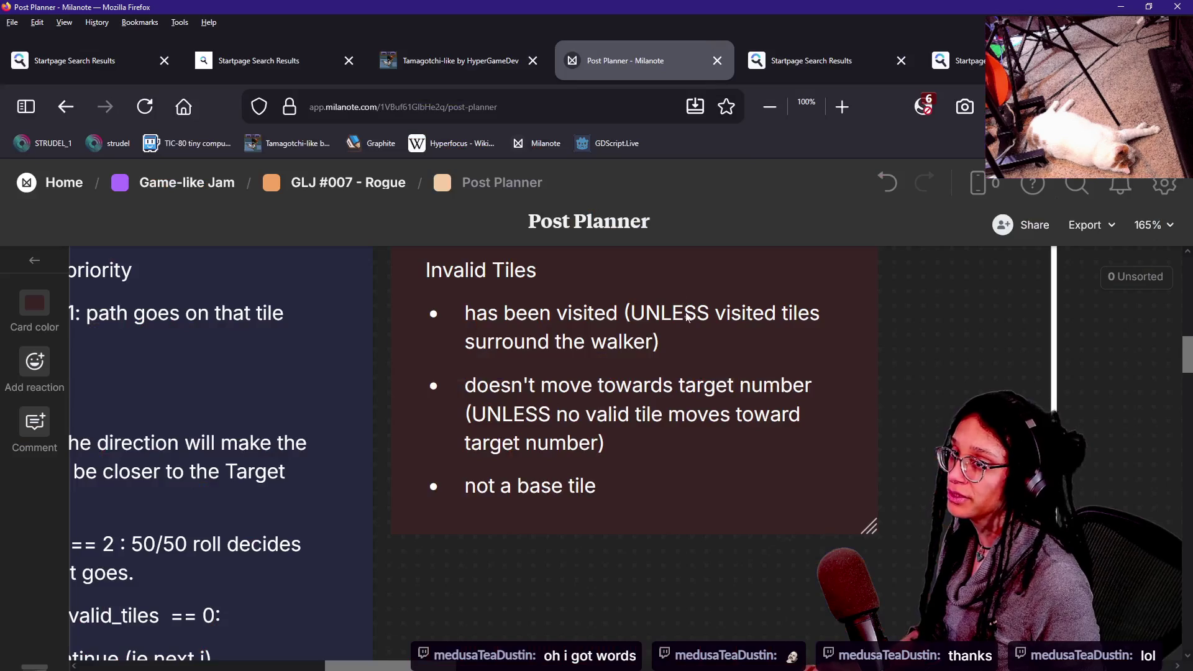
{"action": "scroll", "coordinate": [677, 421], "scroll_direction": "left", "scroll_amount": 5}
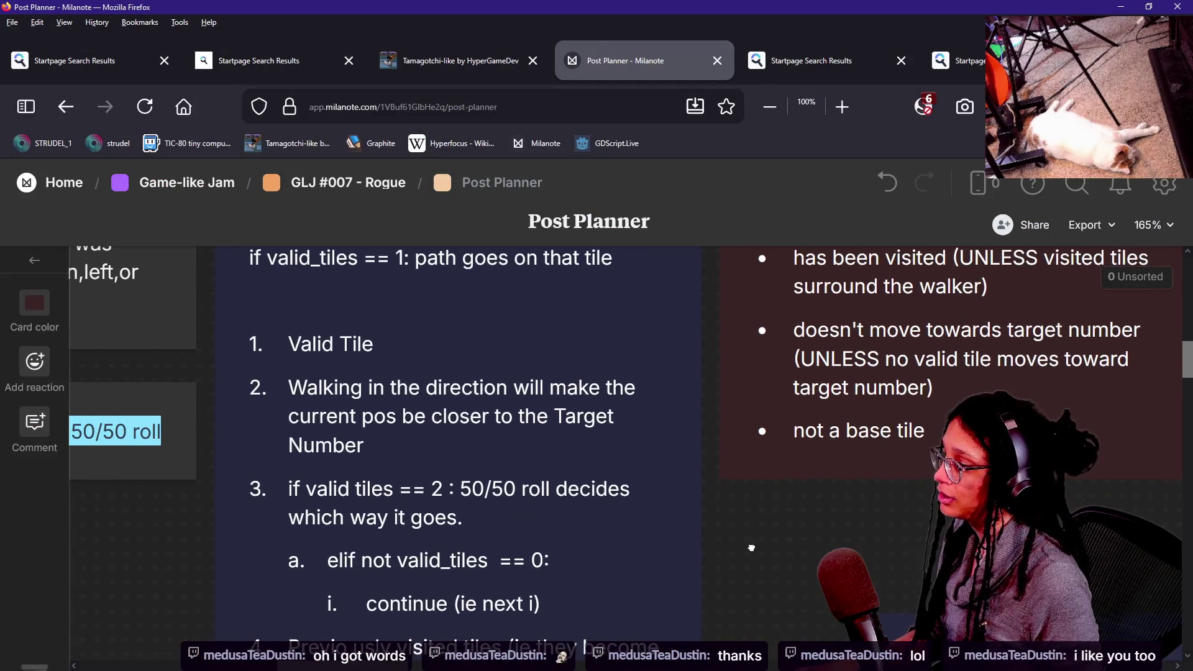
{"action": "scroll", "coordinate": [793, 418], "scroll_direction": "down", "scroll_amount": 3}
{"action": "scroll", "coordinate": [794, 418], "scroll_direction": "right", "scroll_amount": 1}
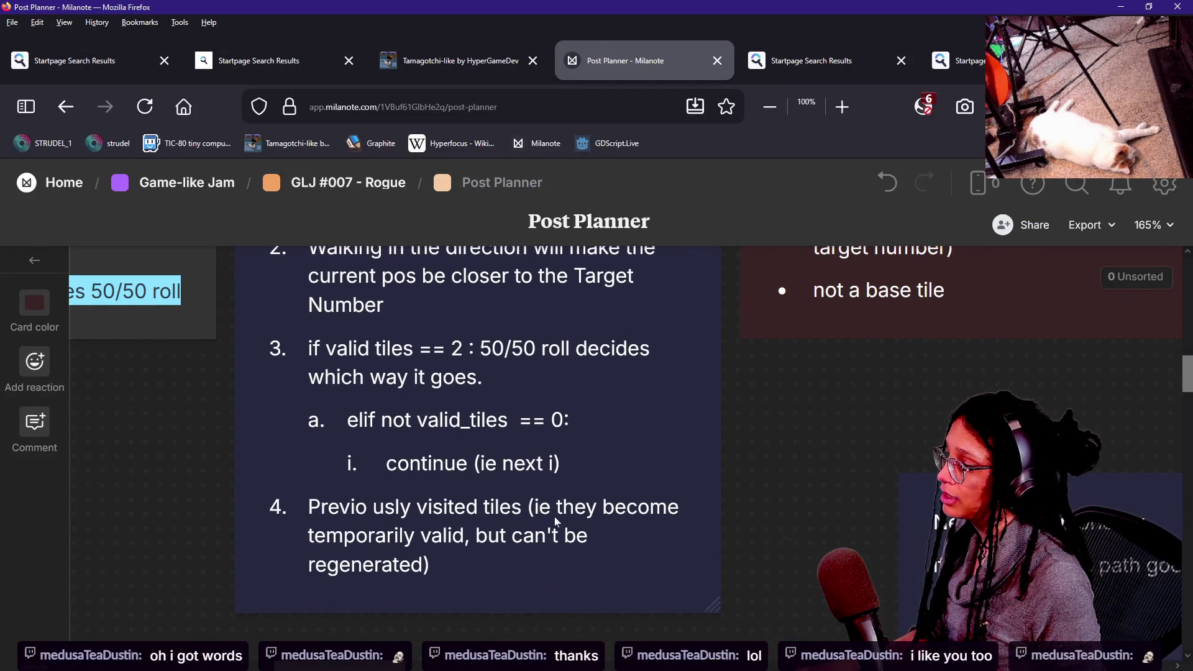
{"action": "left_click", "coordinate": [385, 506]}
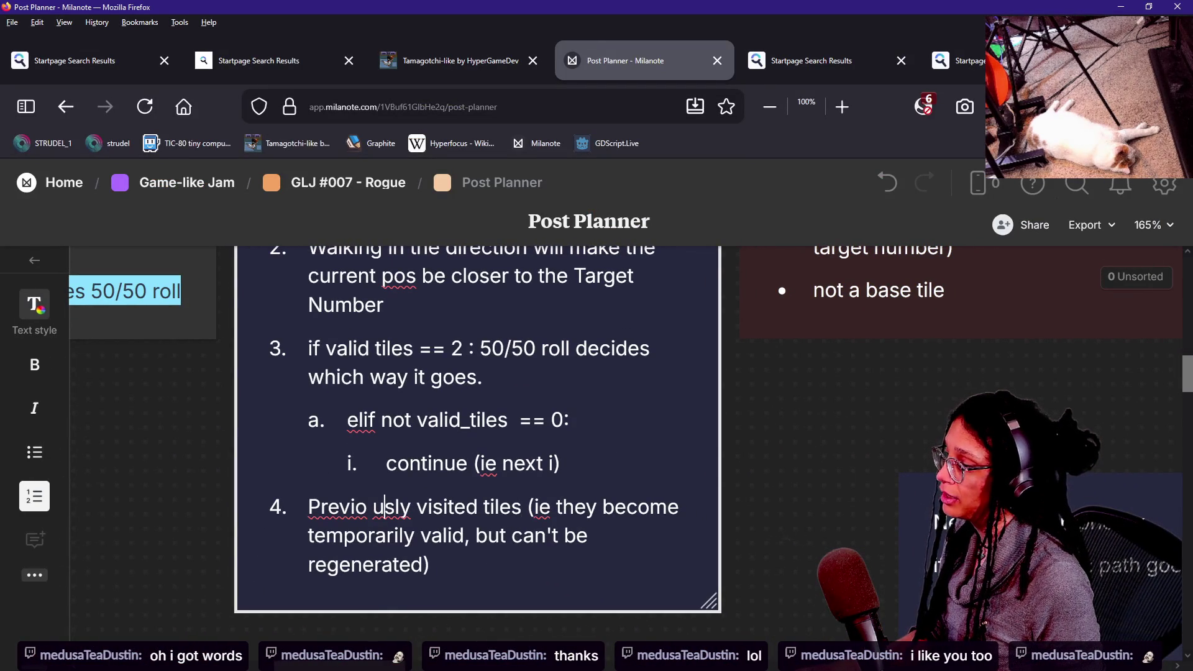
{"action": "key", "text": "BackSpace"}
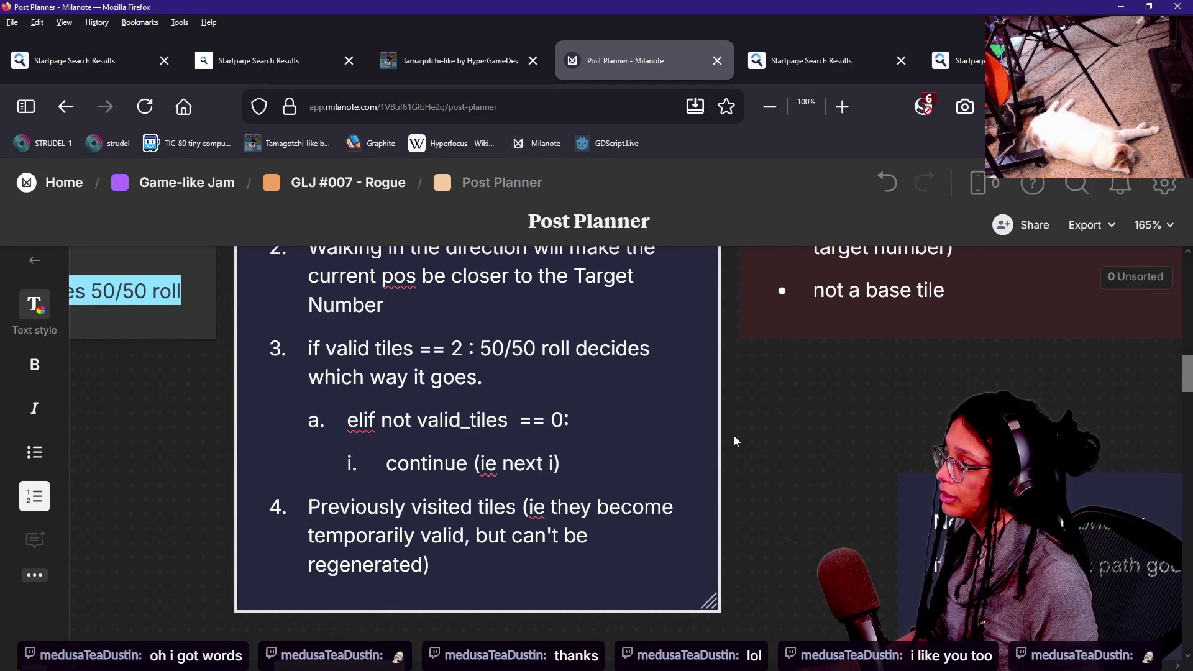
{"action": "left_click", "coordinate": [734, 441]}
{"action": "scroll", "coordinate": [440, 394], "scroll_direction": "up", "scroll_amount": 3}
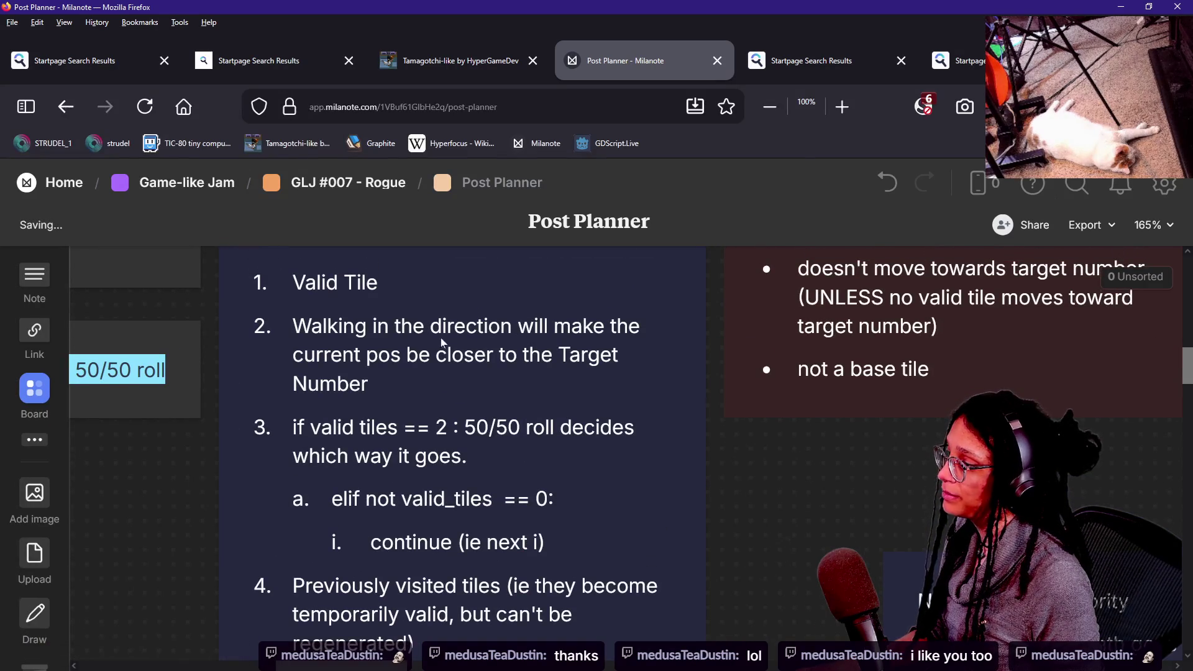
{"action": "key", "text": "alt+Tab"}
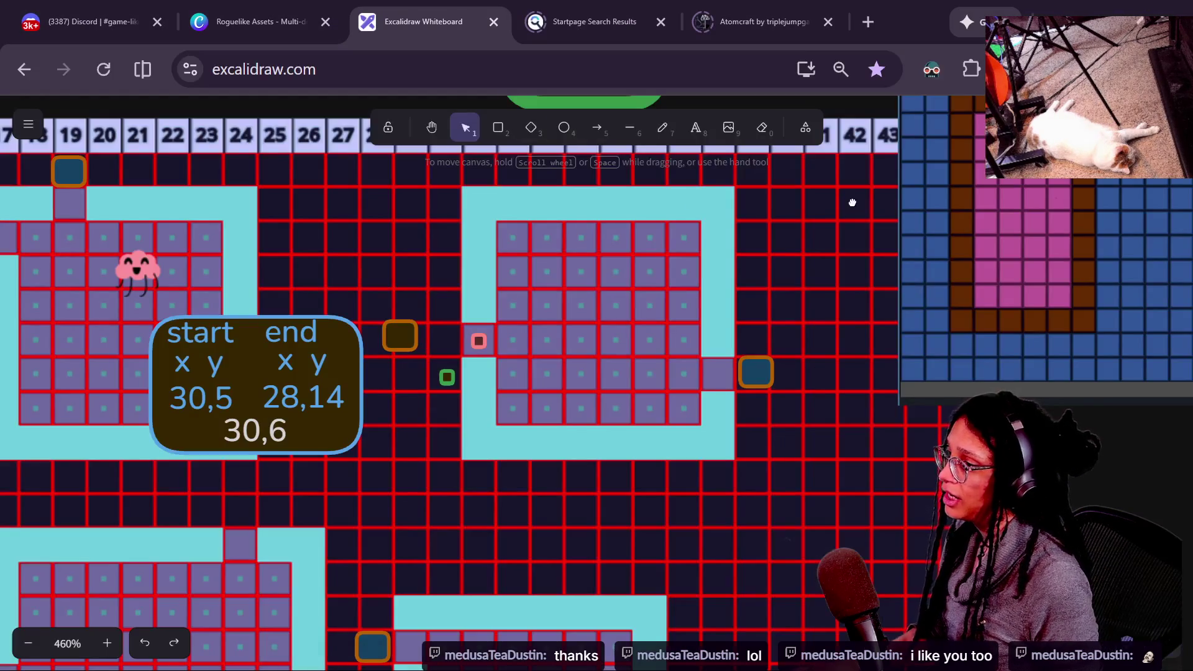
{"action": "scroll", "coordinate": [853, 203], "scroll_direction": "up", "scroll_amount": 10}
{"action": "scroll", "coordinate": [808, 435], "scroll_direction": "left", "scroll_amount": 10}
{"action": "scroll", "coordinate": [525, 413], "scroll_direction": "up", "scroll_amount": 5}
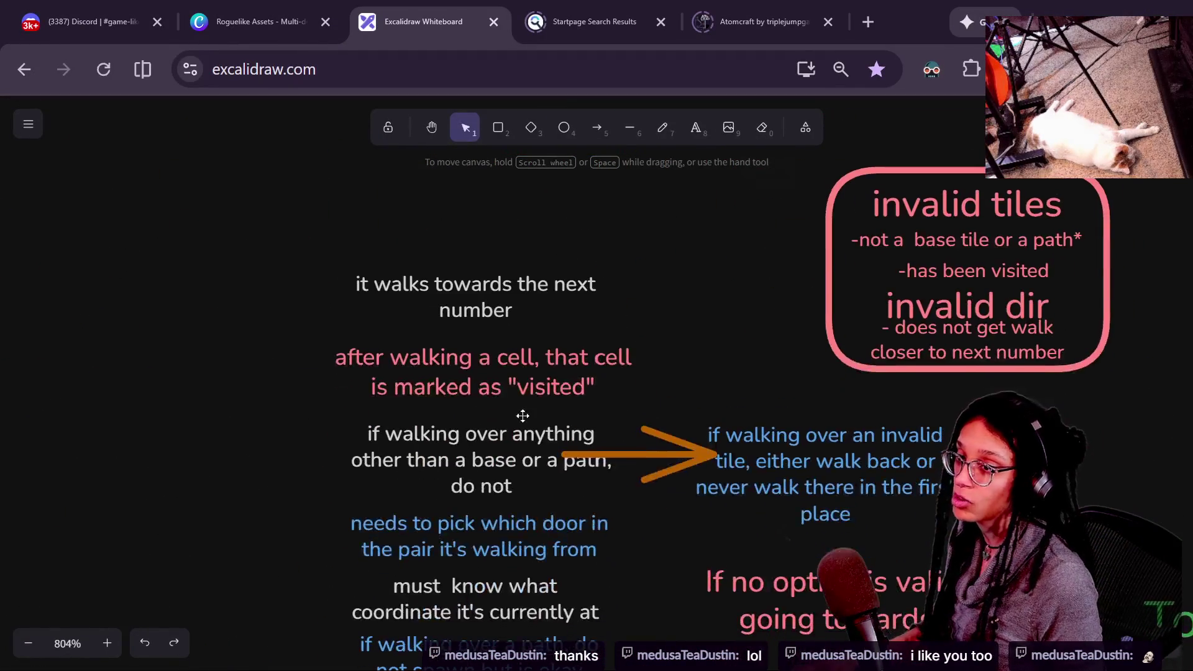
{"action": "scroll", "coordinate": [493, 445], "scroll_direction": "up", "scroll_amount": 2}
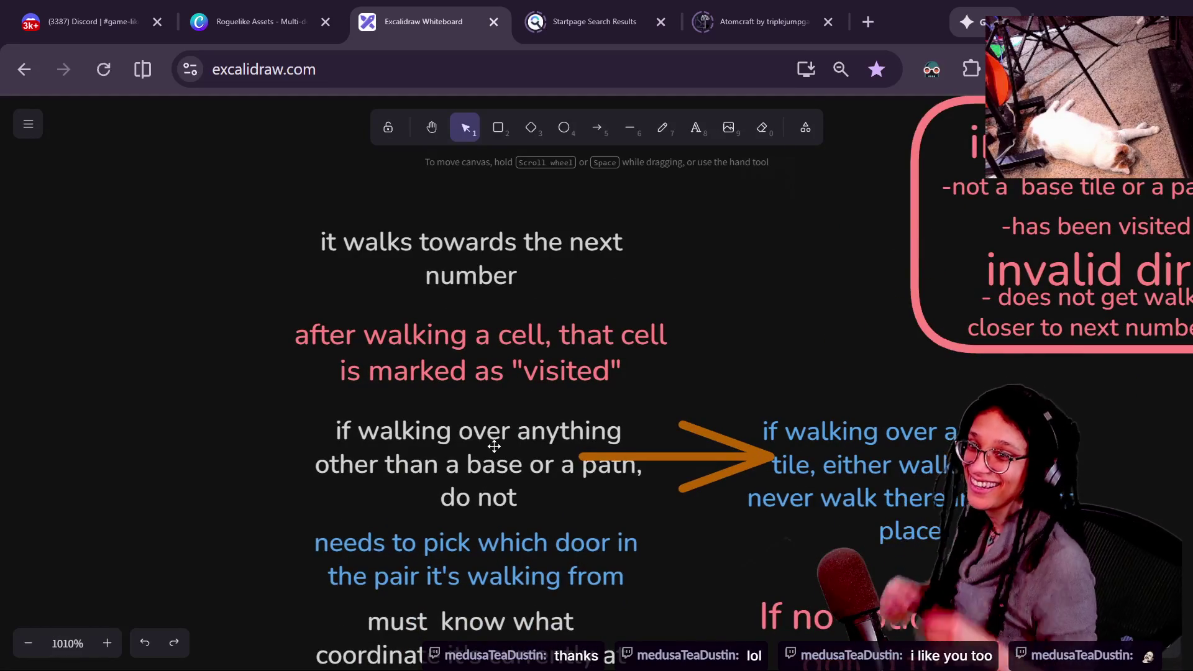
{"action": "mouse_move", "coordinate": [295, 334]}
{"action": "left_mouse_down"}
{"action": "mouse_move", "coordinate": [301, 298]}
{"action": "mouse_move", "coordinate": [343, 308]}
{"action": "left_mouse_up"}
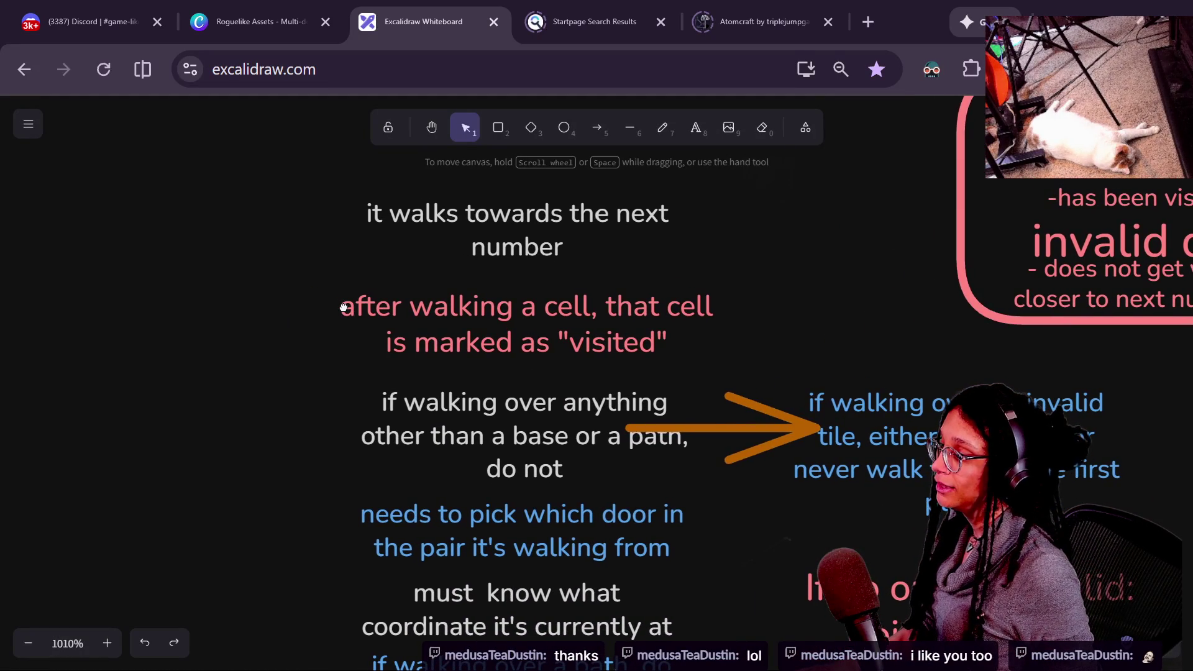
{"action": "scroll", "coordinate": [586, 237], "scroll_direction": "down", "scroll_amount": 2}
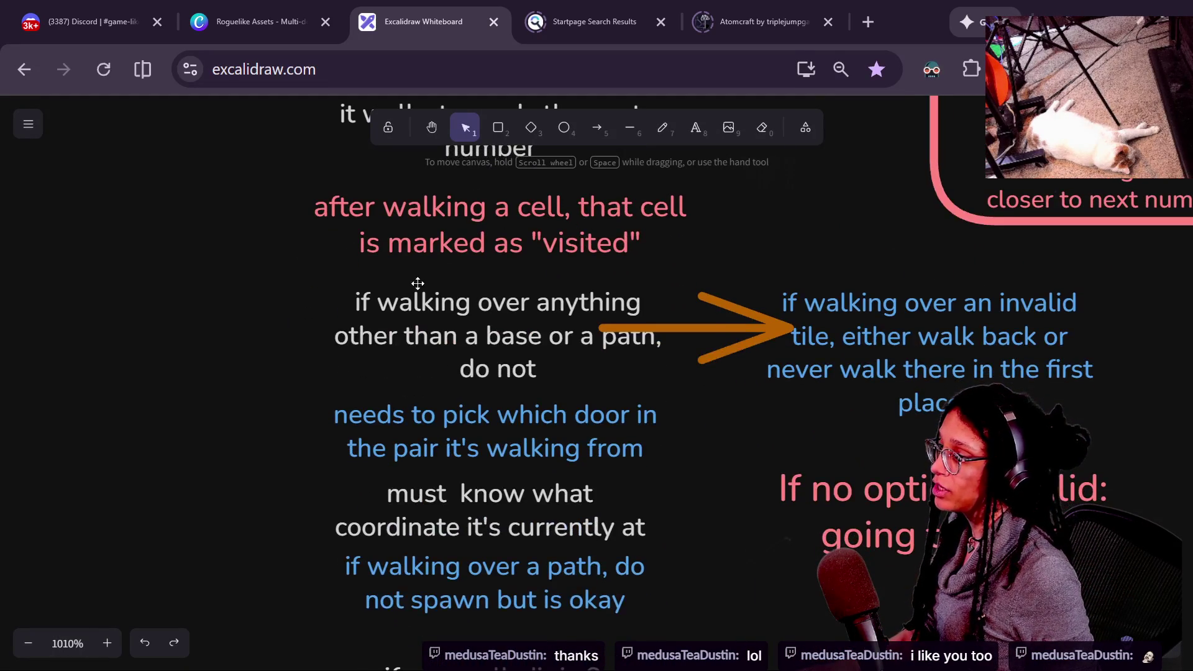
{"action": "scroll", "coordinate": [418, 283], "scroll_direction": "down", "scroll_amount": 2}
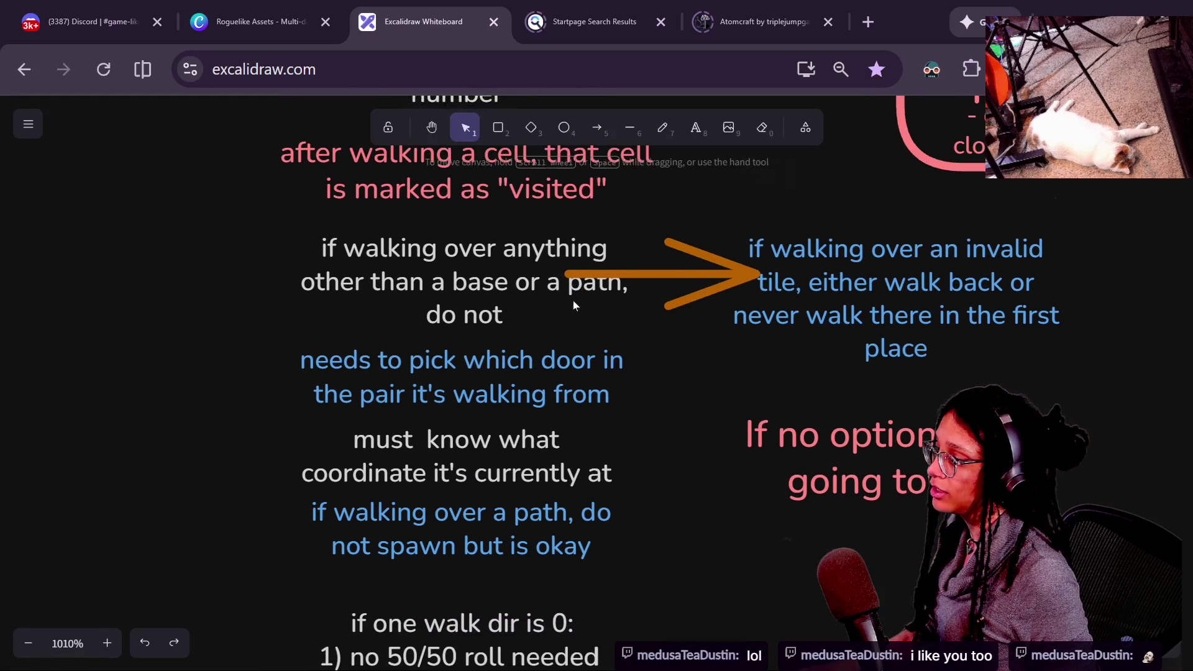
{"action": "mouse_move", "coordinate": [572, 301]}
{"action": "left_mouse_down"}
{"action": "mouse_move", "coordinate": [481, 306]}
{"action": "mouse_move", "coordinate": [466, 319]}
{"action": "left_mouse_up"}
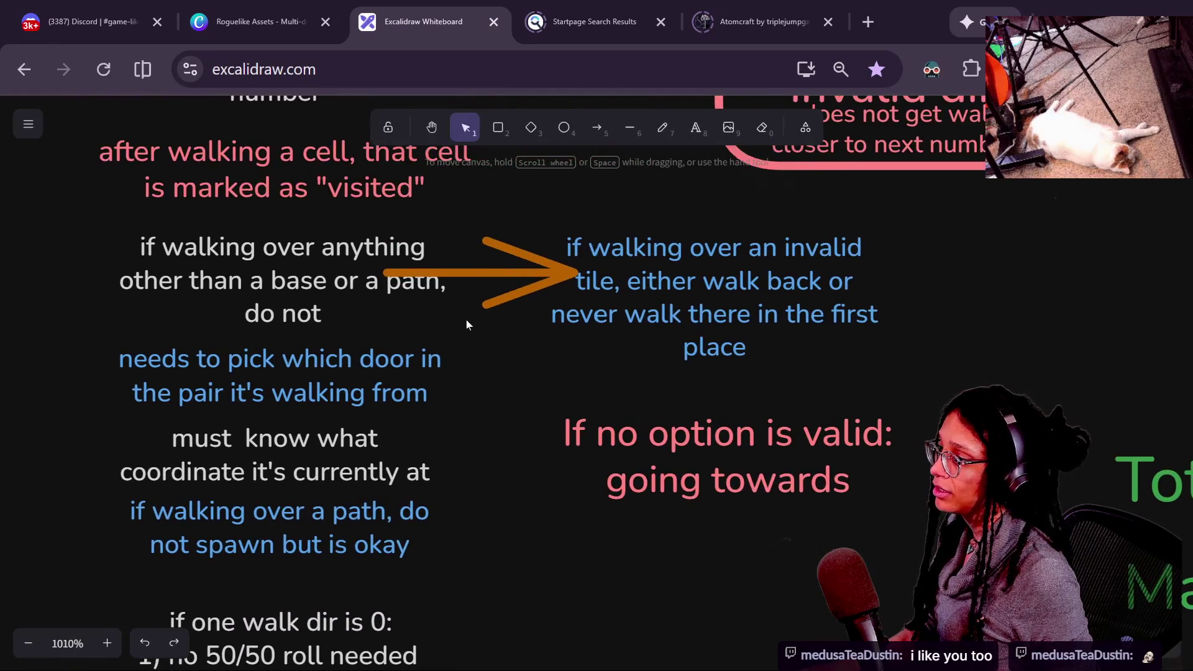
{"action": "scroll", "coordinate": [291, 305], "scroll_direction": "down", "scroll_amount": 2}
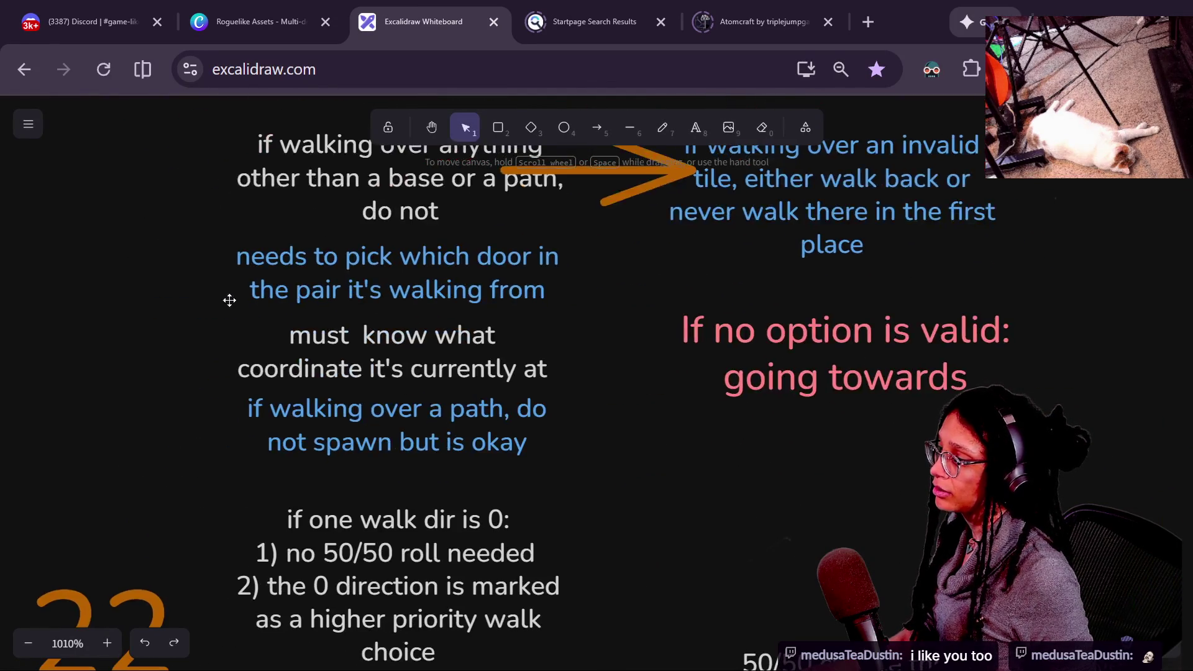
{"action": "scroll", "coordinate": [559, 285], "scroll_direction": "up", "scroll_amount": 1}
{"action": "scroll", "coordinate": [256, 303], "scroll_direction": "down", "scroll_amount": 1}
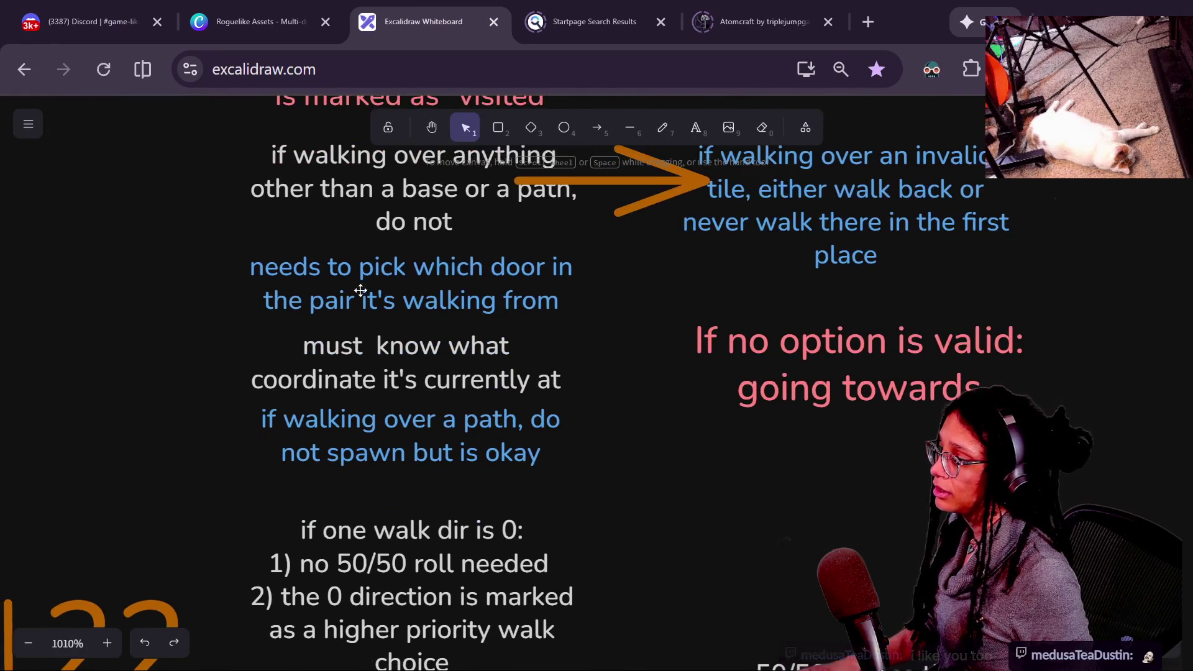
{"action": "scroll", "coordinate": [451, 296], "scroll_direction": "down", "scroll_amount": 3}
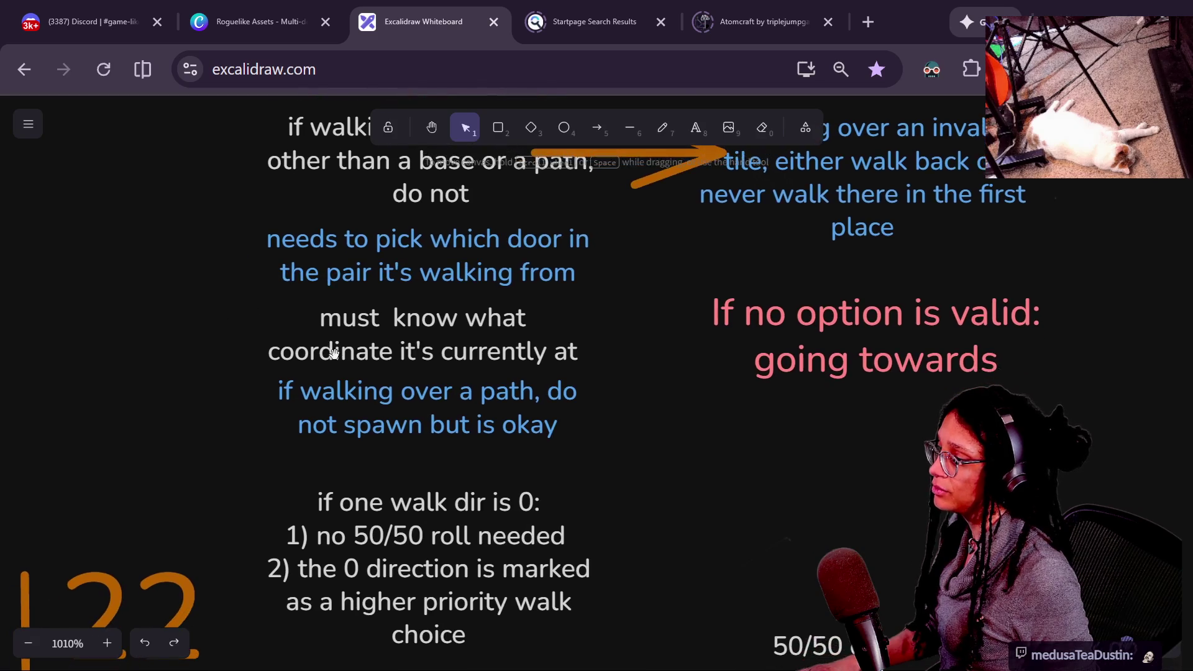
{"action": "scroll", "coordinate": [427, 305], "scroll_direction": "down", "scroll_amount": 3}
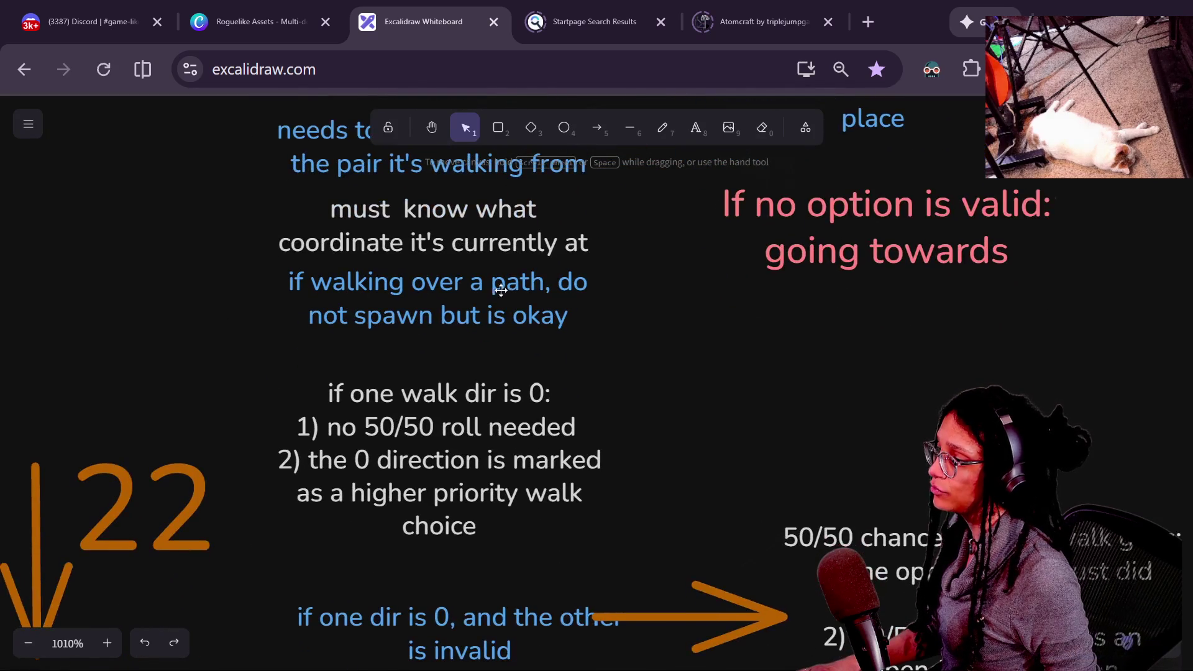
{"action": "scroll", "coordinate": [438, 340], "scroll_direction": "down", "scroll_amount": 3}
{"action": "scroll", "coordinate": [322, 348], "scroll_direction": "down", "scroll_amount": 3}
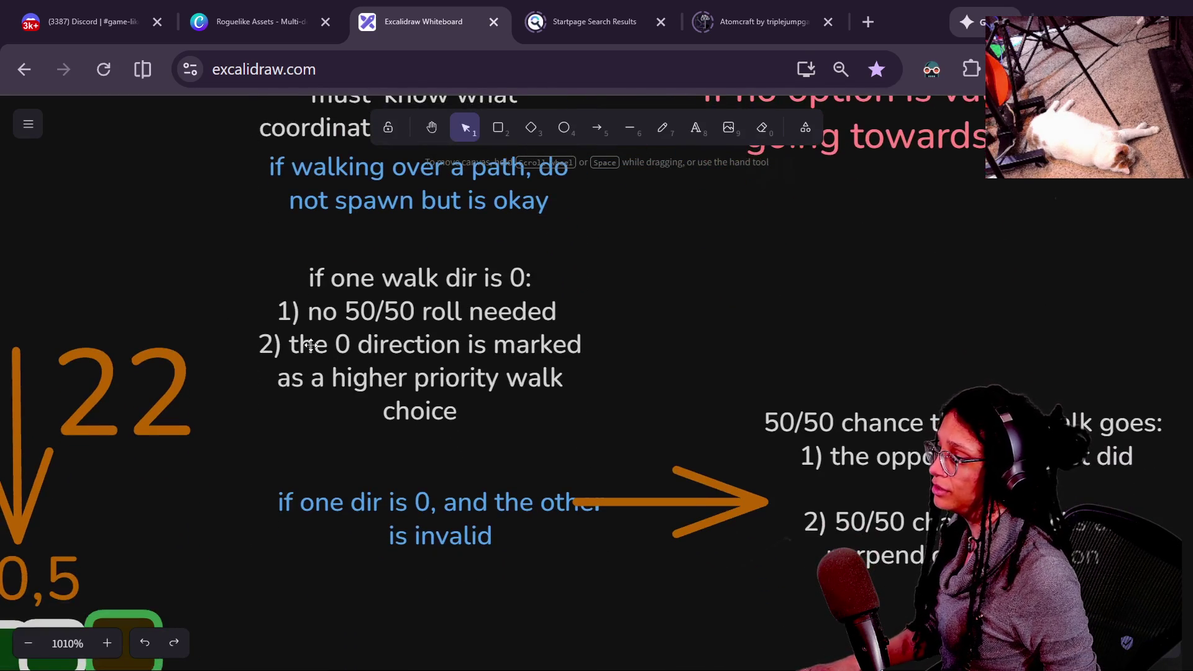
{"action": "scroll", "coordinate": [300, 348], "scroll_direction": "left", "scroll_amount": 3}
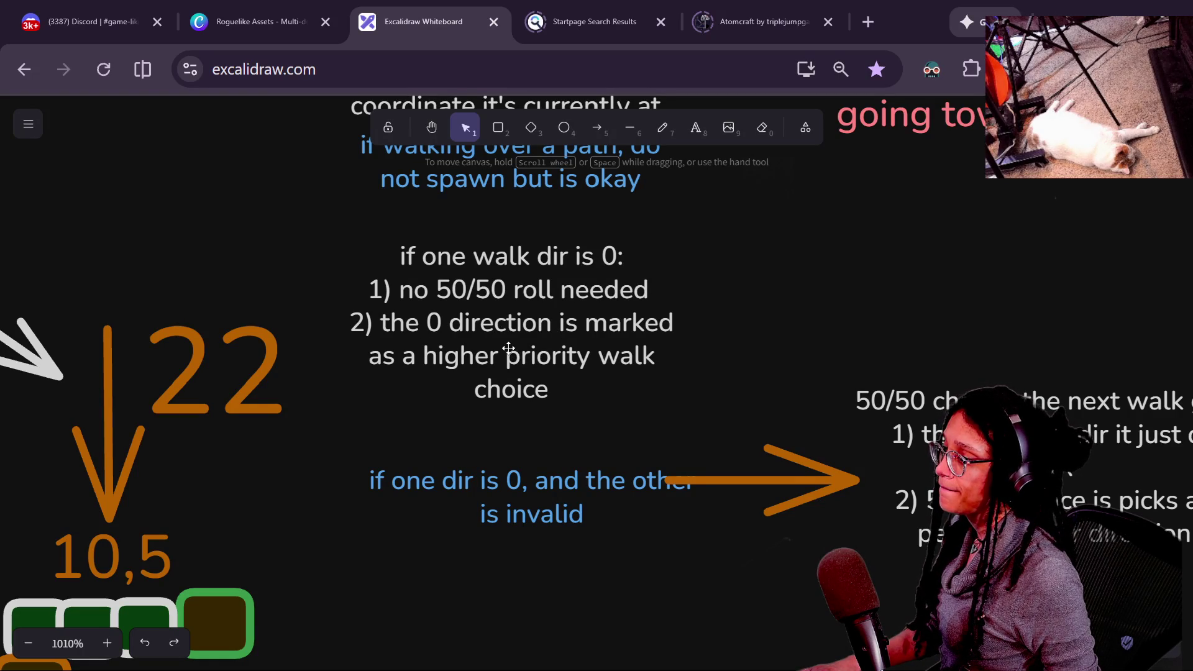
{"action": "scroll", "coordinate": [658, 285], "scroll_direction": "left", "scroll_amount": 2}
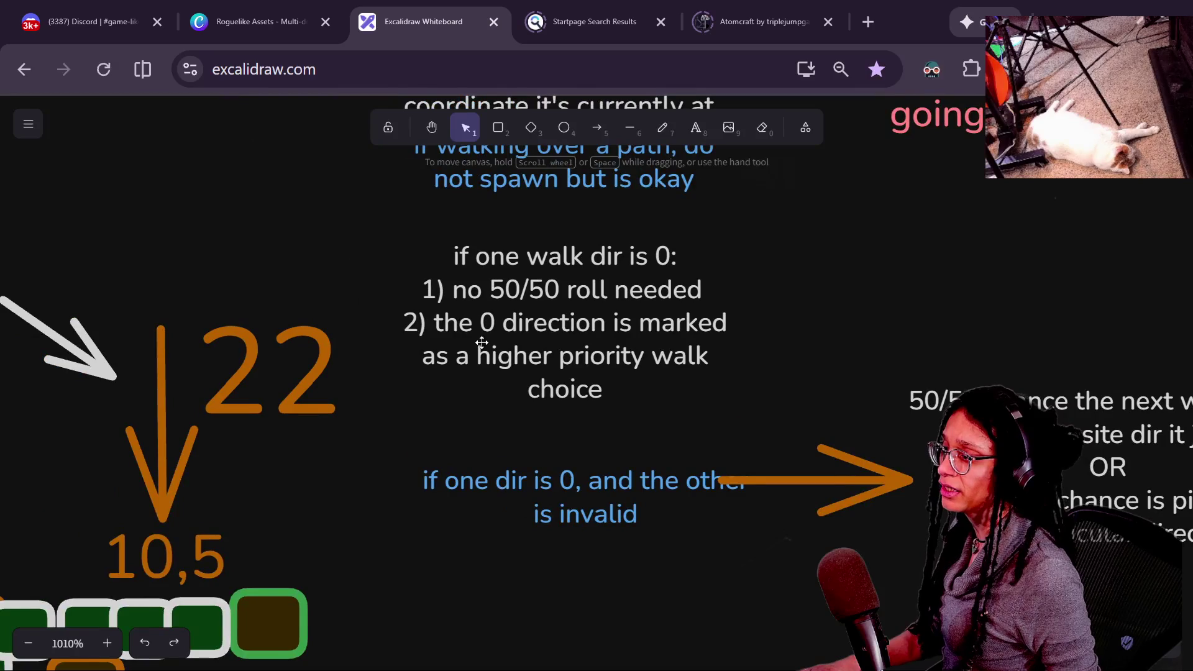
{"action": "scroll", "coordinate": [682, 311], "scroll_direction": "right", "scroll_amount": 3}
{"action": "scroll", "coordinate": [506, 269], "scroll_direction": "down", "scroll_amount": 1}
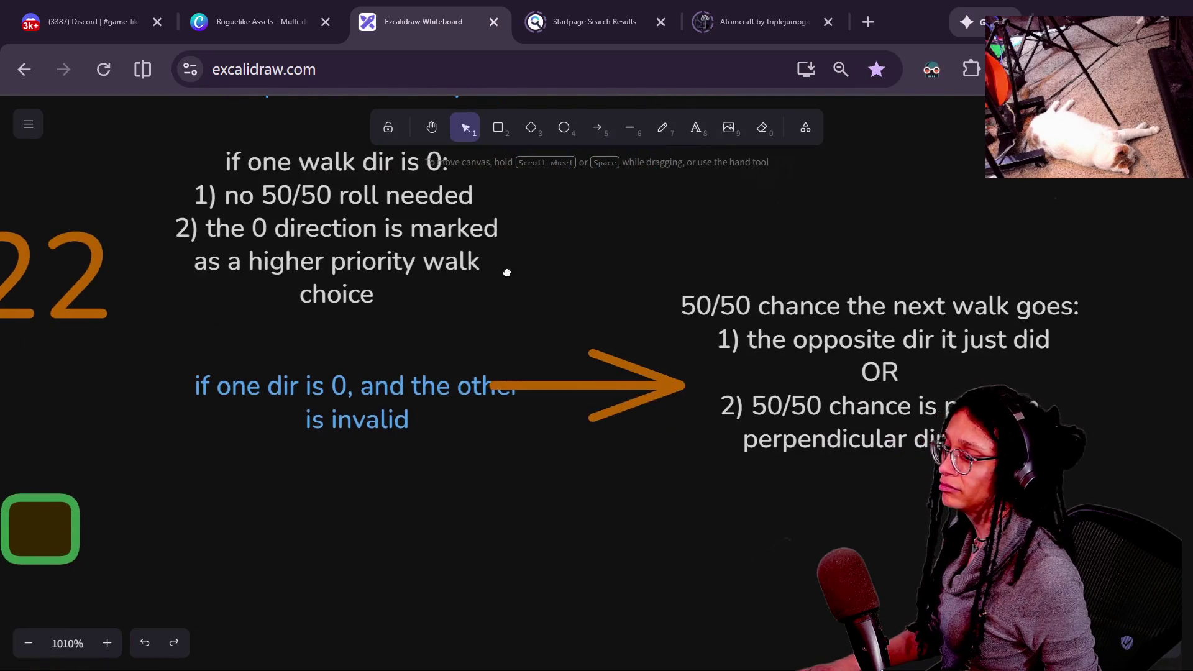
{"action": "scroll", "coordinate": [594, 321], "scroll_direction": "left", "scroll_amount": 2}
{"action": "scroll", "coordinate": [594, 322], "scroll_direction": "up", "scroll_amount": 1}
{"action": "scroll", "coordinate": [520, 359], "scroll_direction": "right", "scroll_amount": 3}
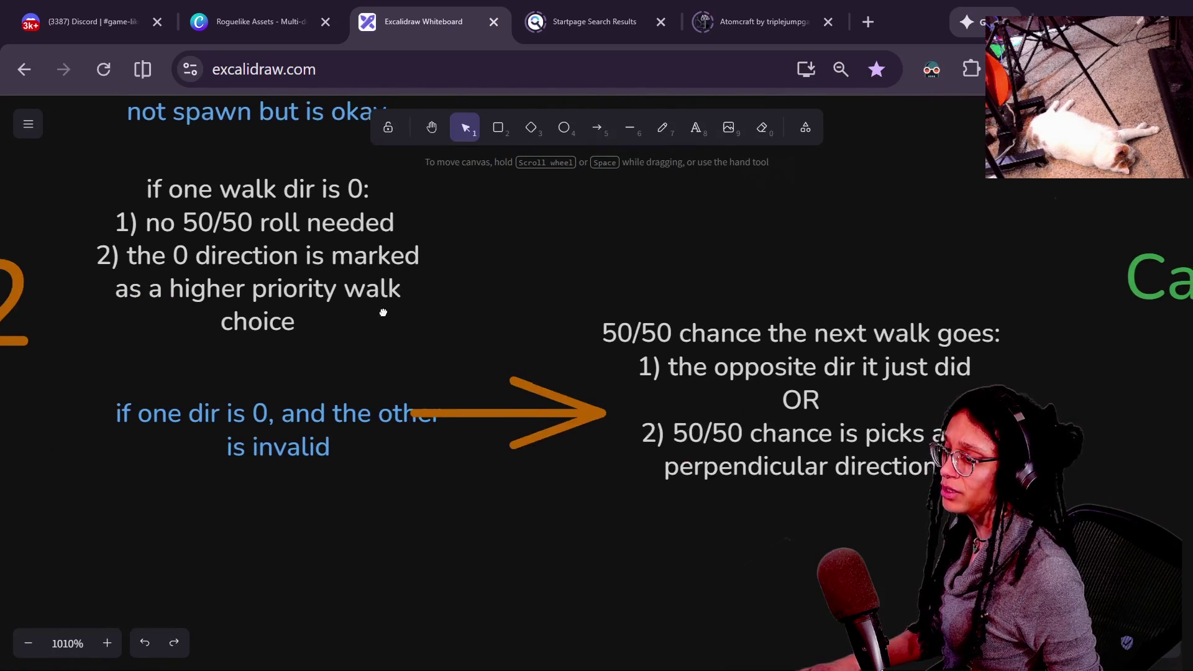
{"action": "scroll", "coordinate": [609, 340], "scroll_direction": "left", "scroll_amount": 3}
{"action": "scroll", "coordinate": [436, 287], "scroll_direction": "right", "scroll_amount": 3}
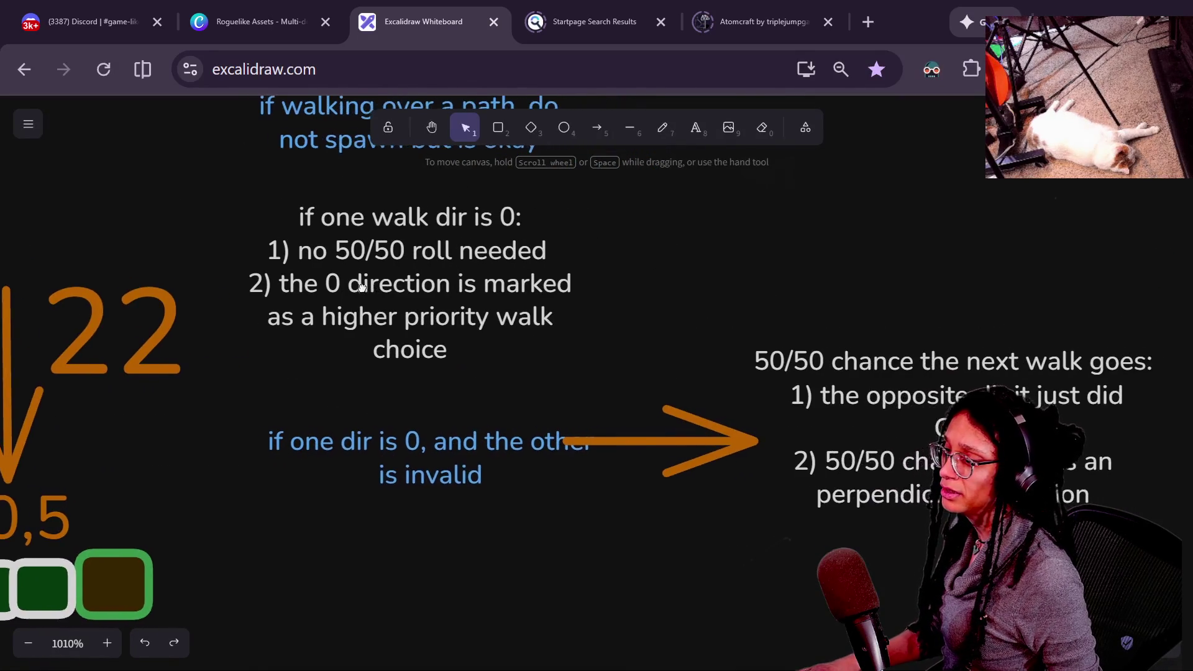
{"action": "scroll", "coordinate": [368, 274], "scroll_direction": "down", "scroll_amount": 3}
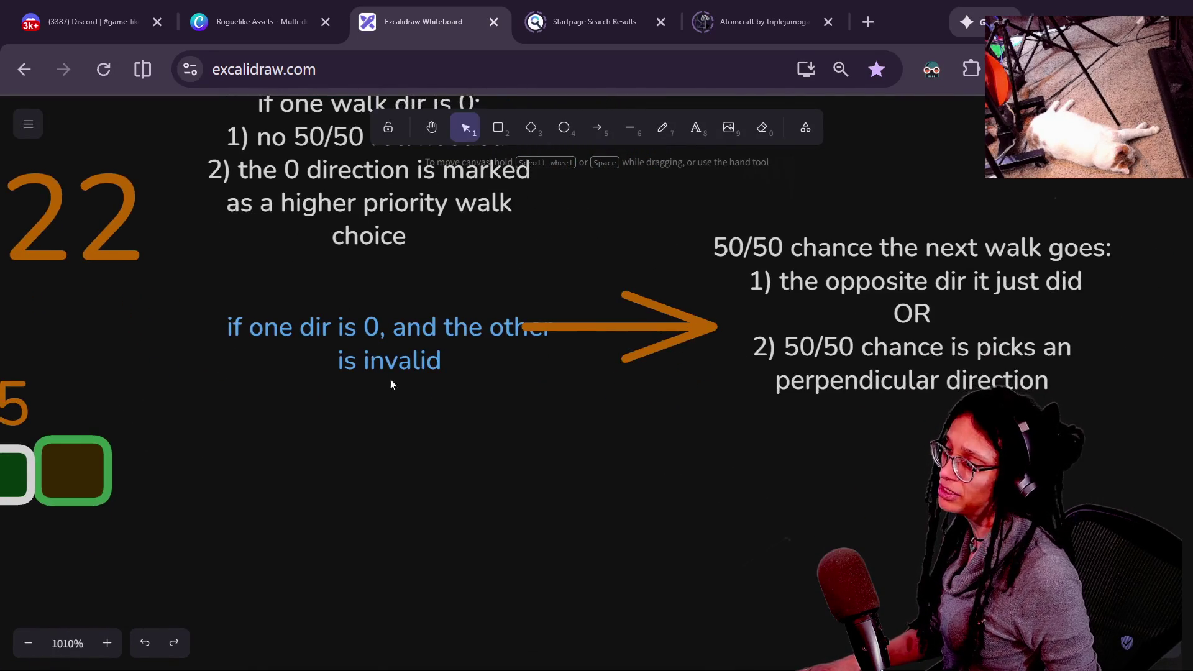
{"action": "scroll", "coordinate": [390, 383], "scroll_direction": "up", "scroll_amount": 4}
{"action": "scroll", "coordinate": [390, 383], "scroll_direction": "left", "scroll_amount": 2}
{"action": "left_click", "coordinate": [509, 373]}
Pan across the Excalidraw canvas to review the path-walking notes and level grid, then switch to Milanote.
{"action": "scroll", "coordinate": [532, 377], "scroll_direction": "down", "scroll_amount": 1}
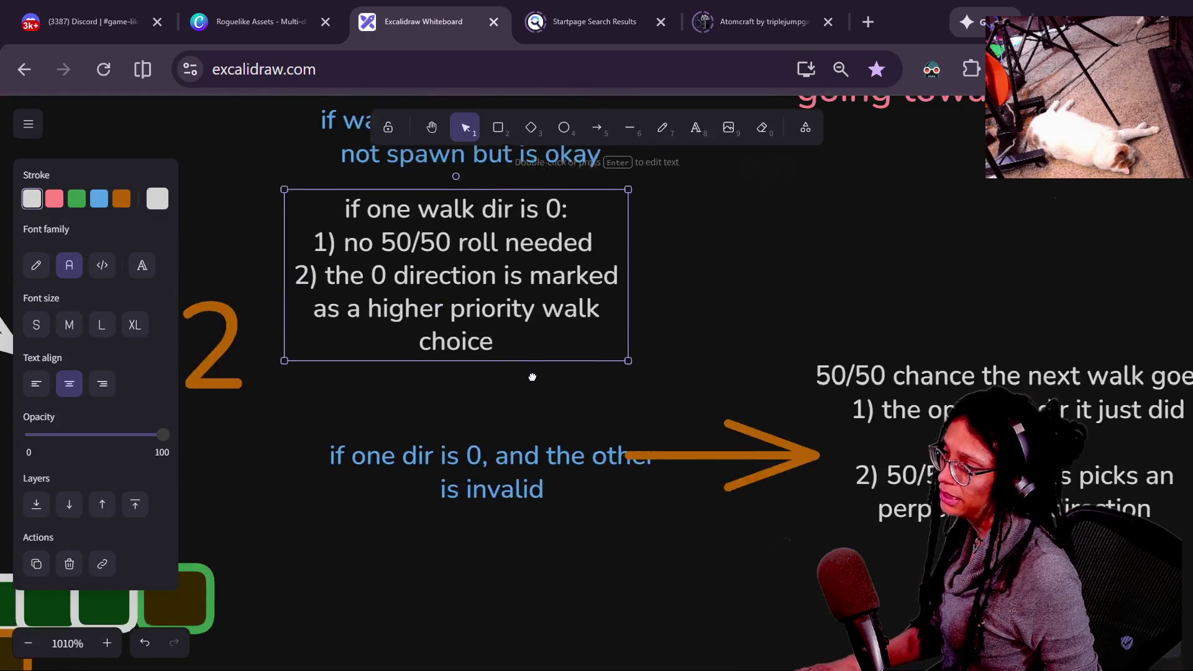
{"action": "scroll", "coordinate": [533, 376], "scroll_direction": "down", "scroll_amount": 2}
{"action": "scroll", "coordinate": [519, 272], "scroll_direction": "right", "scroll_amount": 2}
{"action": "scroll", "coordinate": [275, 418], "scroll_direction": "right", "scroll_amount": 5}
{"action": "scroll", "coordinate": [435, 373], "scroll_direction": "up", "scroll_amount": 1}
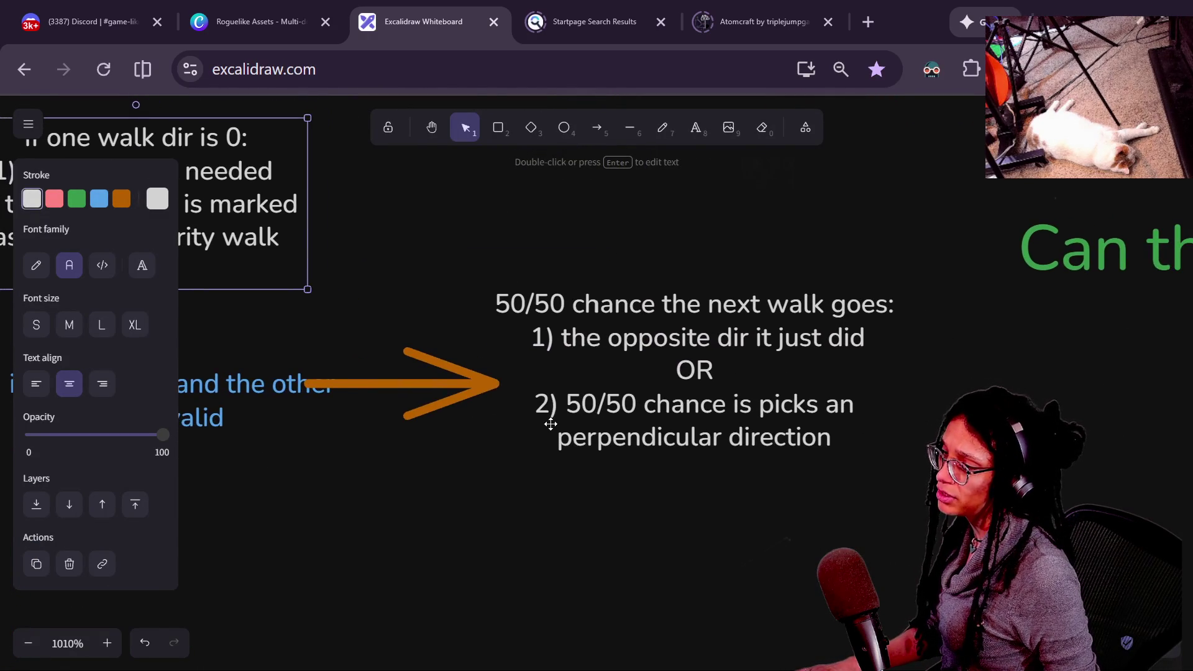
{"action": "scroll", "coordinate": [550, 424], "scroll_direction": "left", "scroll_amount": 7}
{"action": "scroll", "coordinate": [522, 373], "scroll_direction": "right", "scroll_amount": 8}
{"action": "scroll", "coordinate": [522, 372], "scroll_direction": "up", "scroll_amount": 2}
{"action": "scroll", "coordinate": [456, 488], "scroll_direction": "down", "scroll_amount": 2}
{"action": "scroll", "coordinate": [439, 519], "scroll_direction": "up", "scroll_amount": 7}
{"action": "scroll", "coordinate": [432, 551], "scroll_direction": "right", "scroll_amount": 2}
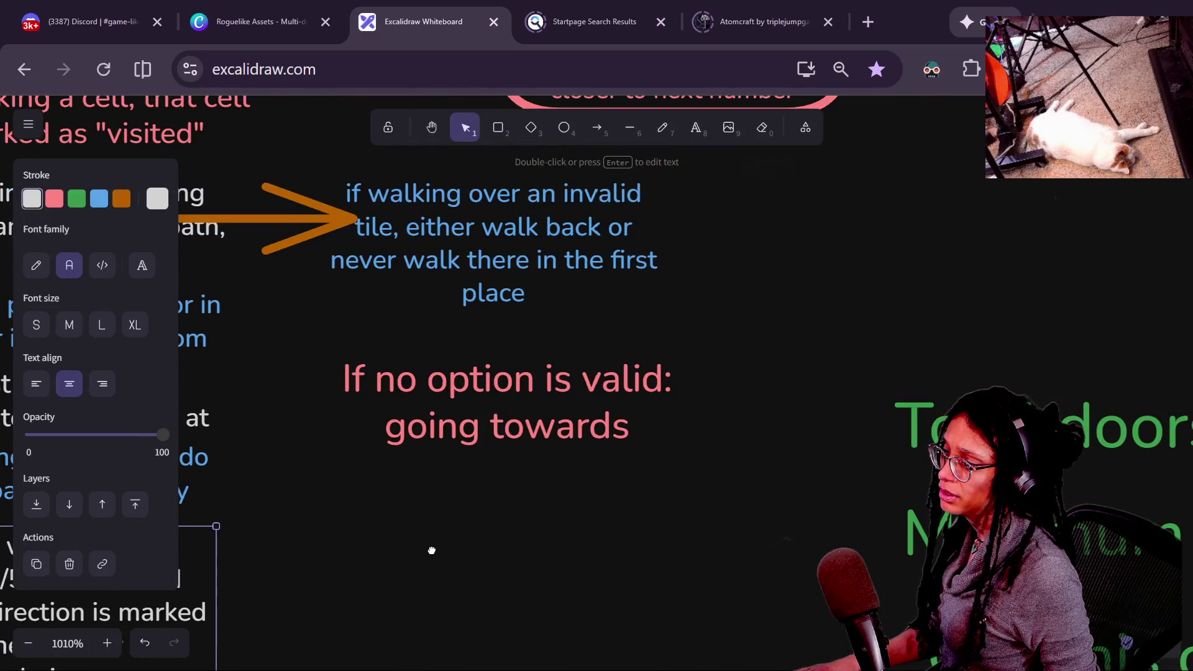
{"action": "scroll", "coordinate": [452, 587], "scroll_direction": "up", "scroll_amount": 5}
{"action": "scroll", "coordinate": [434, 578], "scroll_direction": "right", "scroll_amount": 3}
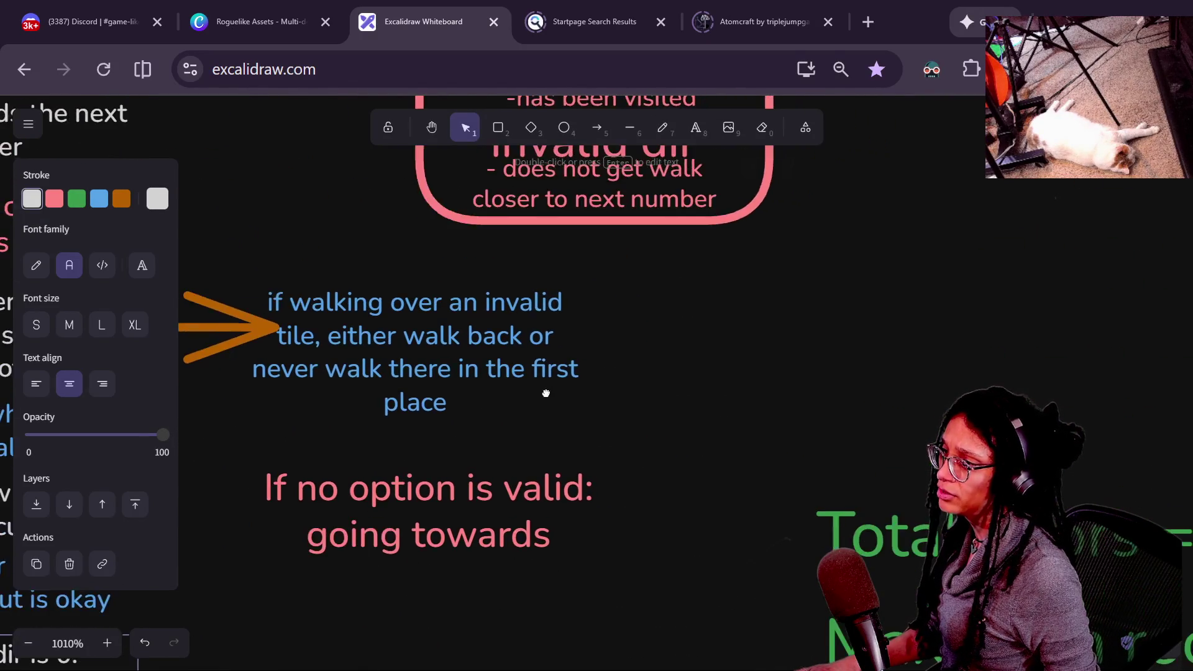
{"action": "scroll", "coordinate": [406, 567], "scroll_direction": "up", "scroll_amount": 2}
{"action": "scroll", "coordinate": [407, 566], "scroll_direction": "left", "scroll_amount": 2}
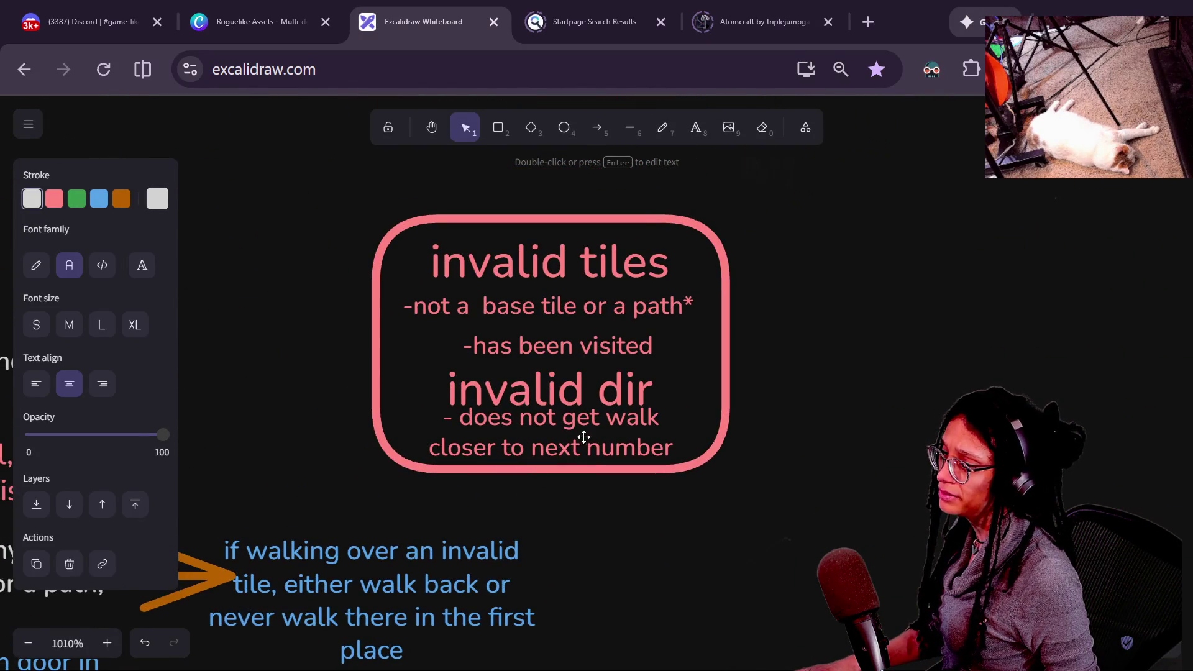
{"action": "left_click_drag", "start_coordinate": [387, 493], "coordinate": [843, 475]}
{"action": "scroll", "coordinate": [843, 475], "scroll_direction": "left", "scroll_amount": 10}
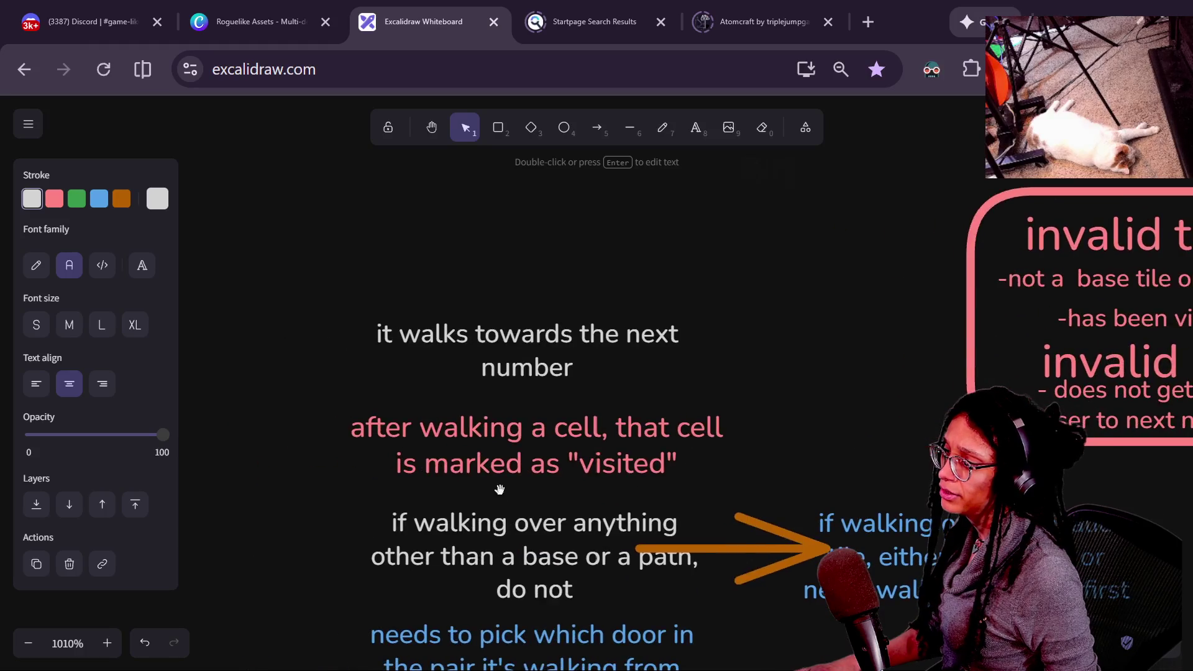
{"action": "scroll", "coordinate": [598, 495], "scroll_direction": "down", "scroll_amount": 4}
{"action": "scroll", "coordinate": [558, 501], "scroll_direction": "down", "scroll_amount": 3}
{"action": "scroll", "coordinate": [453, 271], "scroll_direction": "right", "scroll_amount": 3}
{"action": "scroll", "coordinate": [449, 270], "scroll_direction": "down", "scroll_amount": 5}
{"action": "scroll", "coordinate": [449, 271], "scroll_direction": "right", "scroll_amount": 4}
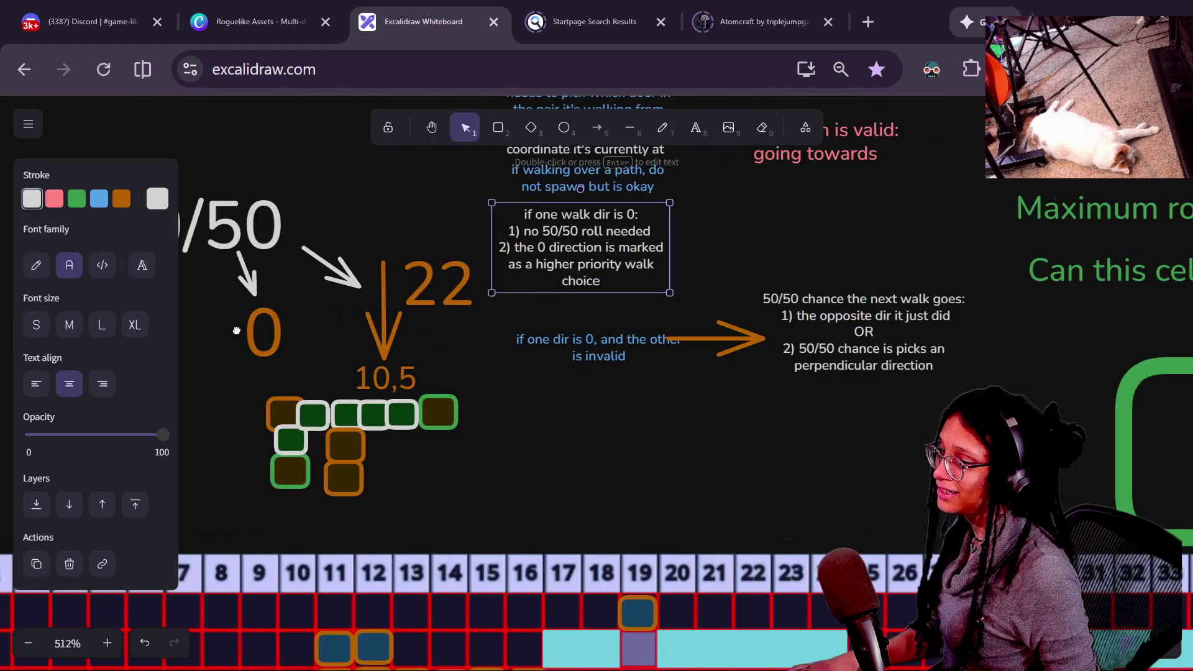
{"action": "scroll", "coordinate": [530, 356], "scroll_direction": "right", "scroll_amount": 5}
{"action": "scroll", "coordinate": [515, 389], "scroll_direction": "up", "scroll_amount": 2}
{"action": "scroll", "coordinate": [515, 389], "scroll_direction": "down", "scroll_amount": 5}
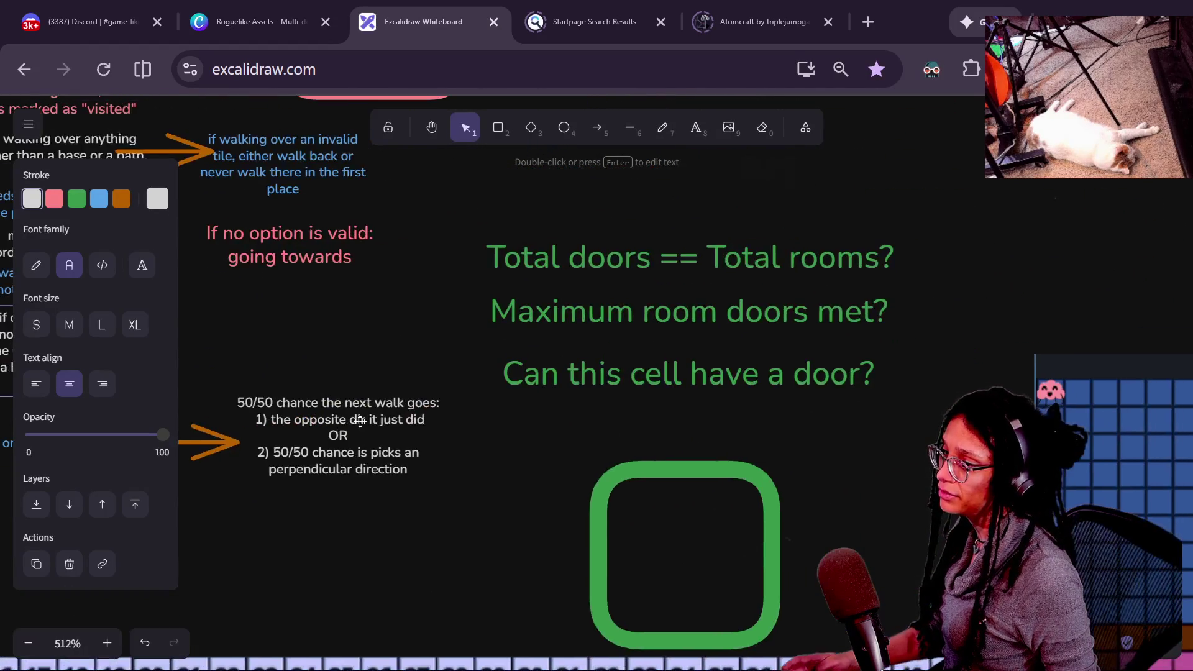
{"action": "scroll", "coordinate": [777, 352], "scroll_direction": "left", "scroll_amount": 7}
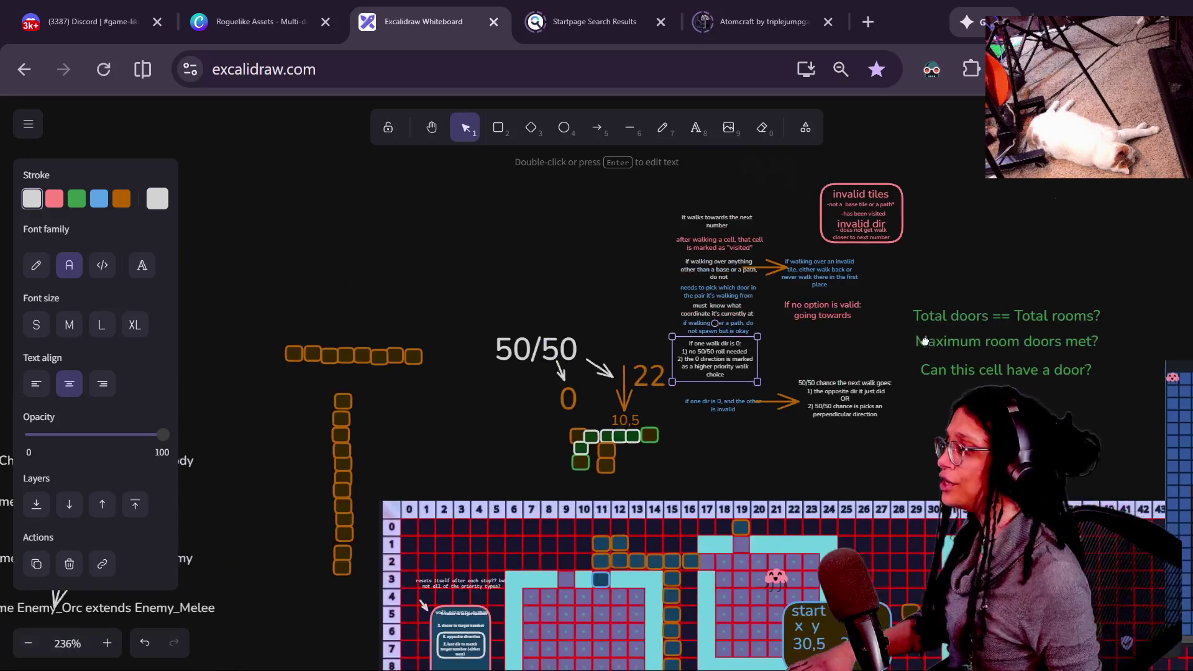
{"action": "scroll", "coordinate": [831, 353], "scroll_direction": "right", "scroll_amount": 6}
{"action": "key", "text": "alt+Tab"}
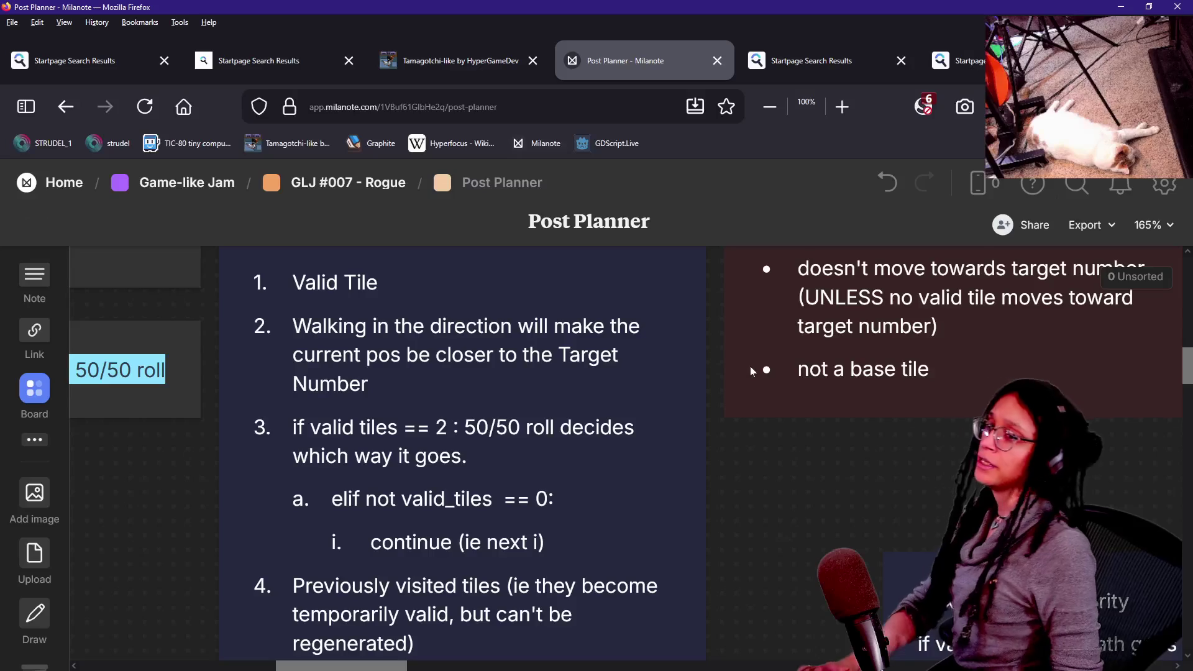
{"action": "key", "text": "alt+Tab"}
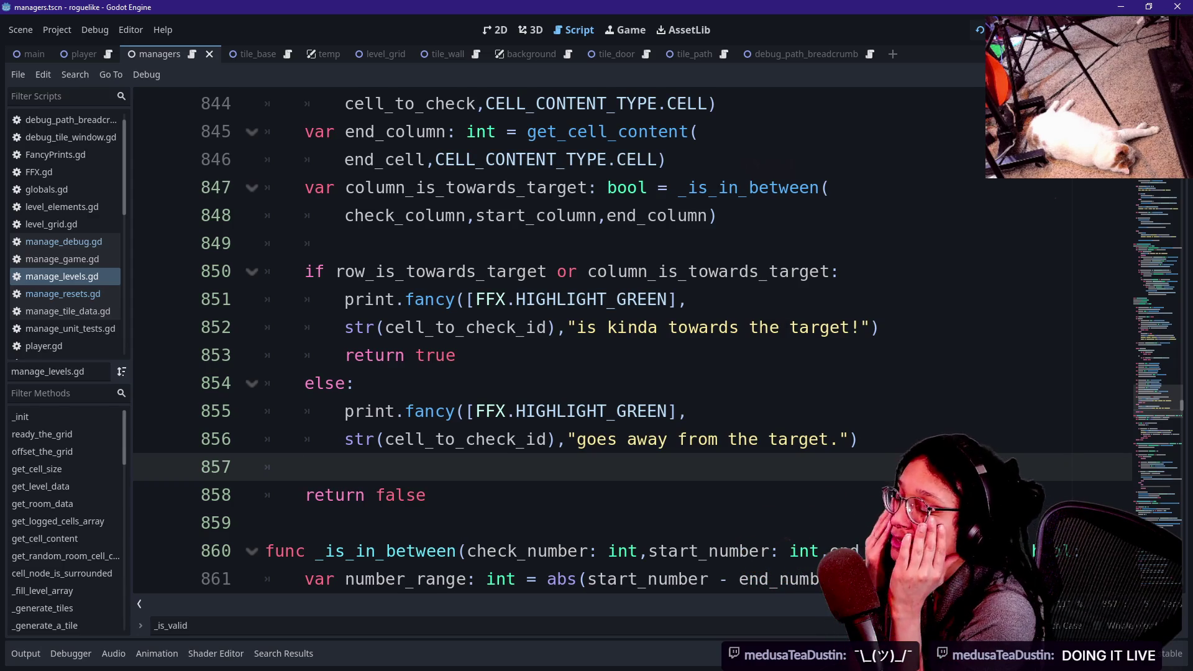
{"action": "key", "text": "alt+Tab"}
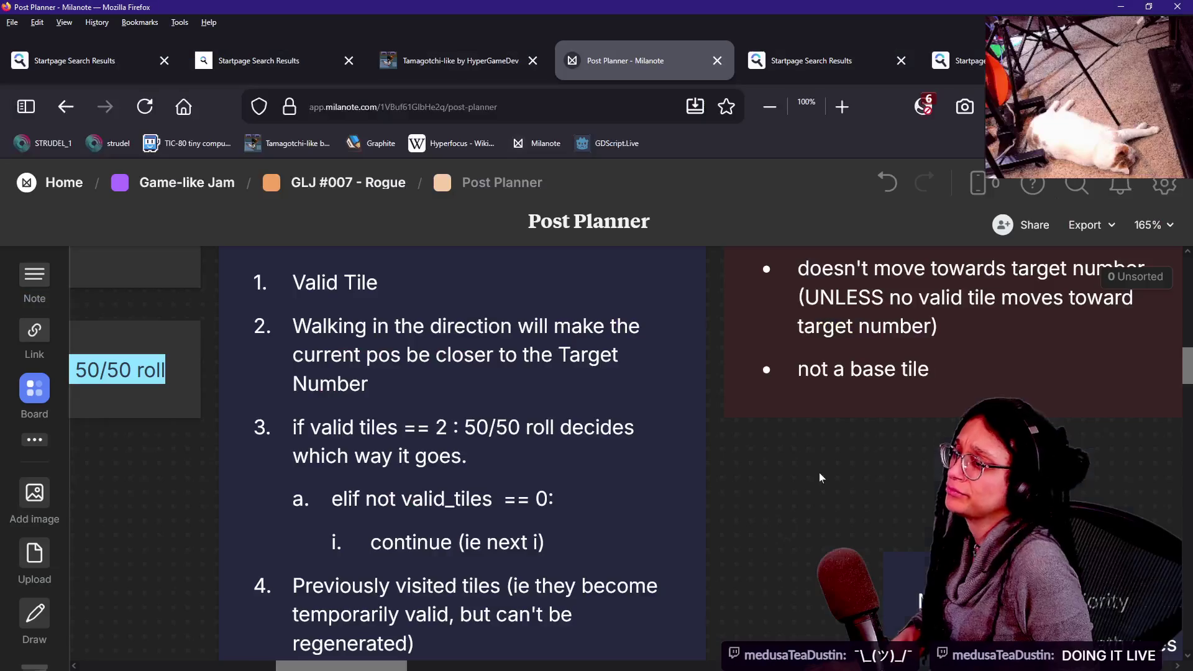
Pan the Milanote board to the path rules card for fewer than two valid tiles, then return to Godot.
{"action": "scroll", "coordinate": [417, 333], "scroll_direction": "down", "scroll_amount": 5}
{"action": "scroll", "coordinate": [590, 303], "scroll_direction": "down", "scroll_amount": 3, "text": "ctrl"}
{"action": "left_click_drag", "start_coordinate": [527, 381], "coordinate": [690, 395]}
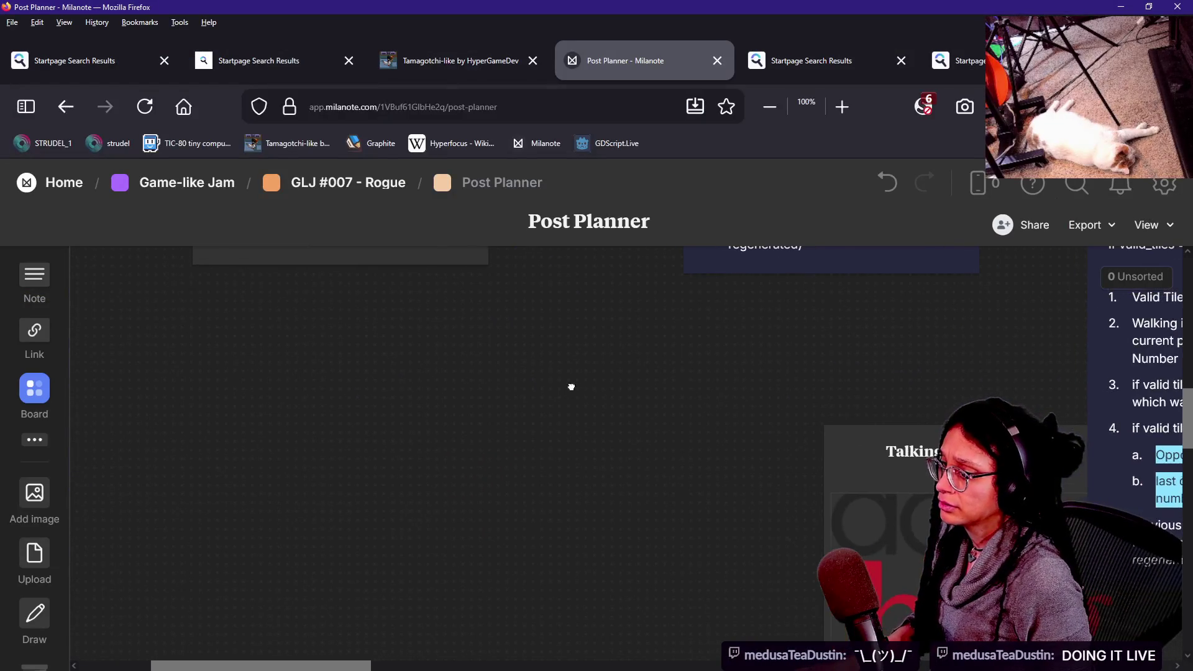
{"action": "left_click_drag", "start_coordinate": [572, 386], "coordinate": [285, 400]}
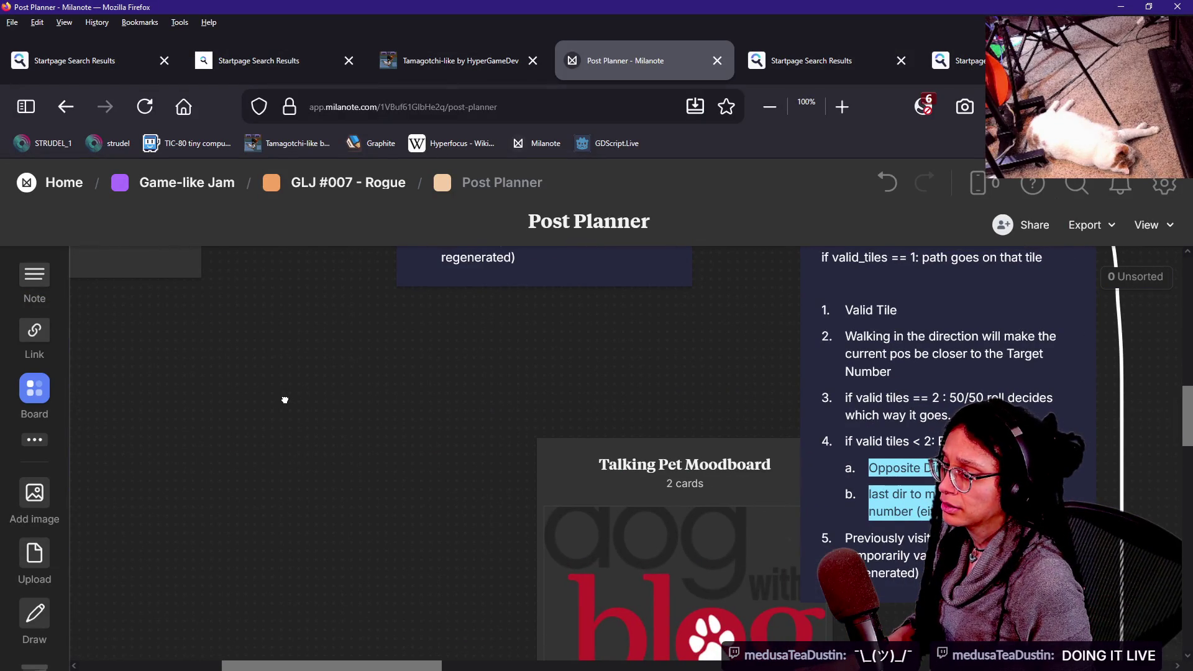
{"action": "scroll", "coordinate": [519, 408], "scroll_direction": "right", "scroll_amount": 5}
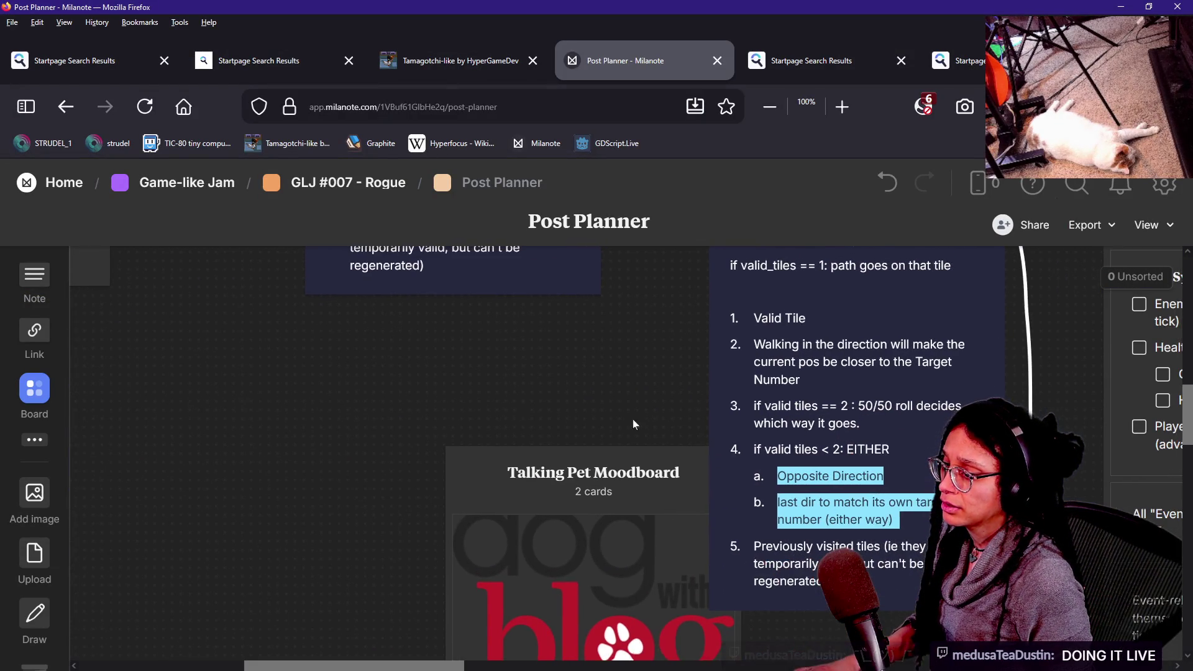
{"action": "scroll", "coordinate": [601, 491], "scroll_direction": "up", "scroll_amount": 10, "text": "ctrl"}
{"action": "scroll", "coordinate": [602, 491], "scroll_direction": "up", "scroll_amount": 3, "text": "ctrl"}
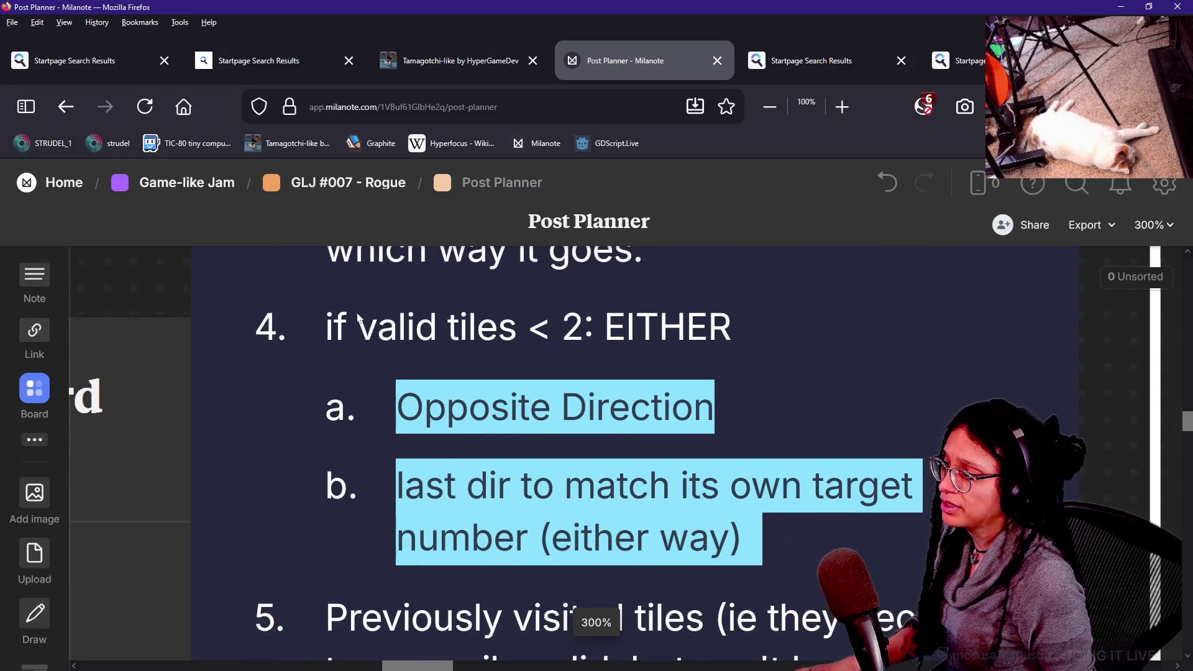
{"action": "scroll", "coordinate": [452, 404], "scroll_direction": "down", "scroll_amount": 2}
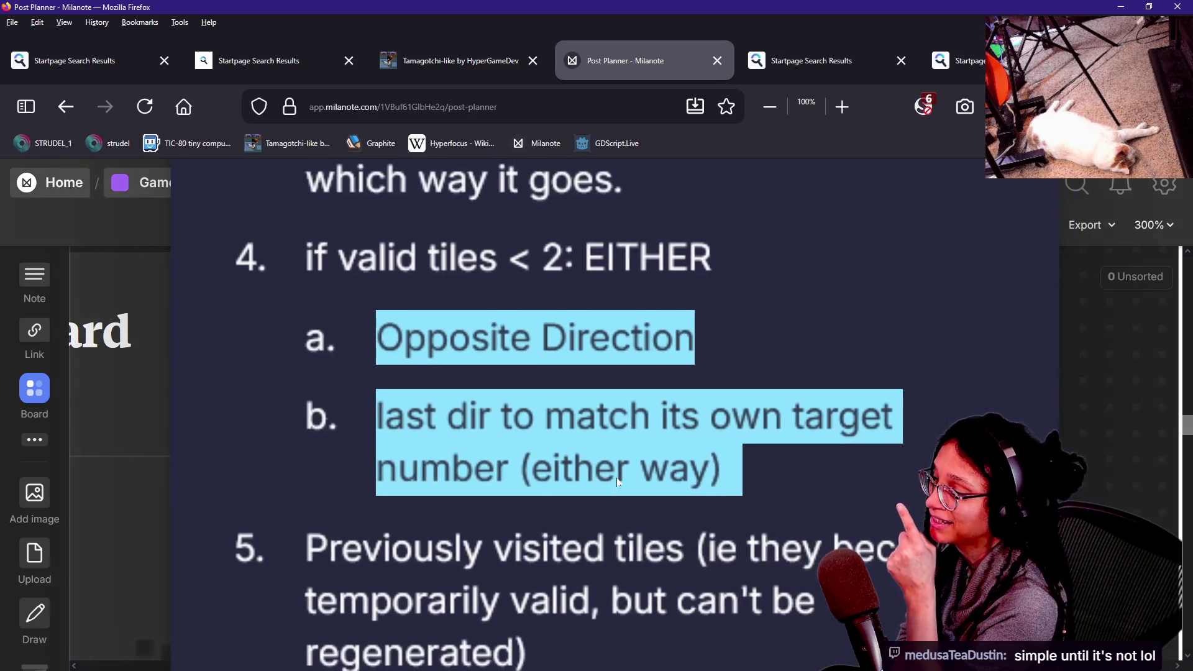
{"action": "scroll", "coordinate": [681, 544], "scroll_direction": "down", "scroll_amount": 2}
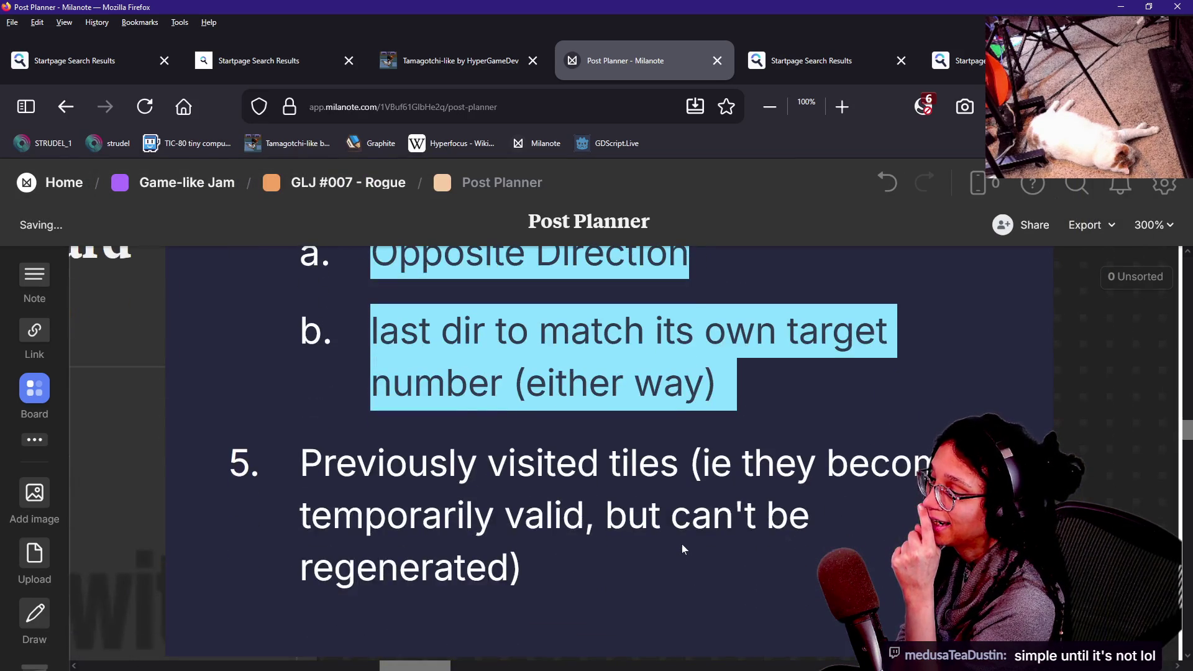
{"action": "scroll", "coordinate": [680, 543], "scroll_direction": "up", "scroll_amount": 3}
{"action": "scroll", "coordinate": [682, 548], "scroll_direction": "down", "scroll_amount": 3}
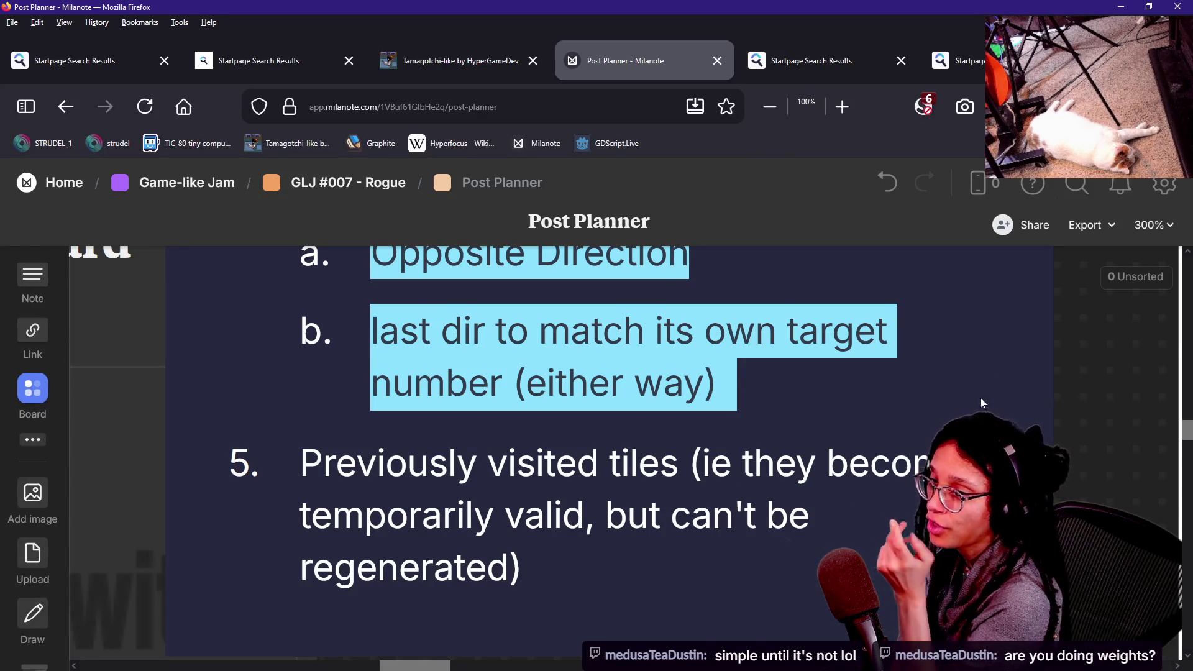
{"action": "left_click", "coordinate": [626, 344]}
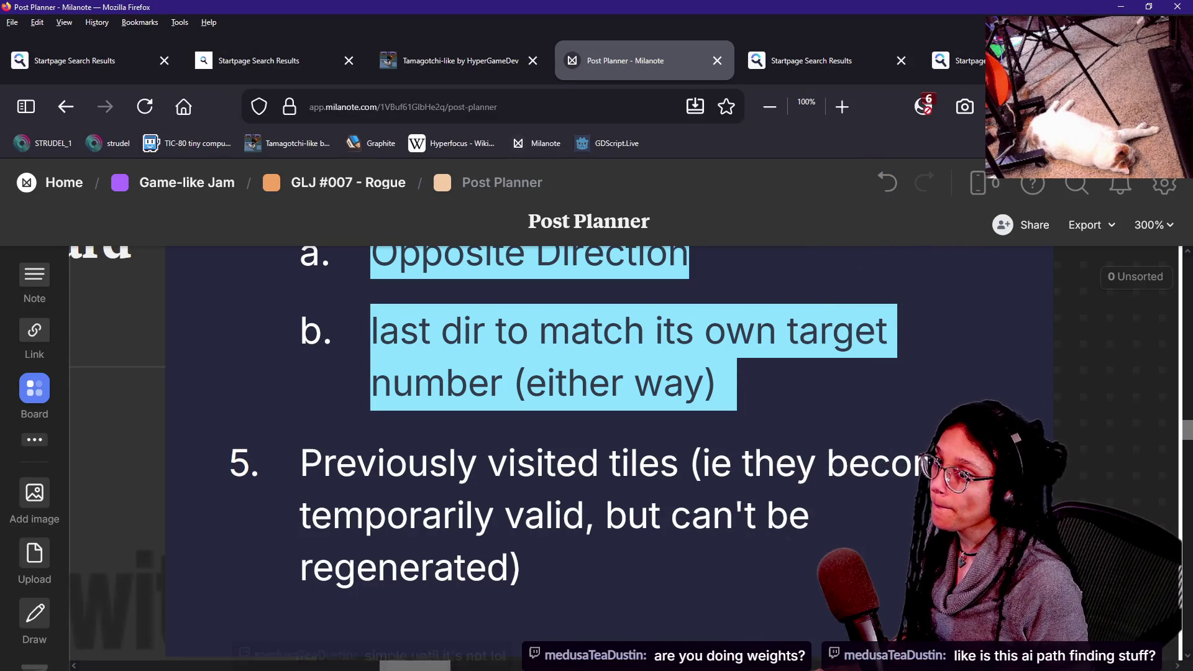
{"action": "key", "text": "alt+Tab"}
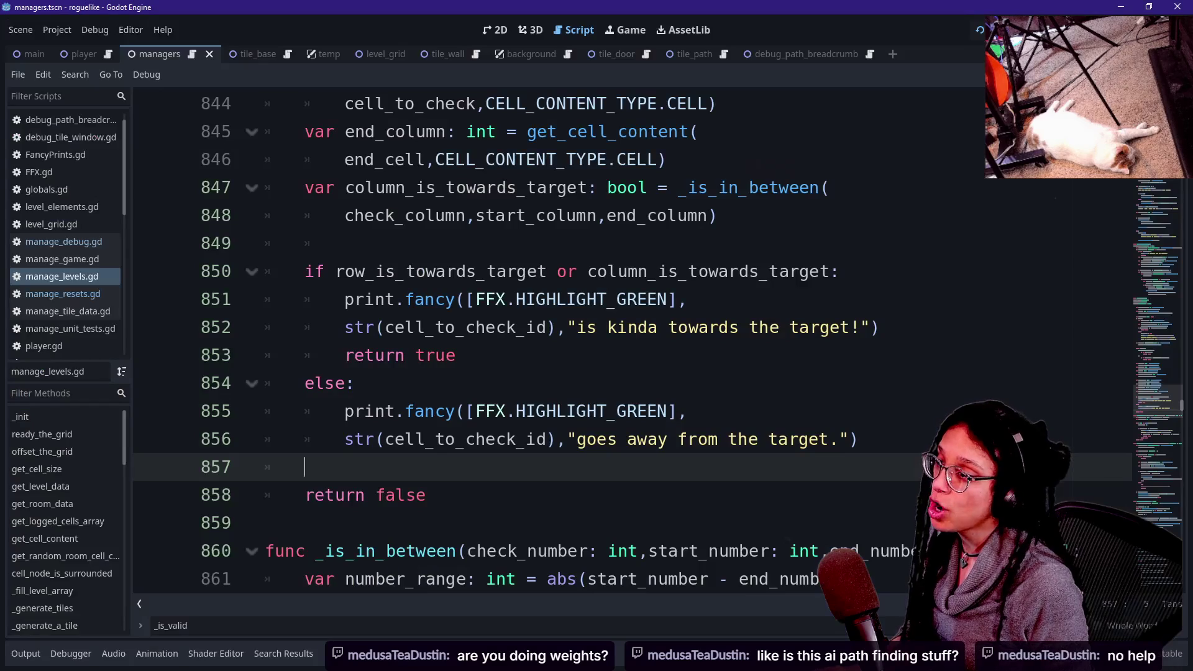
Place the caret at the else: branch on line 854, then switch to Excalidraw.
{"action": "left_click", "coordinate": [355, 383]}
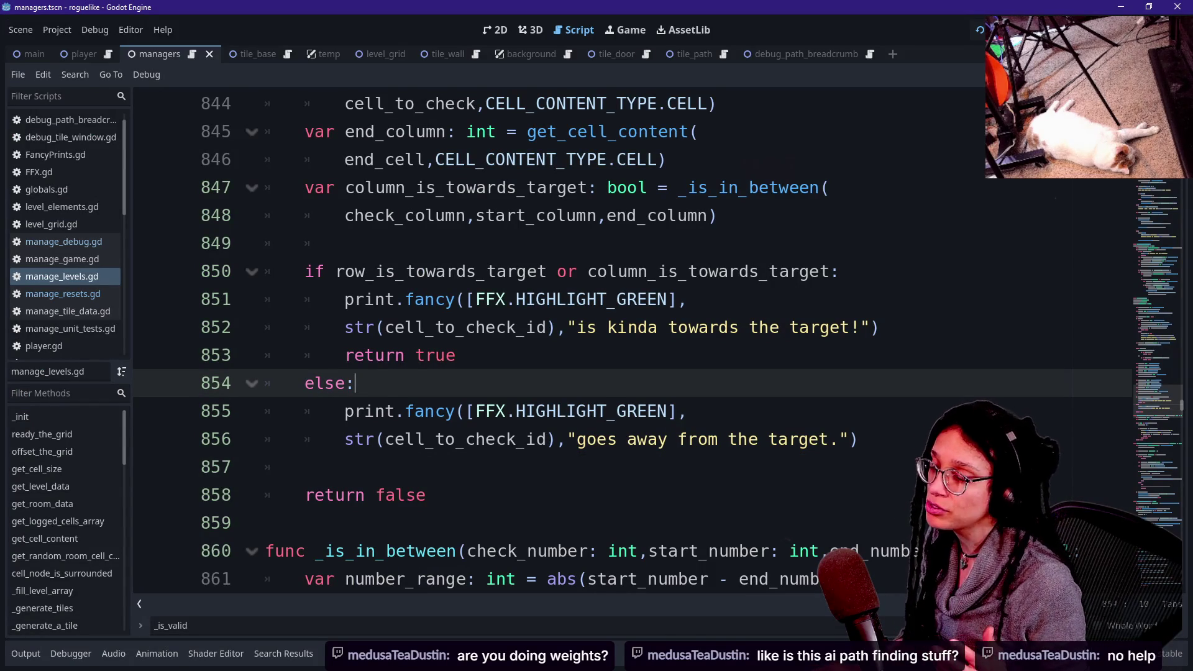
{"action": "key", "text": "alt+Tab"}
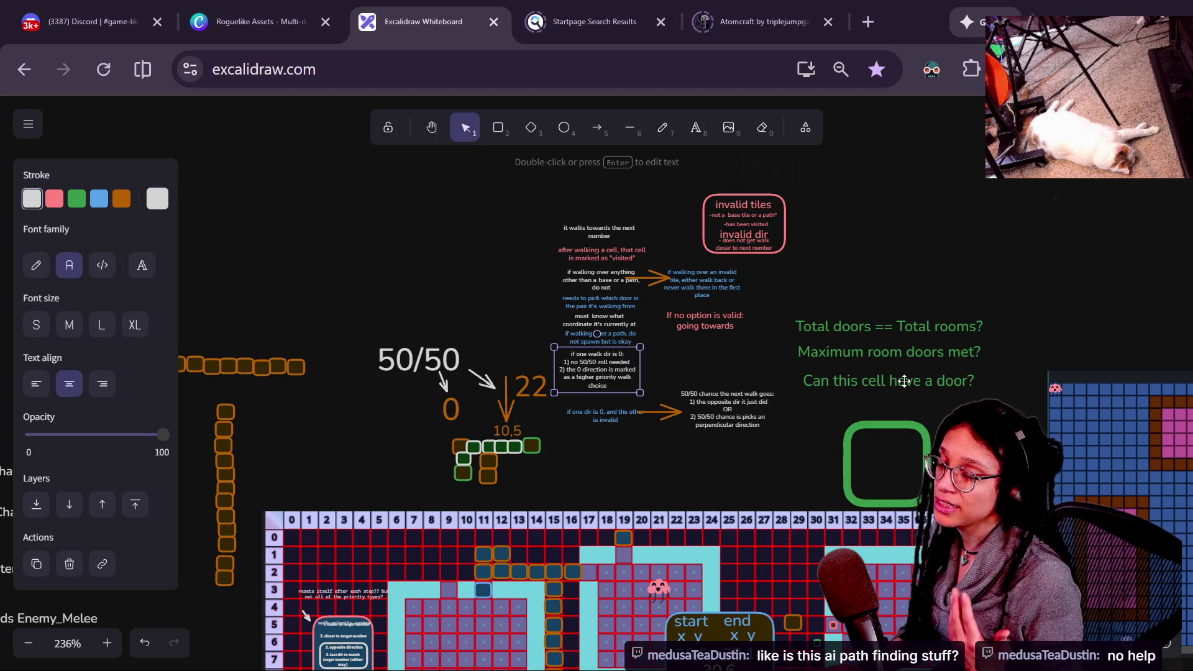
Return to Excalidraw and drag the canvas to show the path notes and level grid.
{"action": "key", "text": "alt+Tab"}
{"action": "key", "text": "alt+Tab"}
{"action": "mouse_move", "coordinate": [711, 335]}
{"action": "left_mouse_down"}
{"action": "mouse_move", "coordinate": [674, 295]}
{"action": "mouse_move", "coordinate": [640, 180]}
{"action": "mouse_move", "coordinate": [652, 59]}
{"action": "left_mouse_up"}
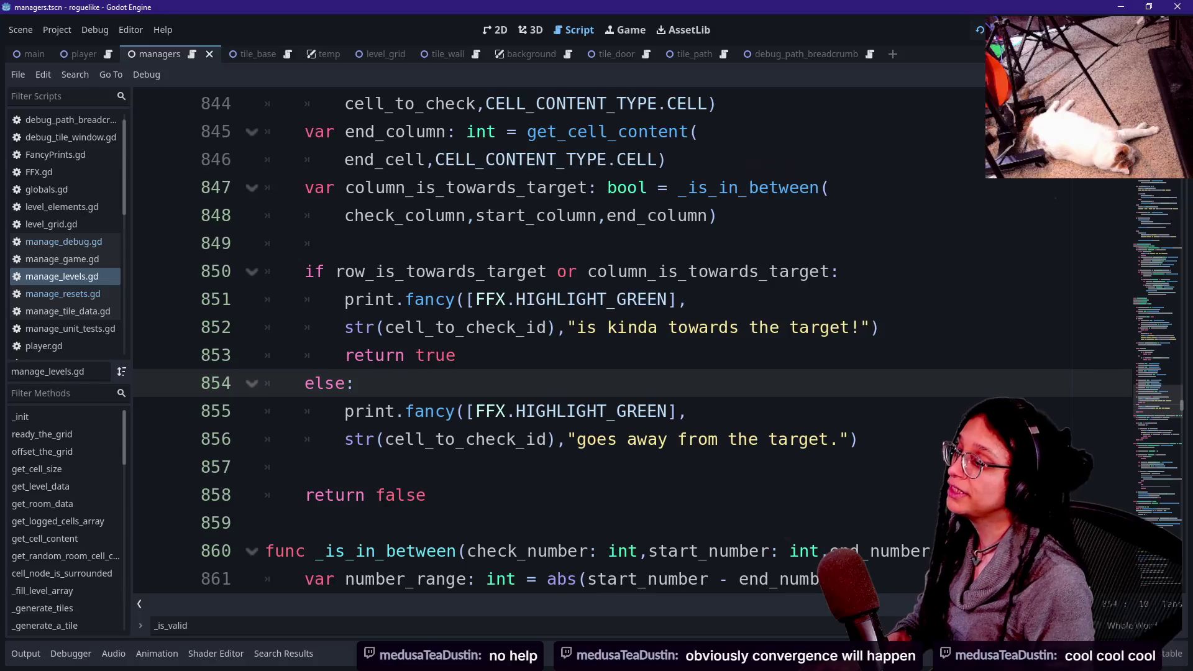
Review the towards-target check on lines 849–853, then view the running level's generated room paths.
{"action": "left_click", "coordinate": [621, 355]}
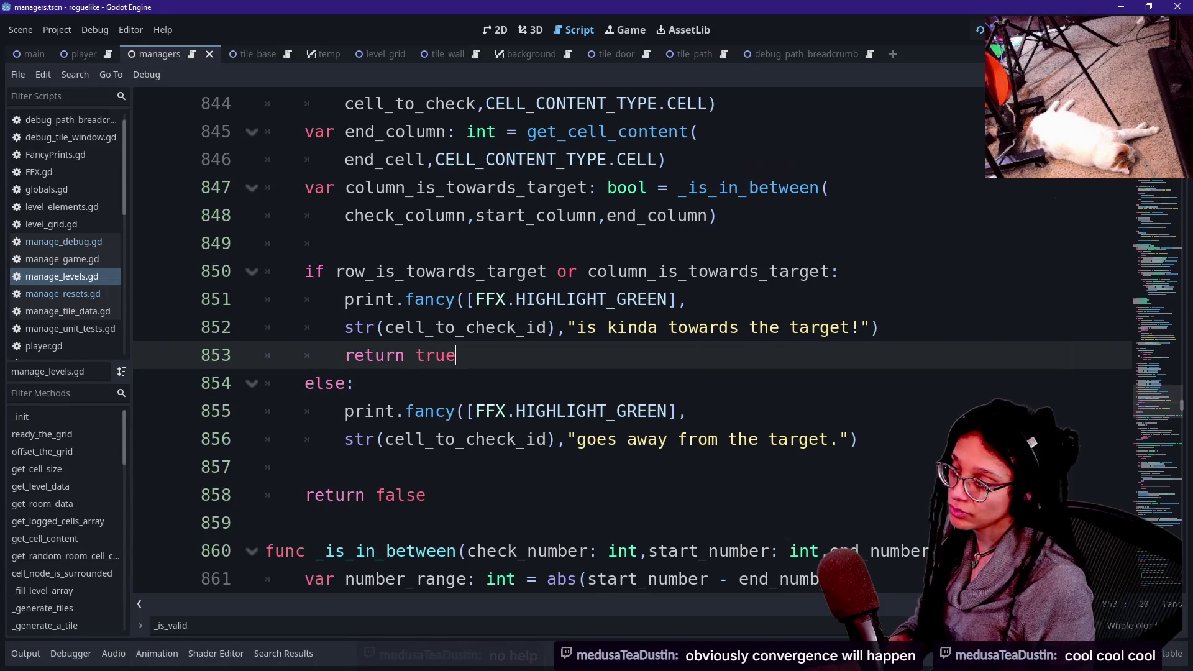
{"action": "key", "text": "shift+Up"}
{"action": "key", "text": "Up"}
{"action": "key", "text": "Up"}
{"action": "key", "text": "Up"}
{"action": "key", "text": "Down"}
{"action": "key", "text": "Down"}
{"action": "key", "text": "Home"}
{"action": "key", "text": "Down"}
{"action": "key", "text": "Down"}
{"action": "key", "text": "Up"}
{"action": "key", "text": "Up"}
{"action": "key", "text": "Up"}
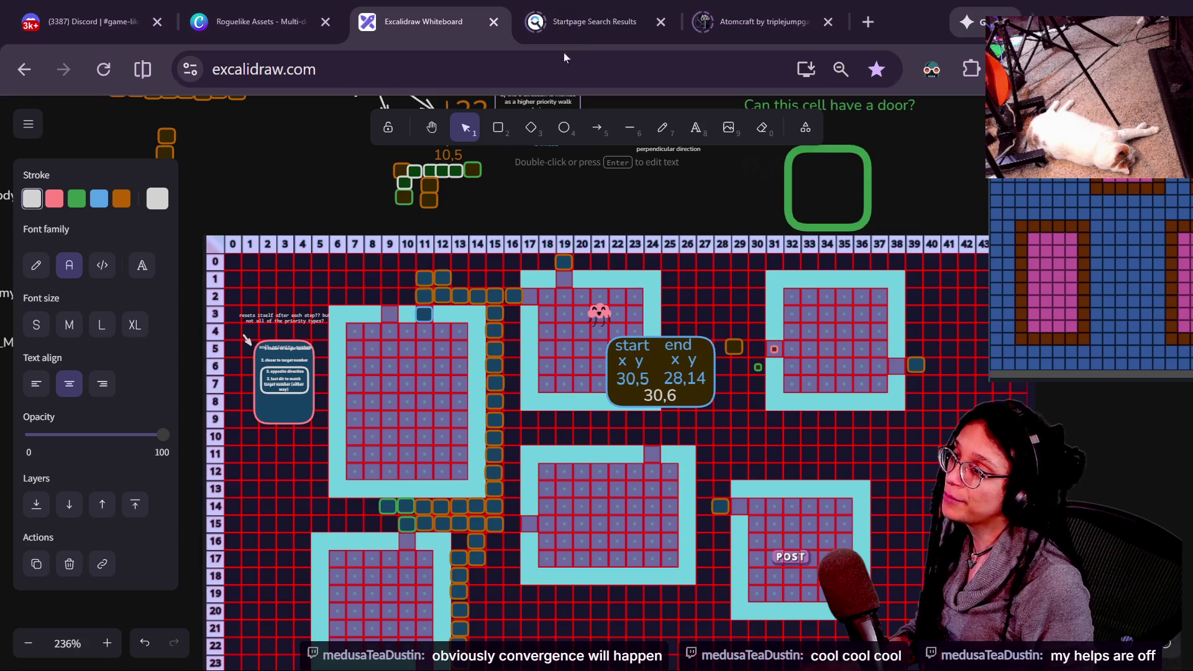
{"action": "key", "text": "alt+Tab"}
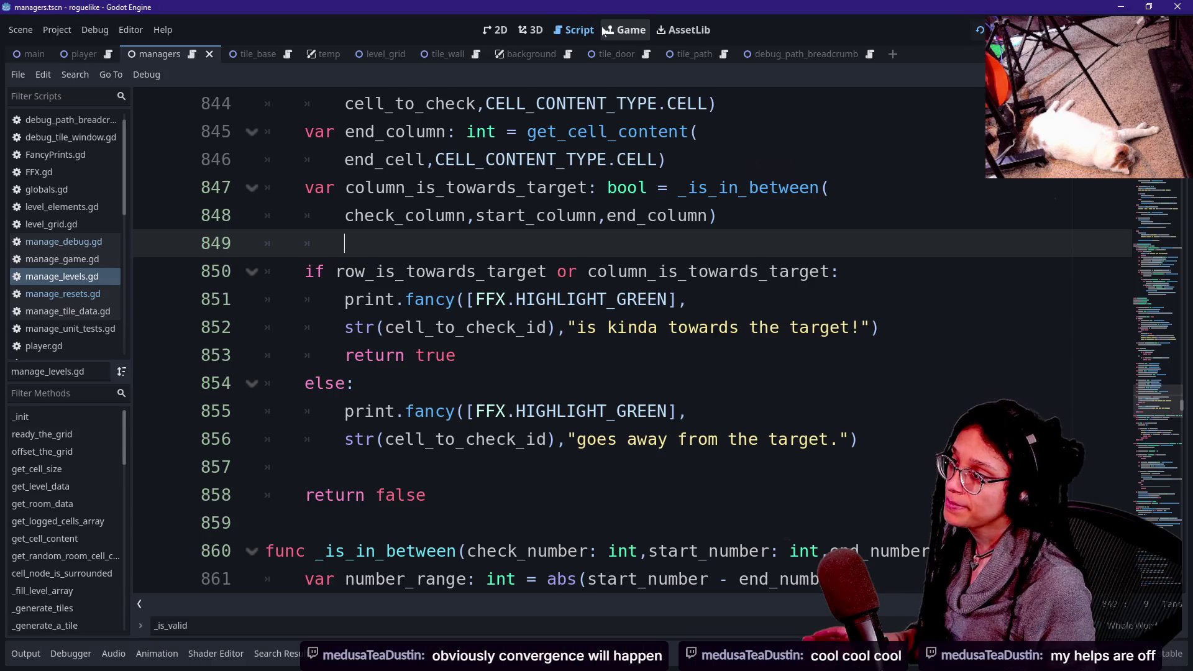
{"action": "left_click", "coordinate": [612, 30]}
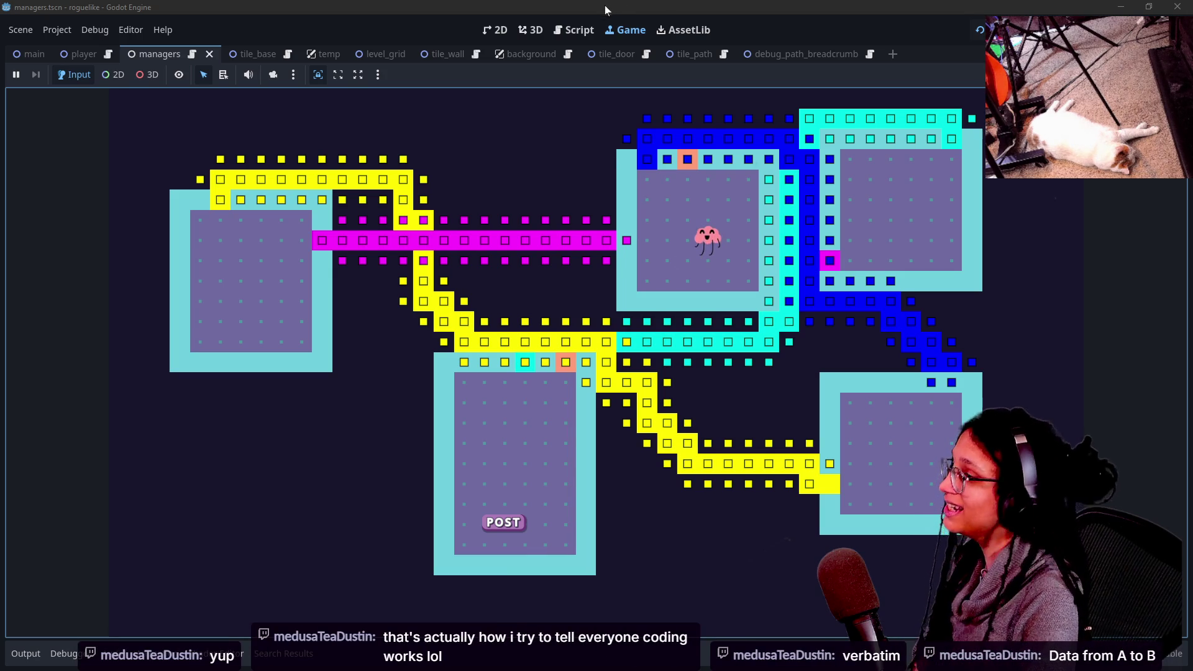
{"action": "left_click", "coordinate": [572, 30]}
{"action": "left_click", "coordinate": [666, 159]}
{"action": "left_click", "coordinate": [839, 272]}
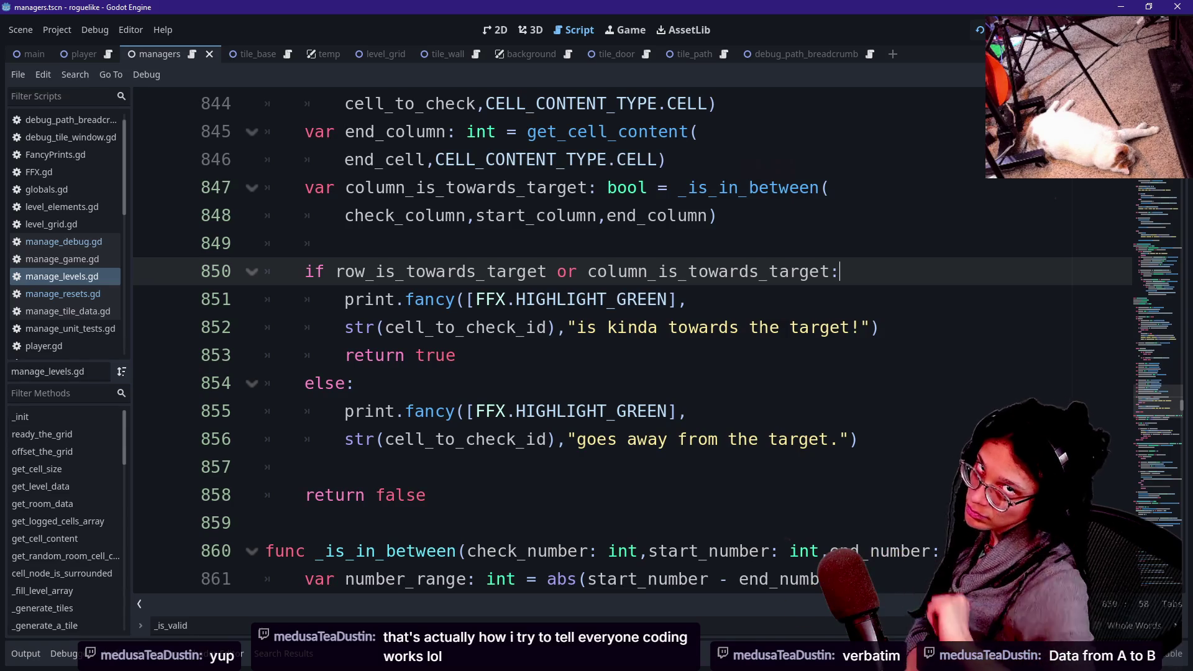
Step through the return true, print and else lines 850–854, then switch to the Excalidraw grid diagram.
{"action": "left_click", "coordinate": [456, 356]}
{"action": "left_click", "coordinate": [686, 300]}
{"action": "left_click", "coordinate": [354, 384]}
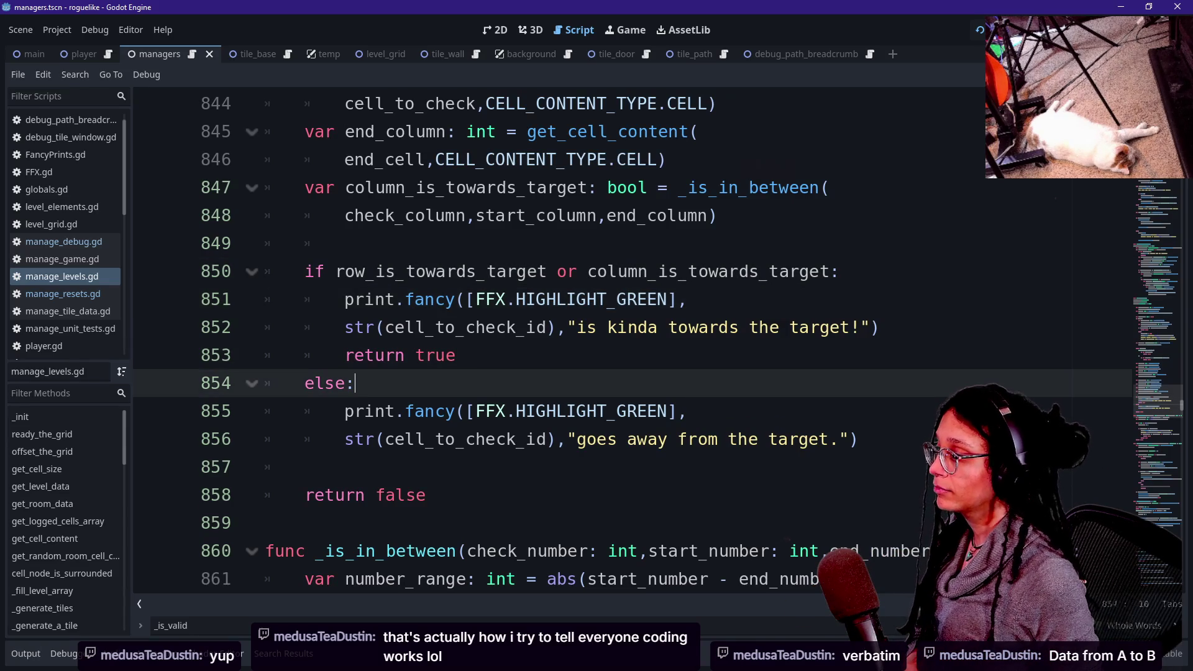
{"action": "left_click", "coordinate": [456, 355]}
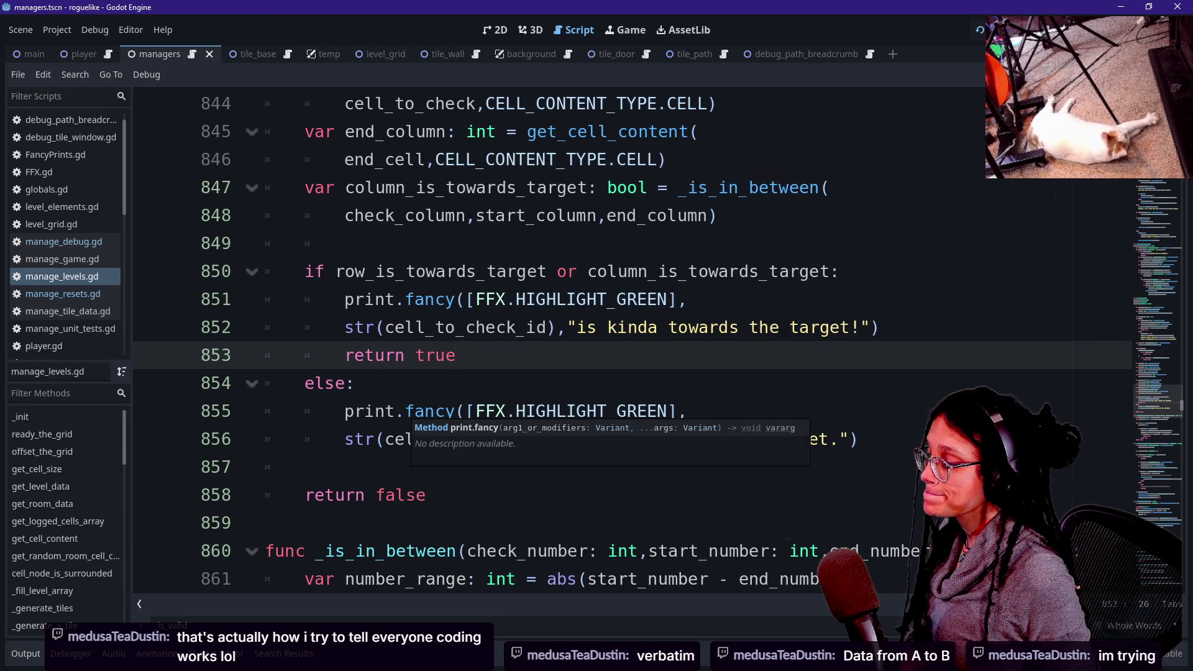
{"action": "left_click", "coordinate": [354, 383]}
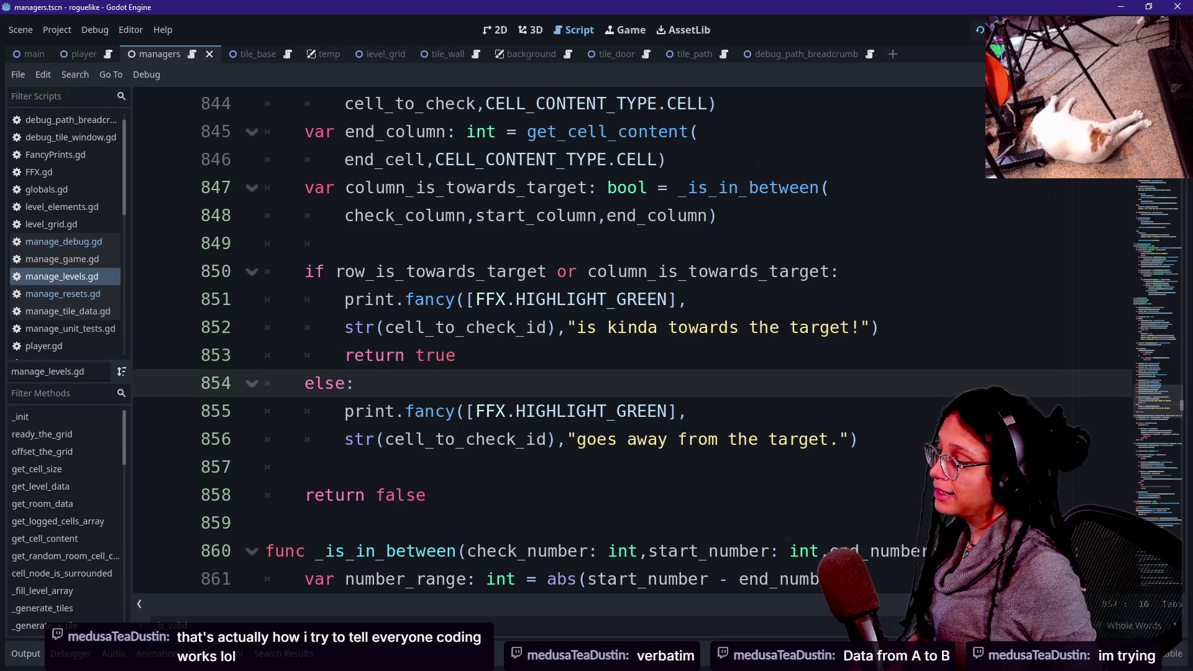
{"action": "key", "text": "alt+Tab"}
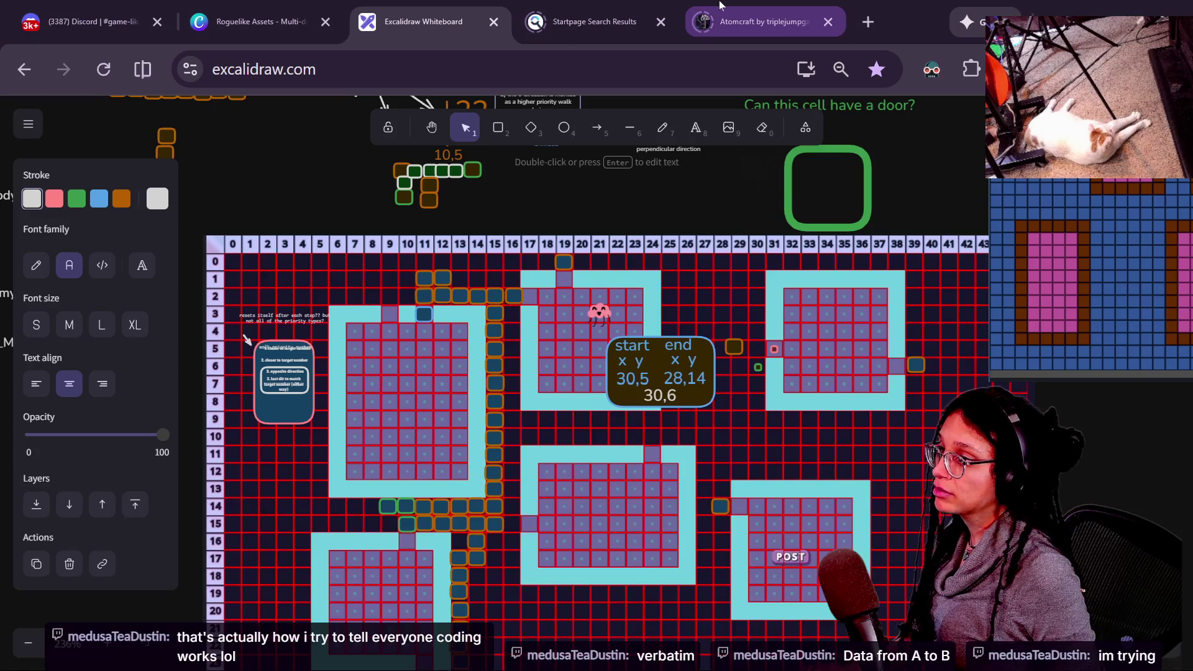
Glance over the Milanote Post Planner notes, then return through Excalidraw to the Godot script editor.
{"action": "key", "text": "alt+Tab"}
{"action": "scroll", "coordinate": [455, 465], "scroll_direction": "down", "scroll_amount": 1}
{"action": "scroll", "coordinate": [454, 465], "scroll_direction": "up", "scroll_amount": 2}
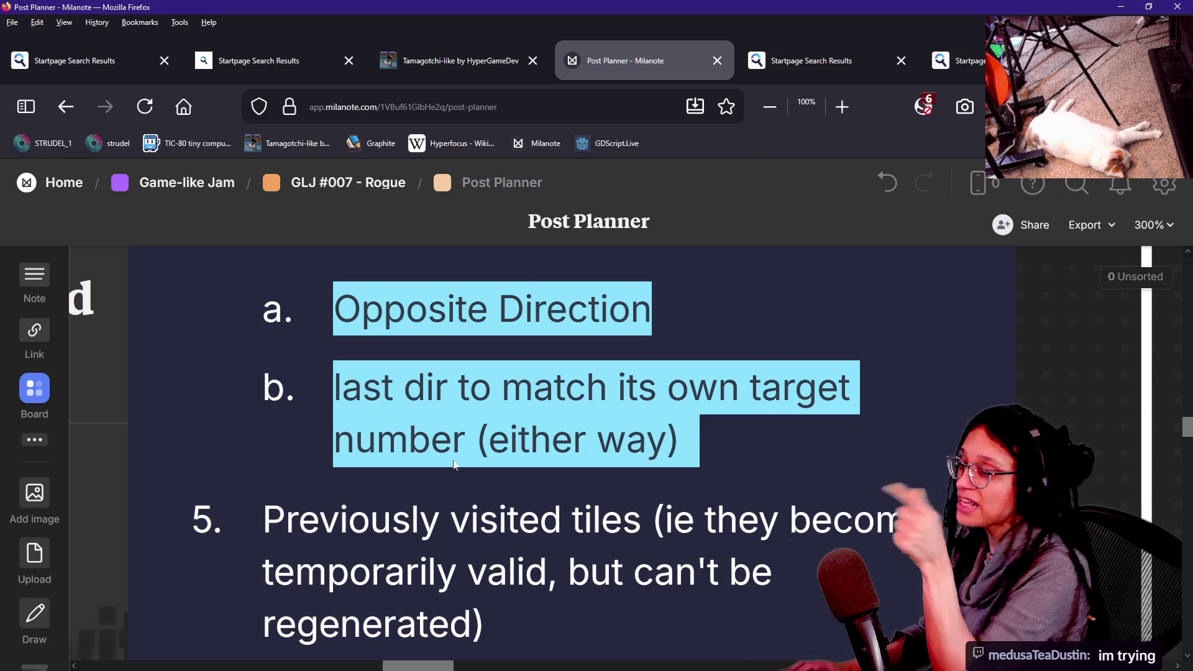
{"action": "key", "text": "alt+Tab"}
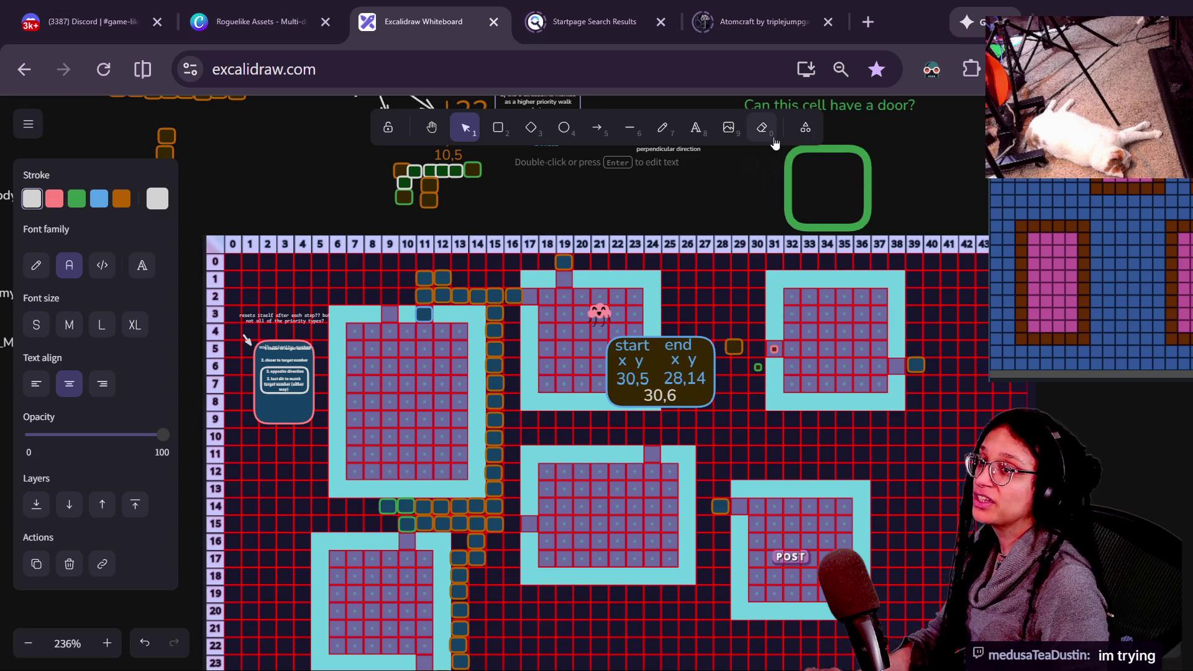
{"action": "key", "text": "alt+Tab"}
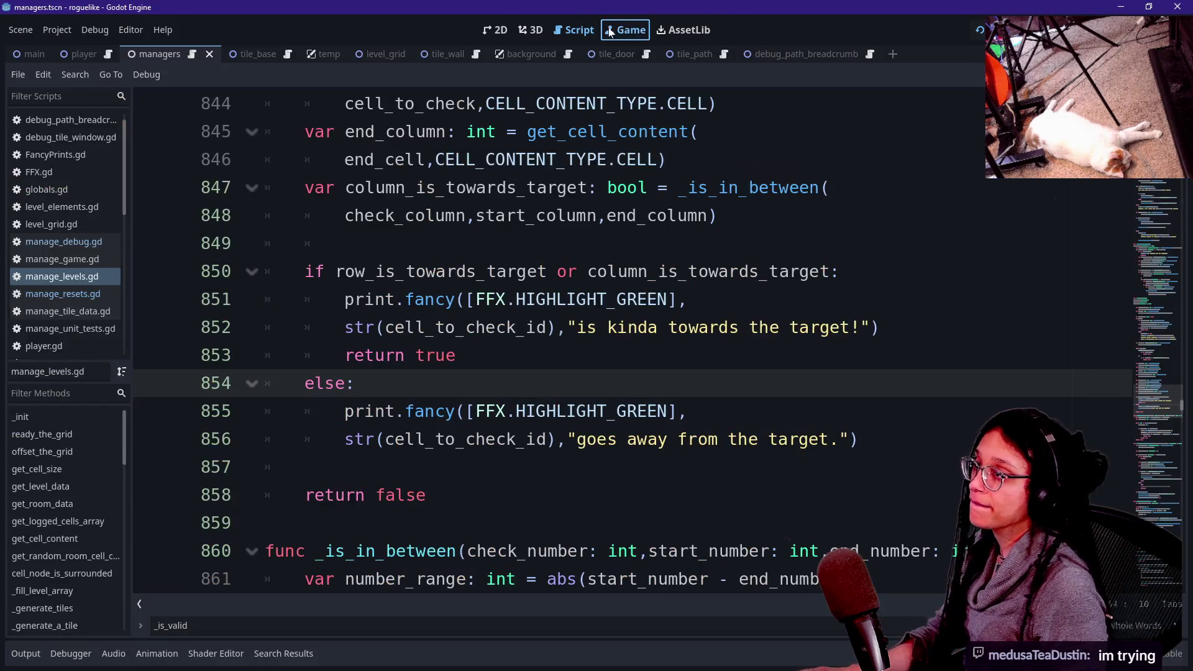
Show the running level's five rooms and colour-marked corridors in the Game view, then pick a path tile.
{"action": "left_click", "coordinate": [626, 30]}
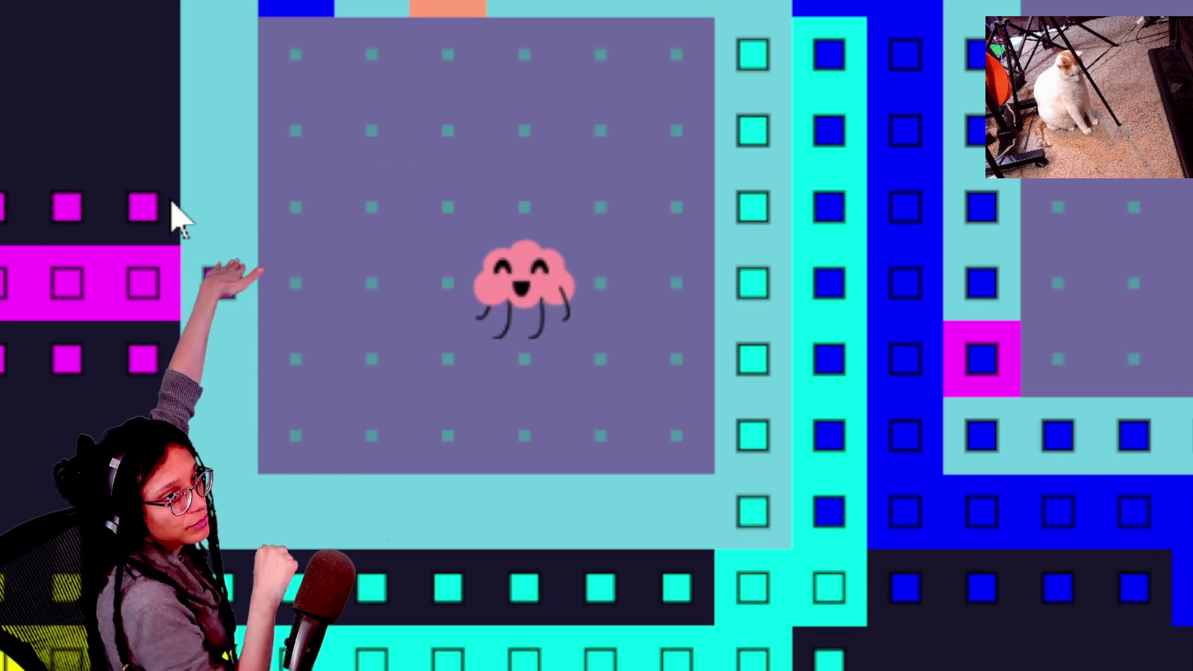
{"action": "left_click", "coordinate": [144, 285]}
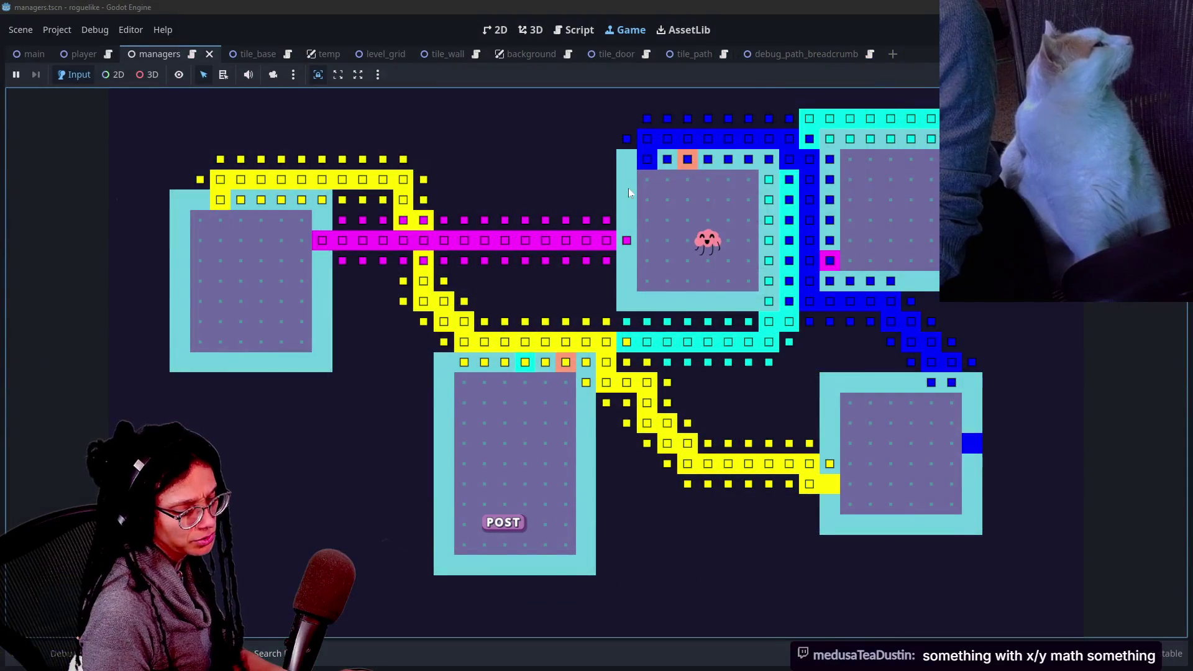
Go back from the Game view to the manage_levels.gd script.
{"action": "left_click", "coordinate": [573, 30]}
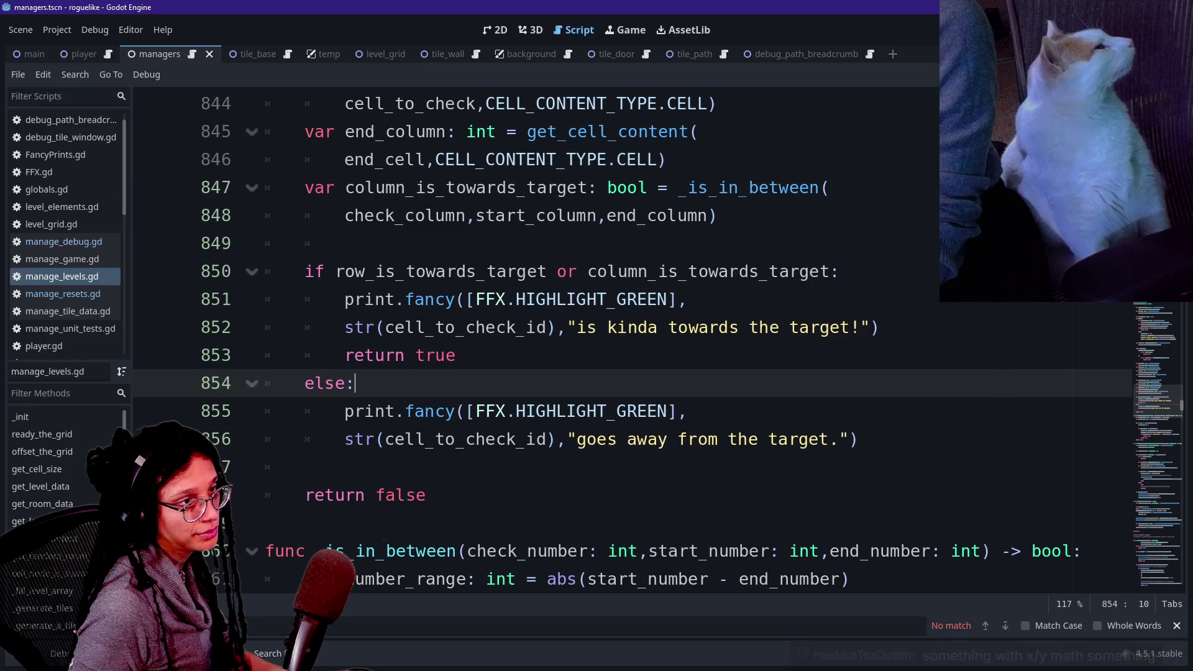
Put the cursor on line 853's return true, then switch to the Excalidraw grid diagram.
{"action": "left_click", "coordinate": [456, 355]}
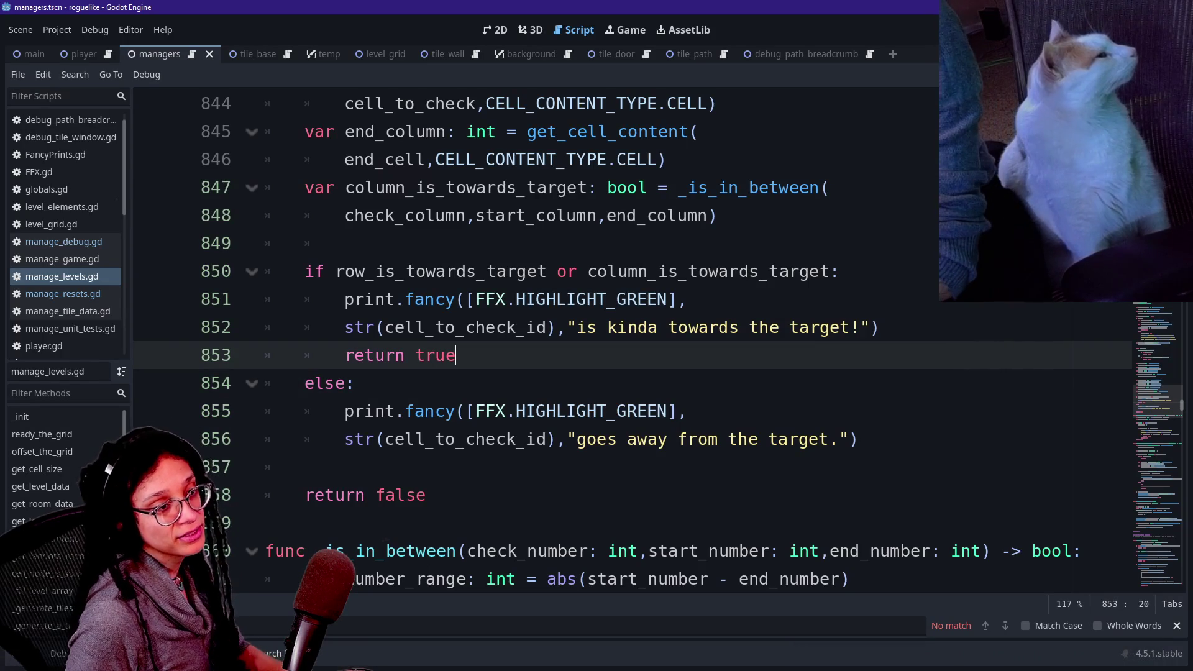
{"action": "key", "text": "alt+Tab"}
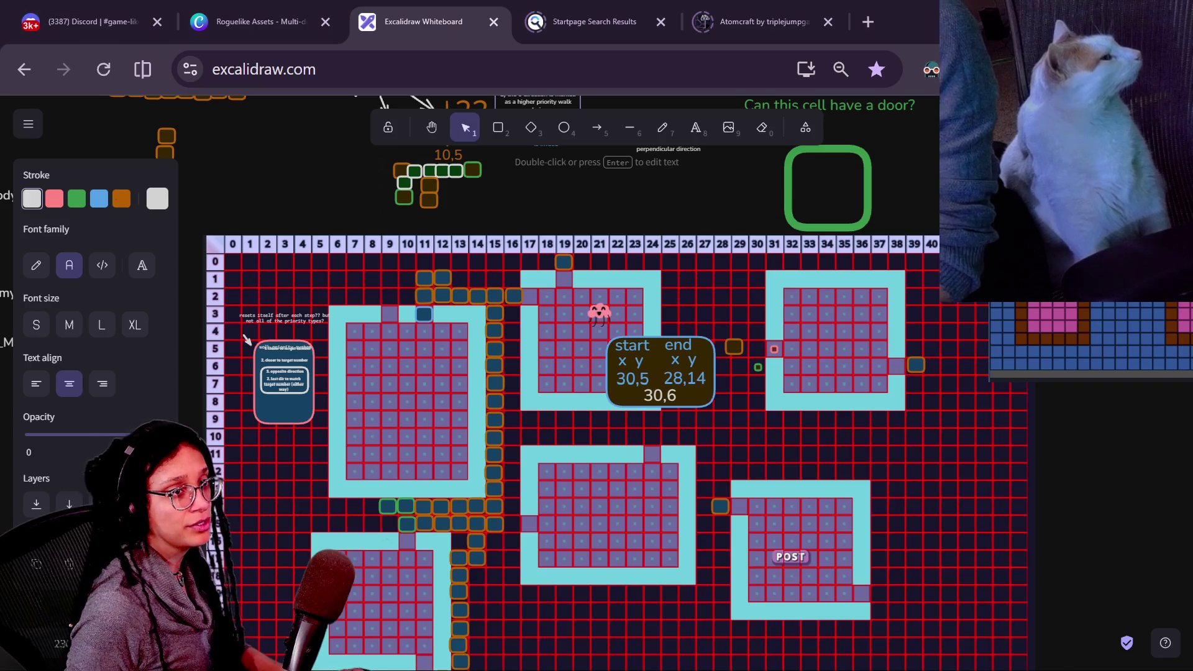
{"action": "key", "text": "alt+Tab"}
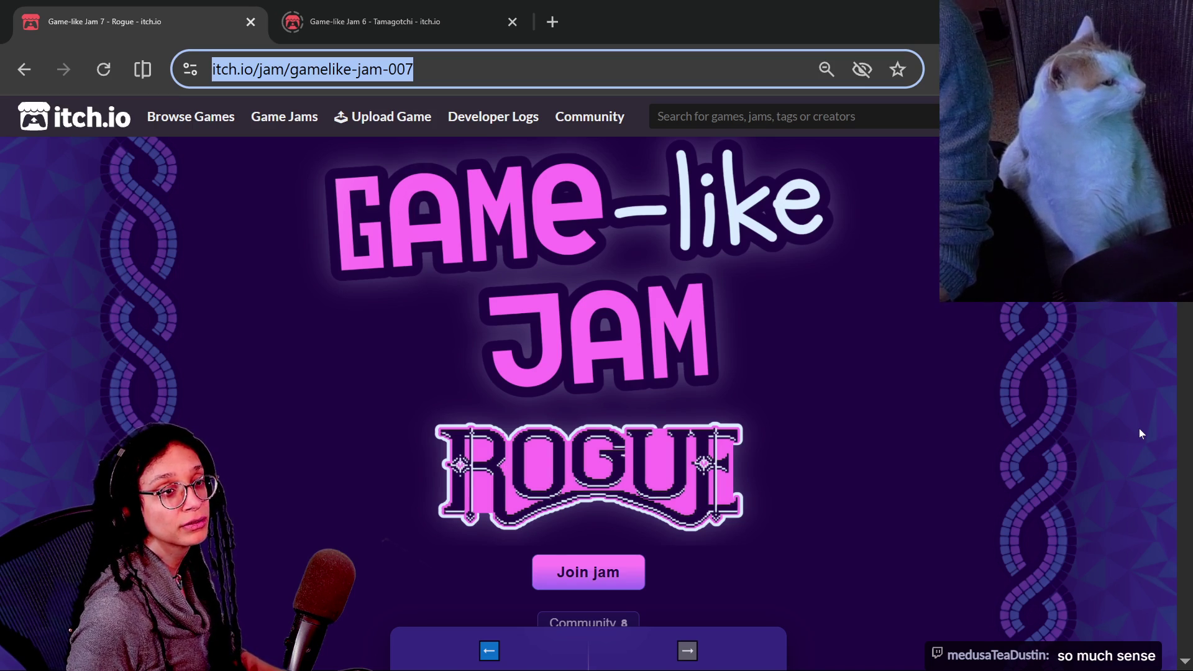
Check the stream chat, glance at the itch.io Game-like Jam 7 Rogue page, then return to Godot.
{"action": "key", "text": "alt+Tab"}
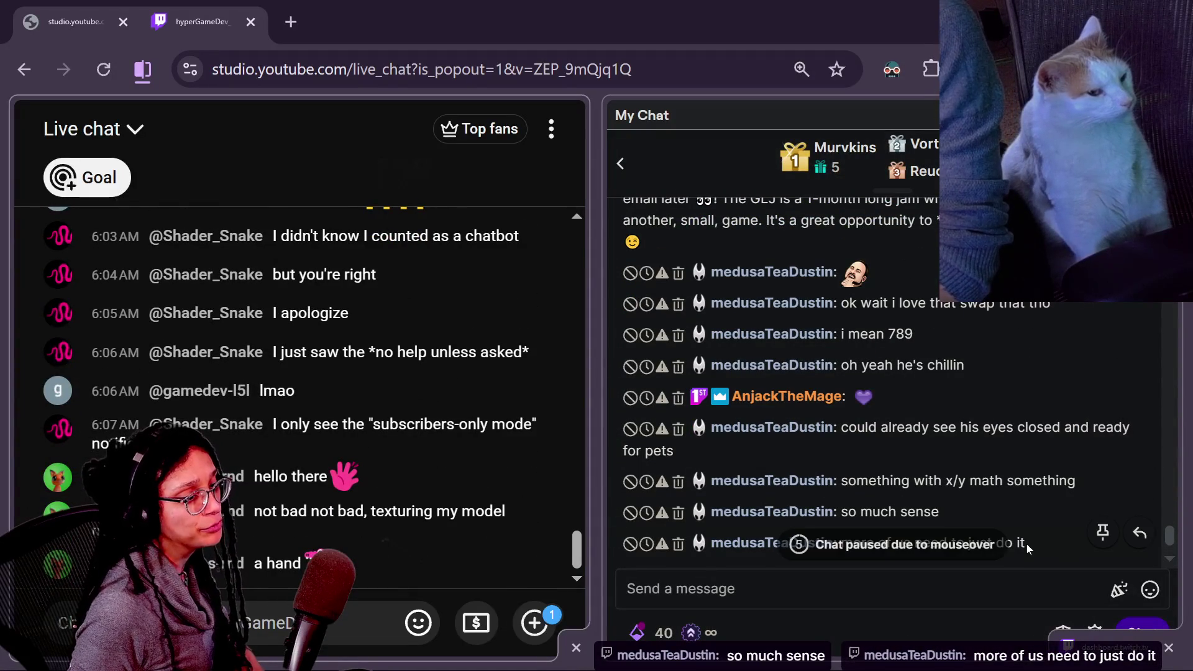
{"action": "scroll", "coordinate": [1026, 543], "scroll_direction": "up", "scroll_amount": 3}
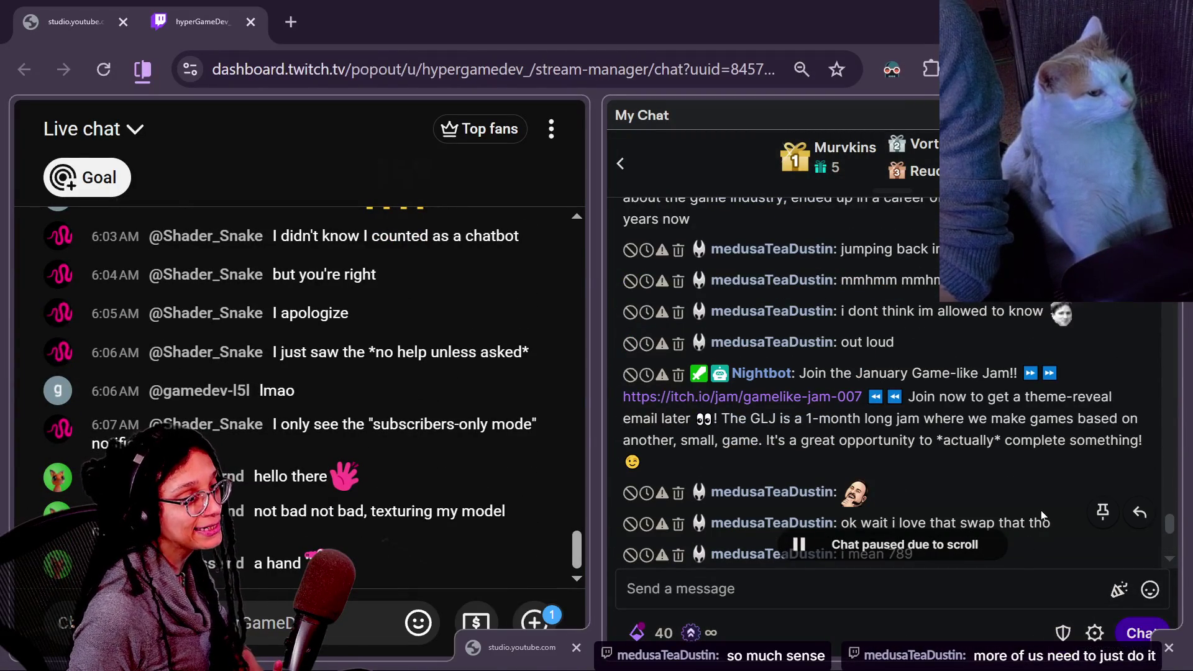
{"action": "scroll", "coordinate": [1041, 514], "scroll_direction": "down", "scroll_amount": 3}
{"action": "scroll", "coordinate": [953, 440], "scroll_direction": "up", "scroll_amount": 6}
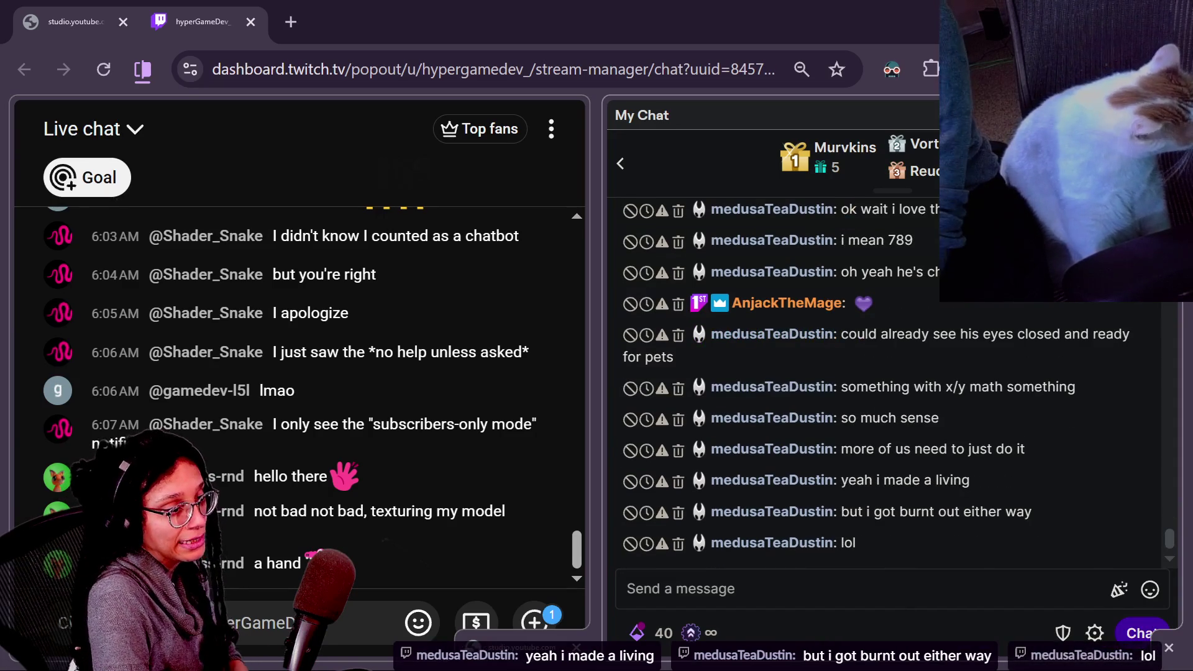
{"action": "key", "text": "alt+Tab"}
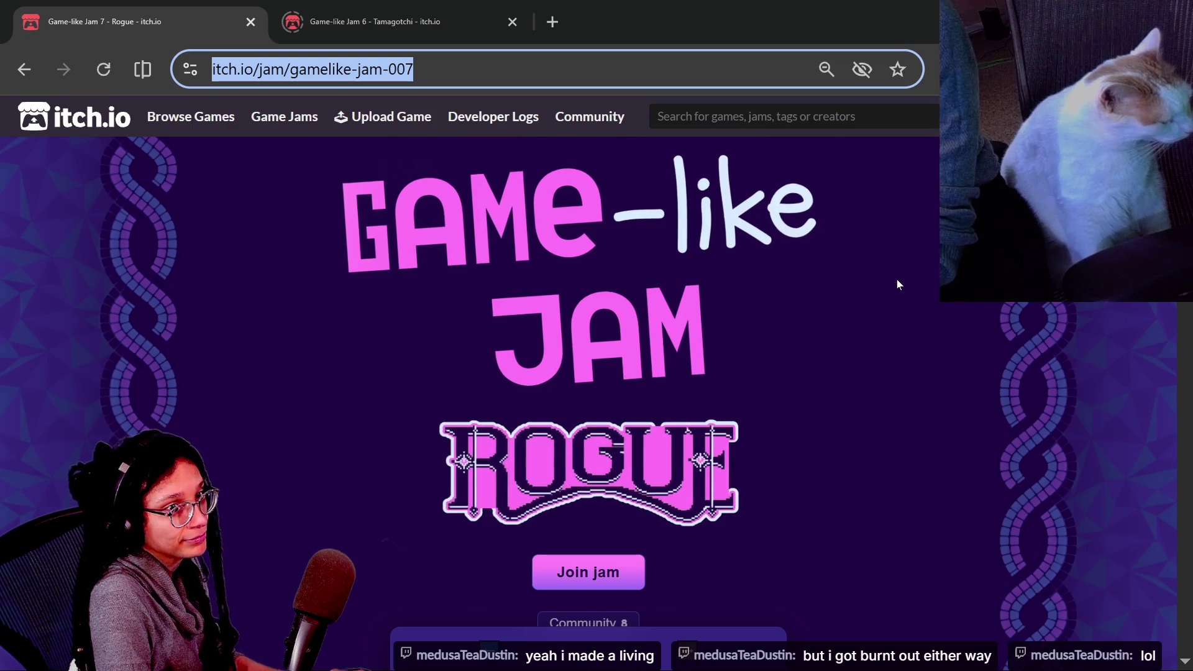
{"action": "key", "text": "alt+Tab"}
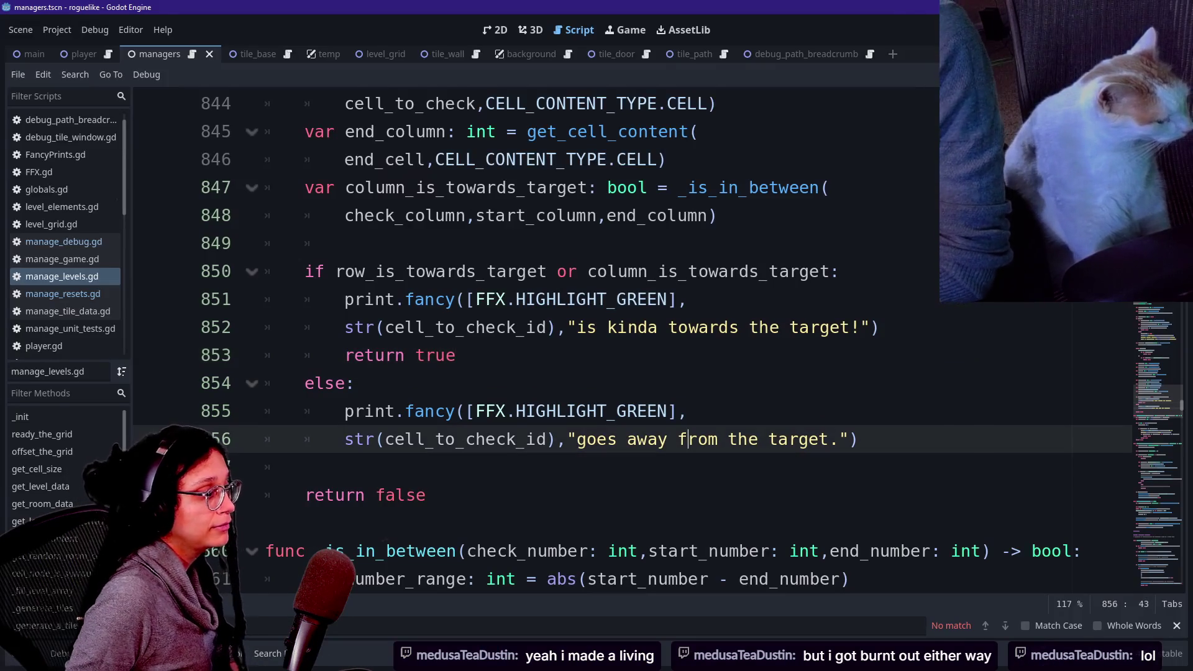
{"action": "left_click", "coordinate": [687, 439]}
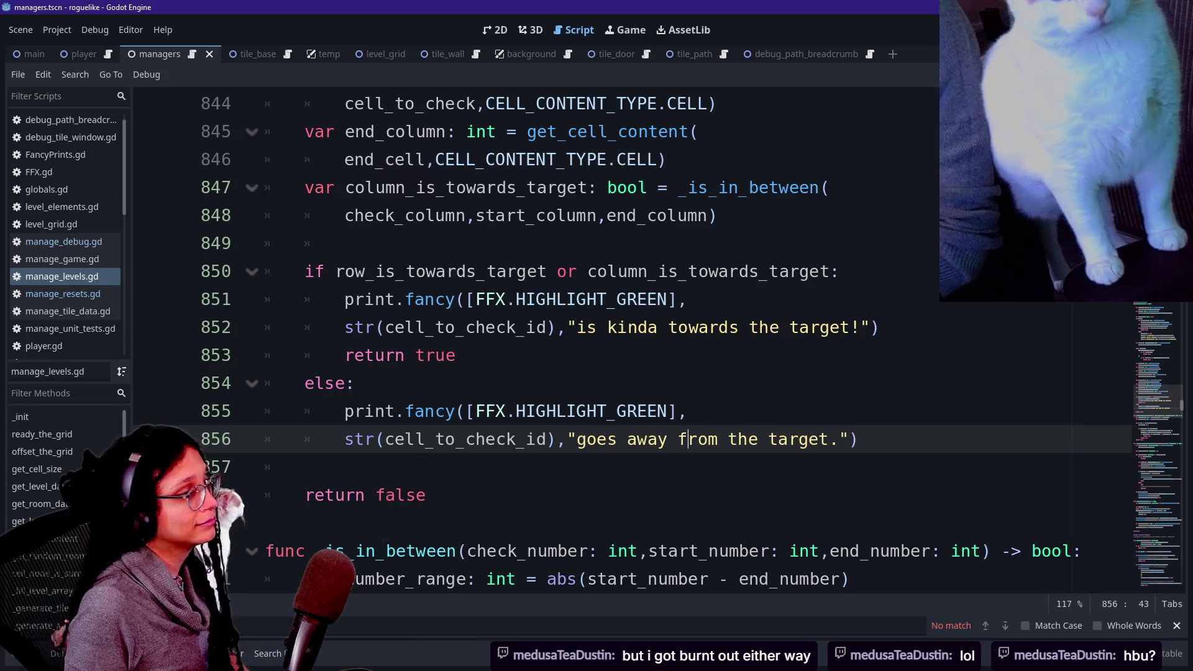
{"action": "mouse_move", "coordinate": [400, 442]}
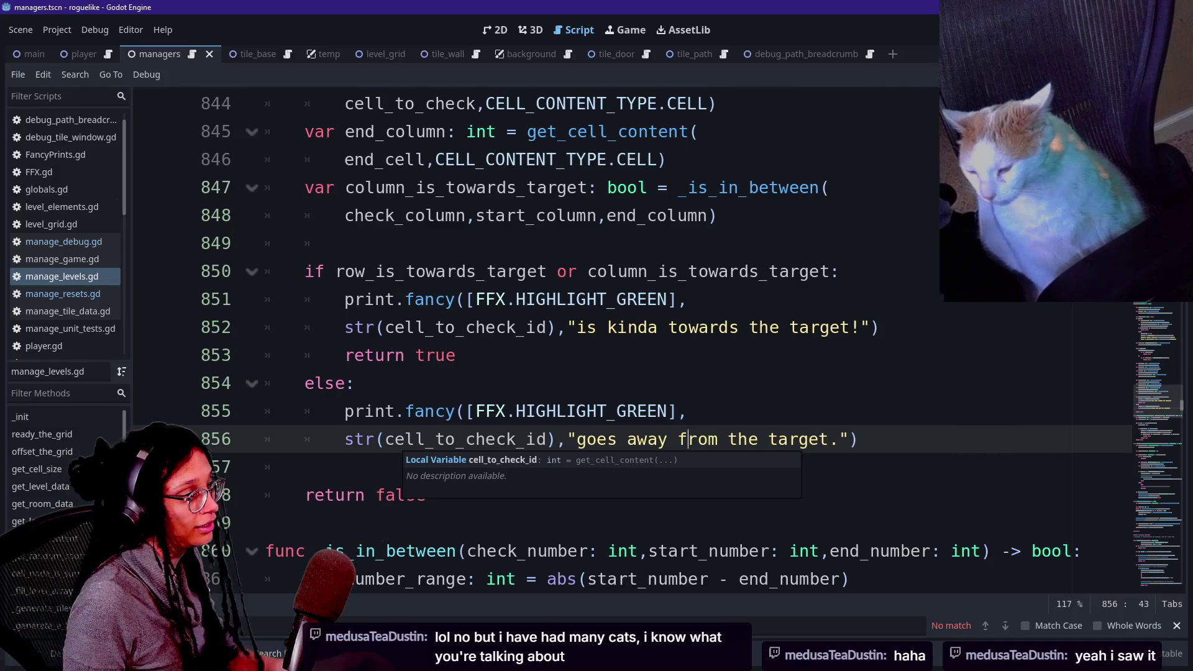
{"action": "left_click", "coordinate": [345, 215]}
{"action": "key", "text": "Down"}
{"action": "key", "text": "Down"}
{"action": "key", "text": "Down"}
{"action": "key", "text": "Down"}
{"action": "key", "text": "Down"}
{"action": "key", "text": "Down"}
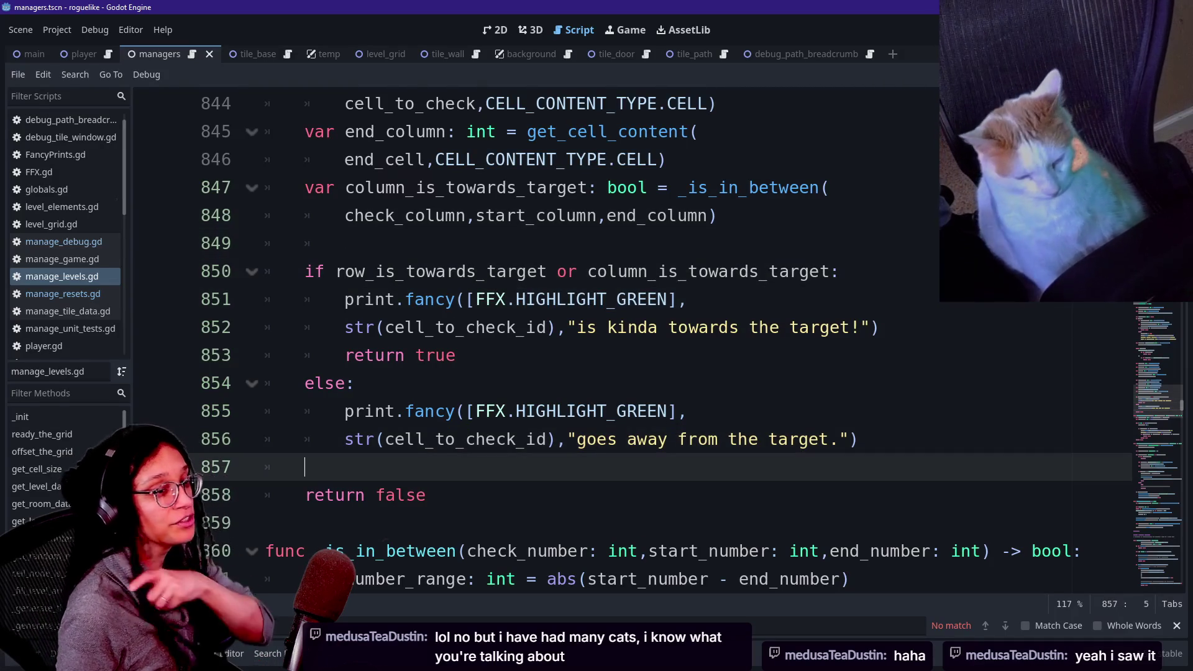
{"action": "key", "text": "Down"}
{"action": "key", "text": "Down"}
{"action": "key", "text": "Down"}
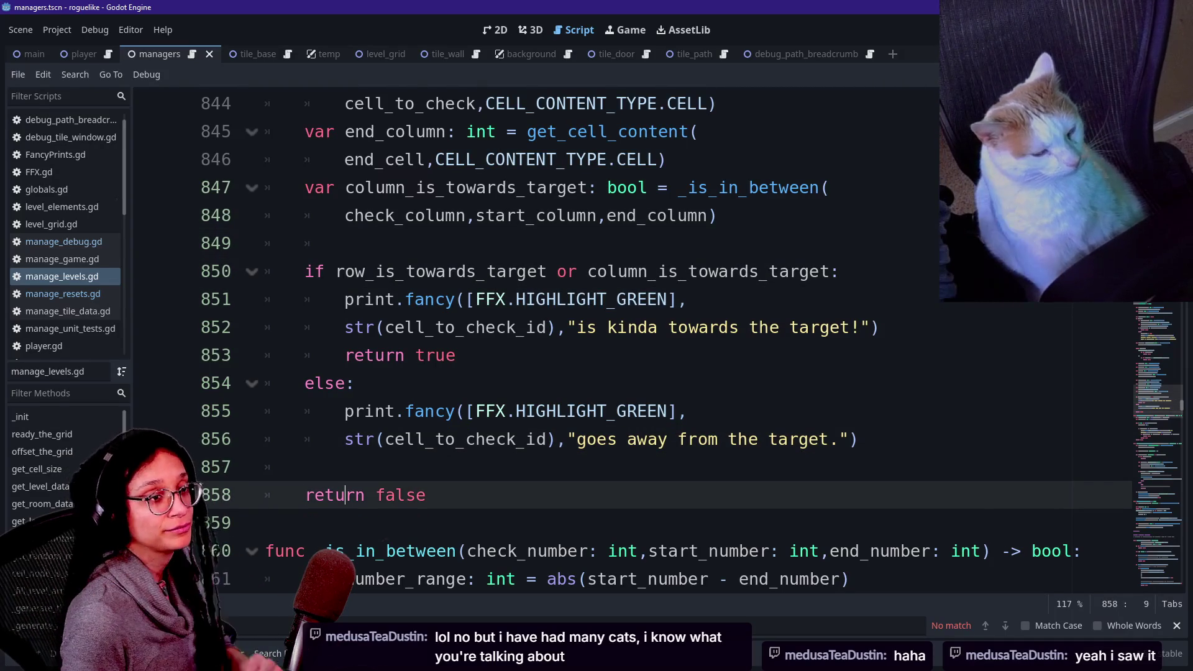
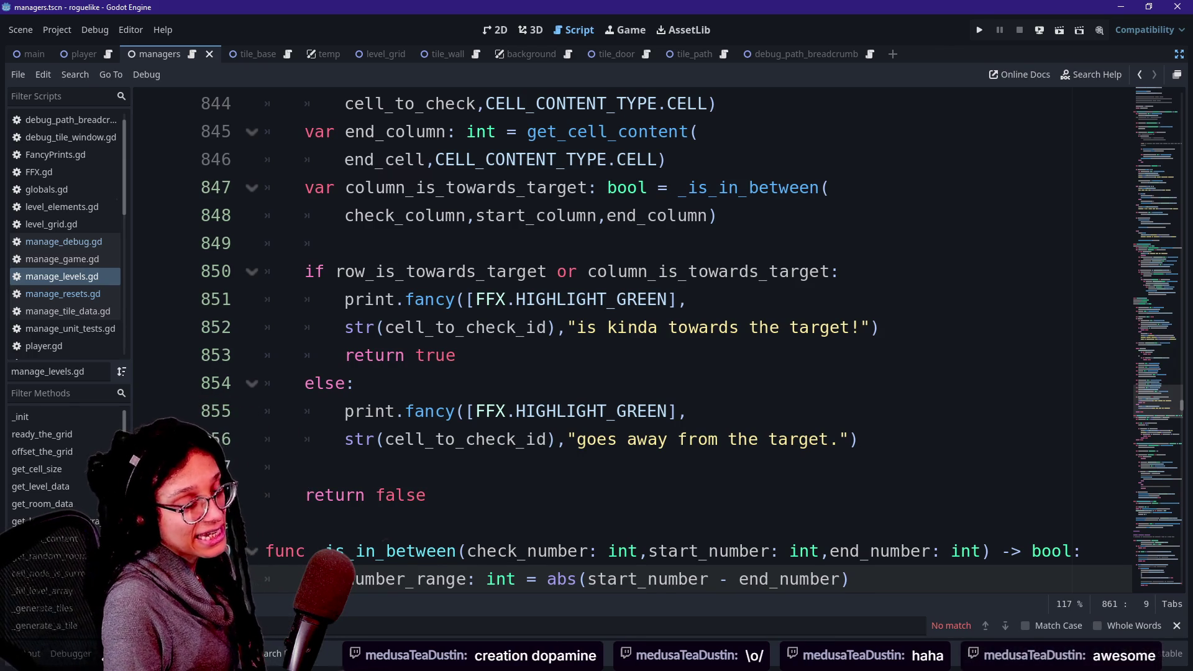
Review the print calls in the towards-target and else branches of the direction check.
{"action": "left_click", "coordinate": [345, 243]}
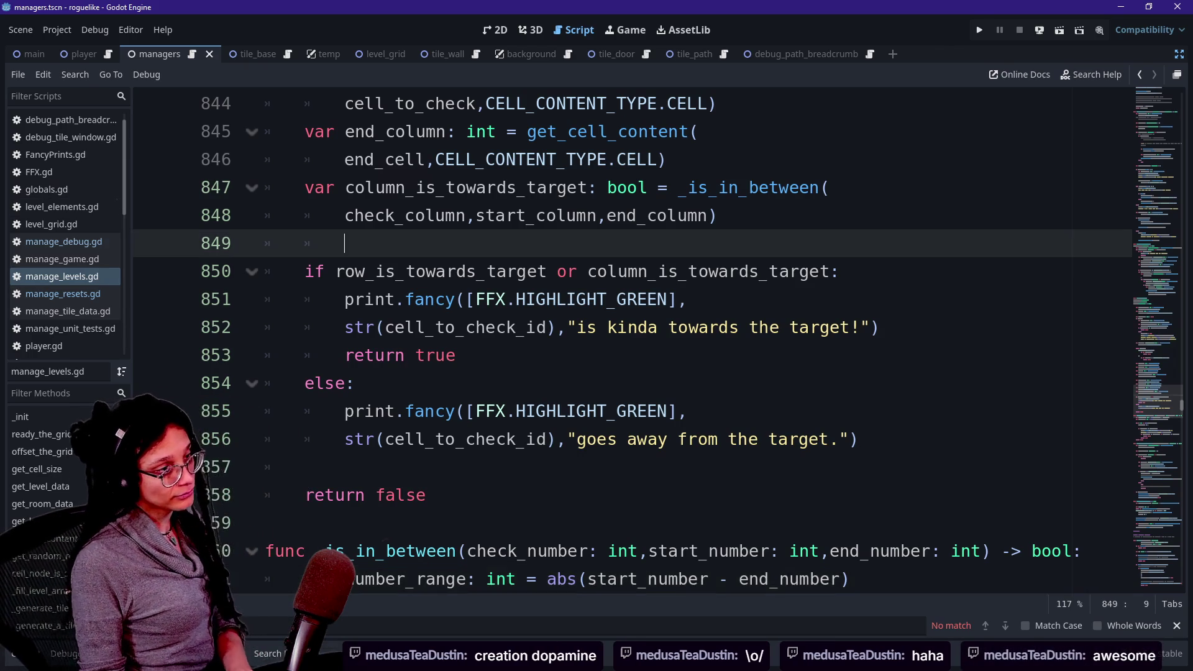
{"action": "mouse_move", "coordinate": [606, 272]}
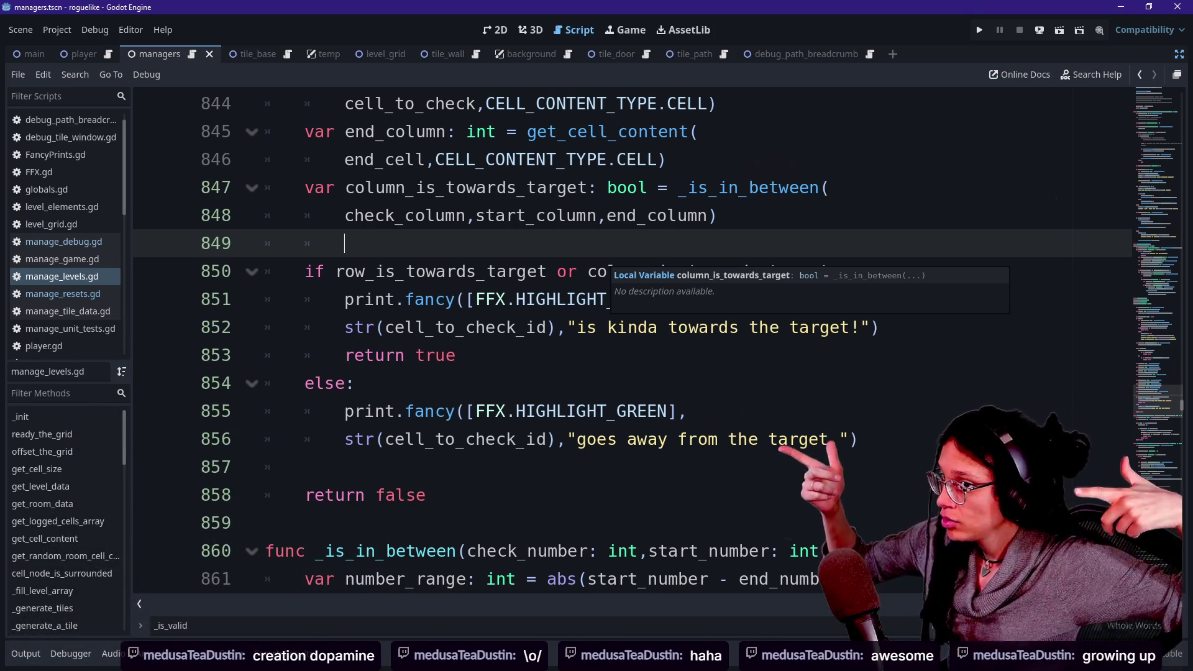
{"action": "left_click_drag", "start_coordinate": [546, 298], "coordinate": [545, 327]}
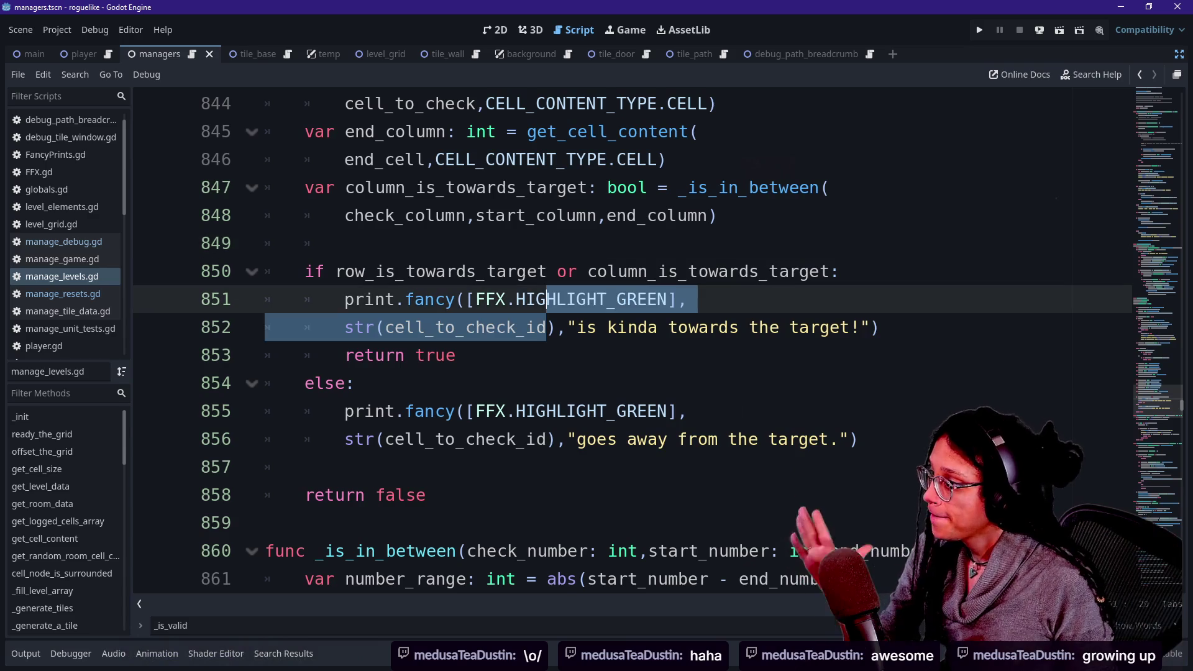
{"action": "left_click", "coordinate": [546, 327]}
{"action": "left_click_drag", "start_coordinate": [357, 382], "coordinate": [465, 439]}
{"action": "left_click", "coordinate": [466, 439]}
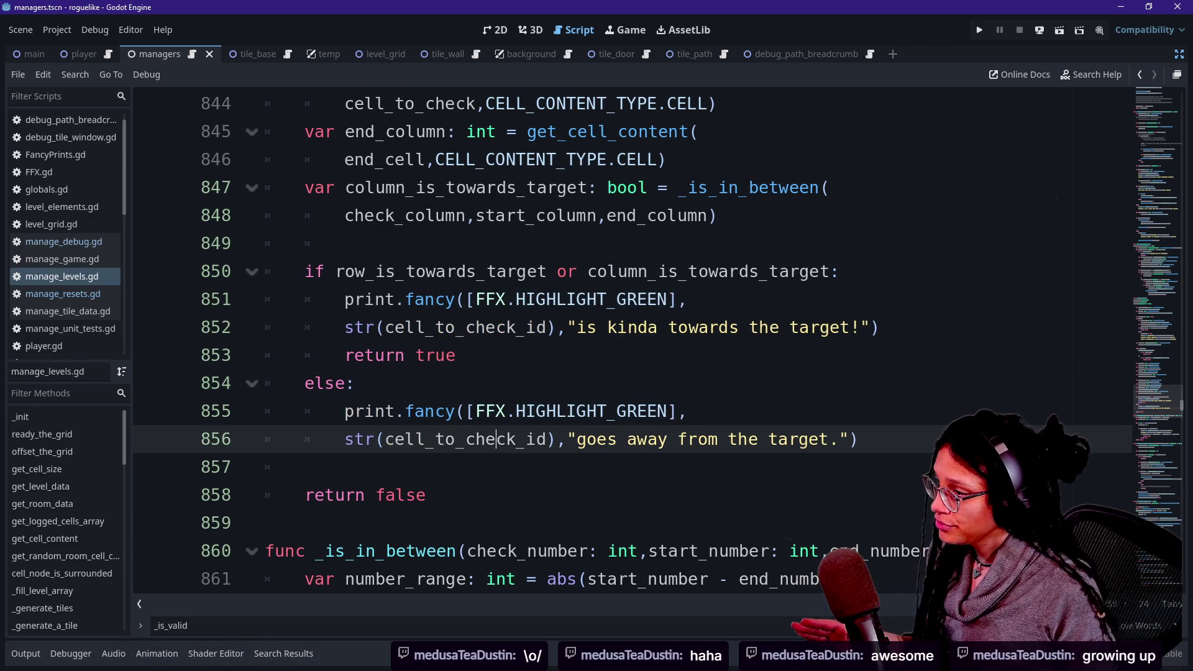
{"action": "key", "text": "Up"}
{"action": "key", "text": "Up"}
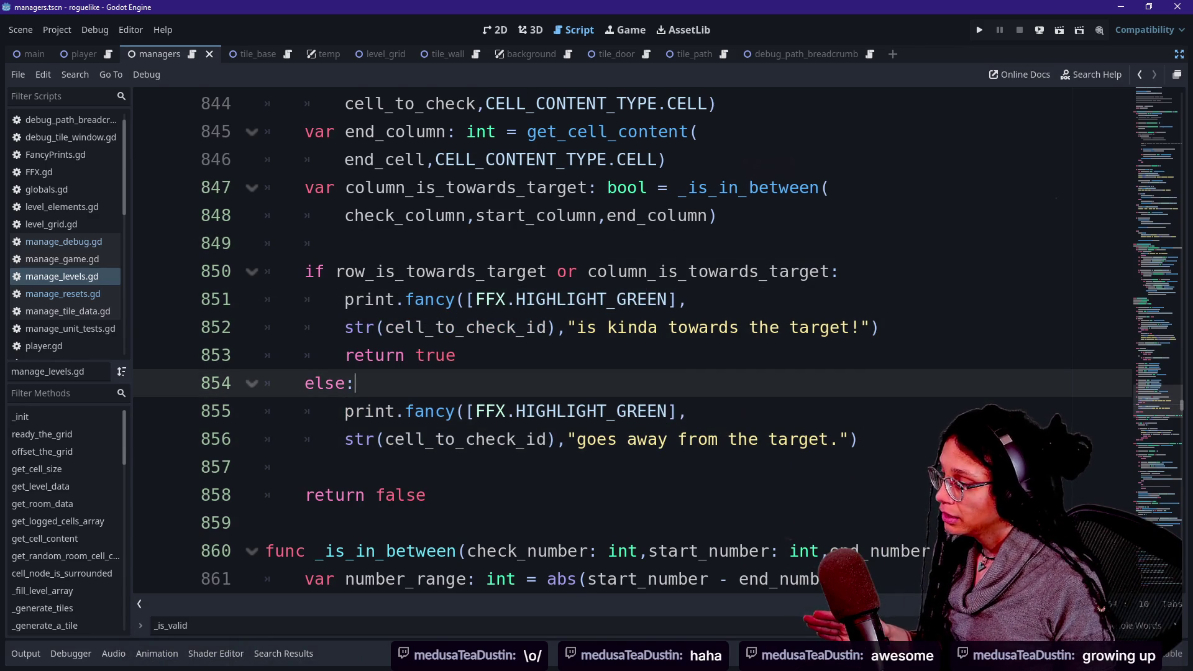
{"action": "scroll", "coordinate": [622, 342], "scroll_direction": "up", "scroll_amount": 1}
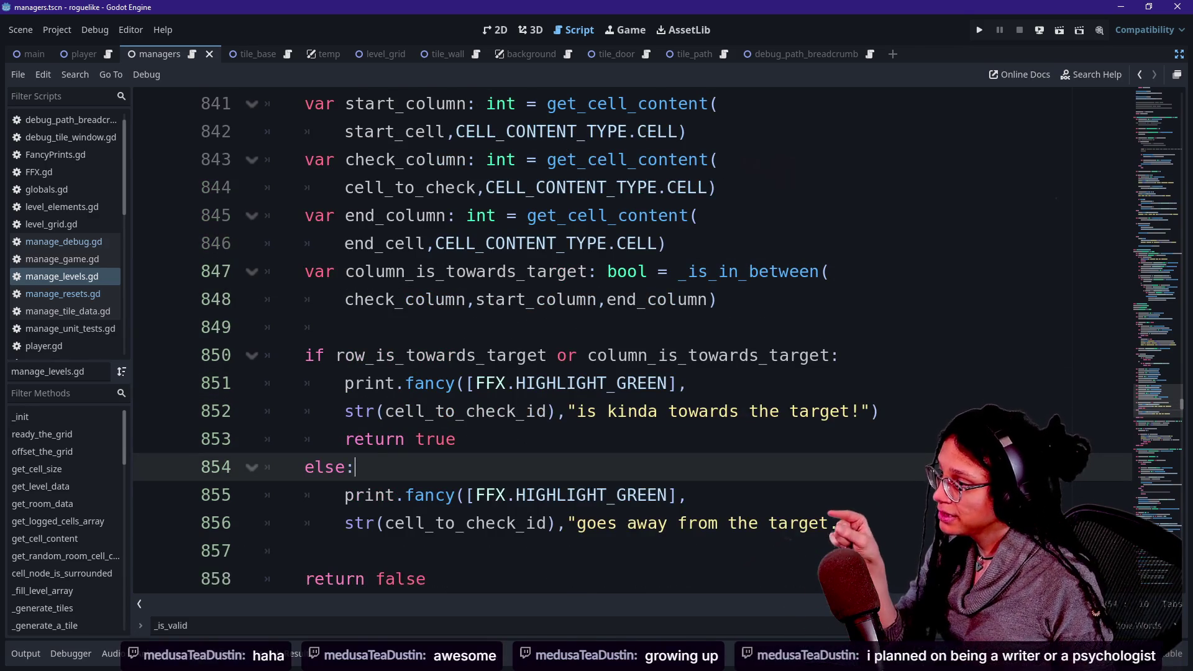
Look over the if condition, the _is_in_between call on line 847 and return true on line 853.
{"action": "left_click", "coordinate": [487, 355]}
{"action": "left_click", "coordinate": [801, 271]}
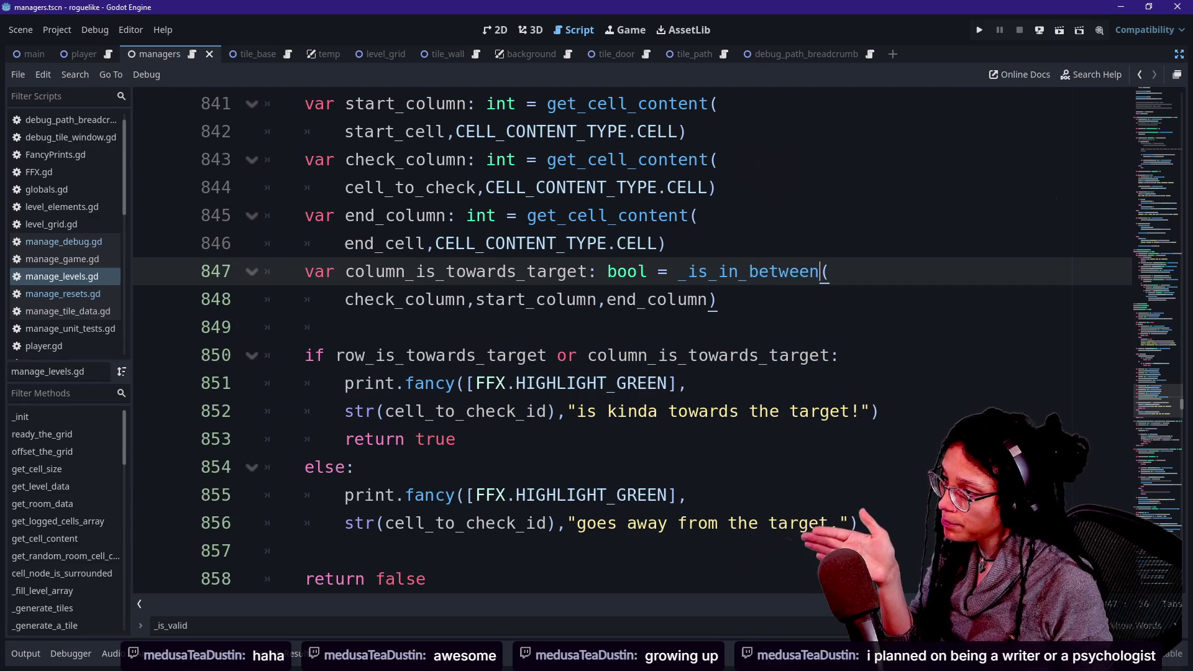
{"action": "left_click", "coordinate": [739, 271]}
{"action": "left_click", "coordinate": [717, 299]}
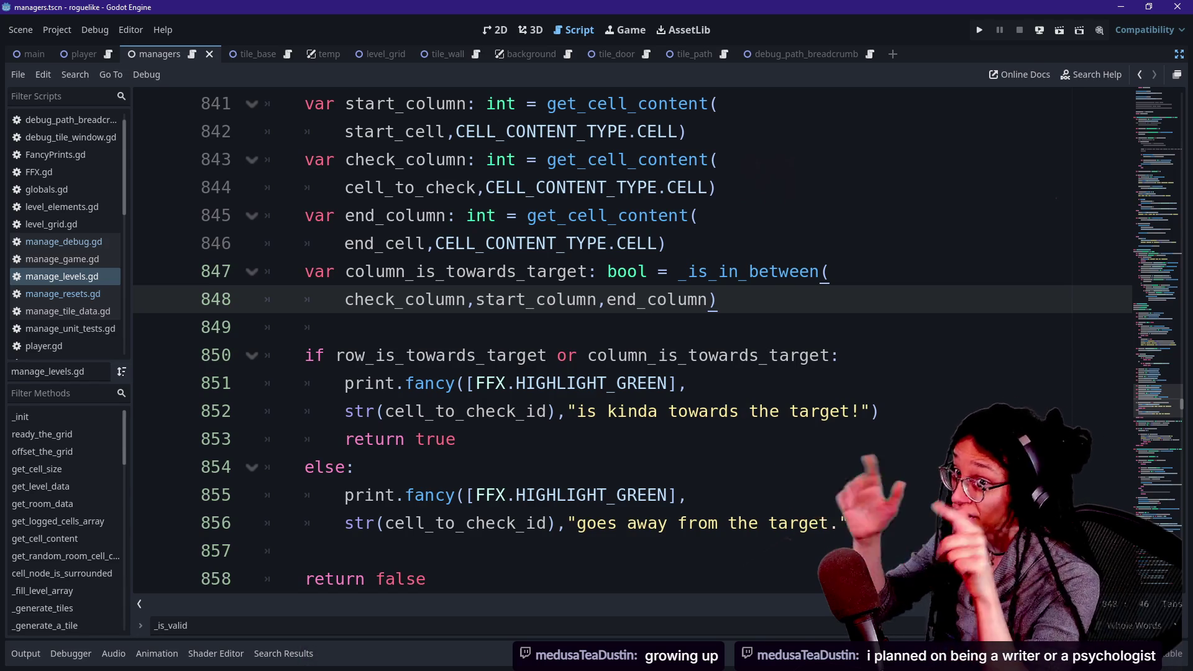
{"action": "left_click", "coordinate": [456, 438]}
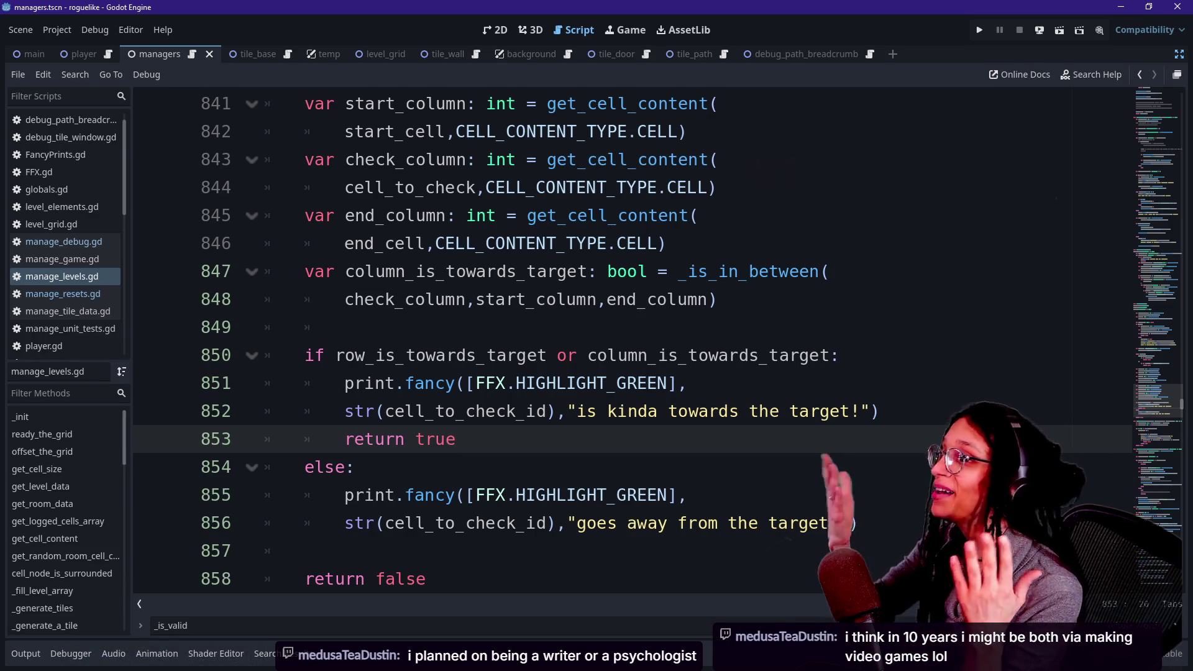
{"action": "left_click", "coordinate": [355, 466]}
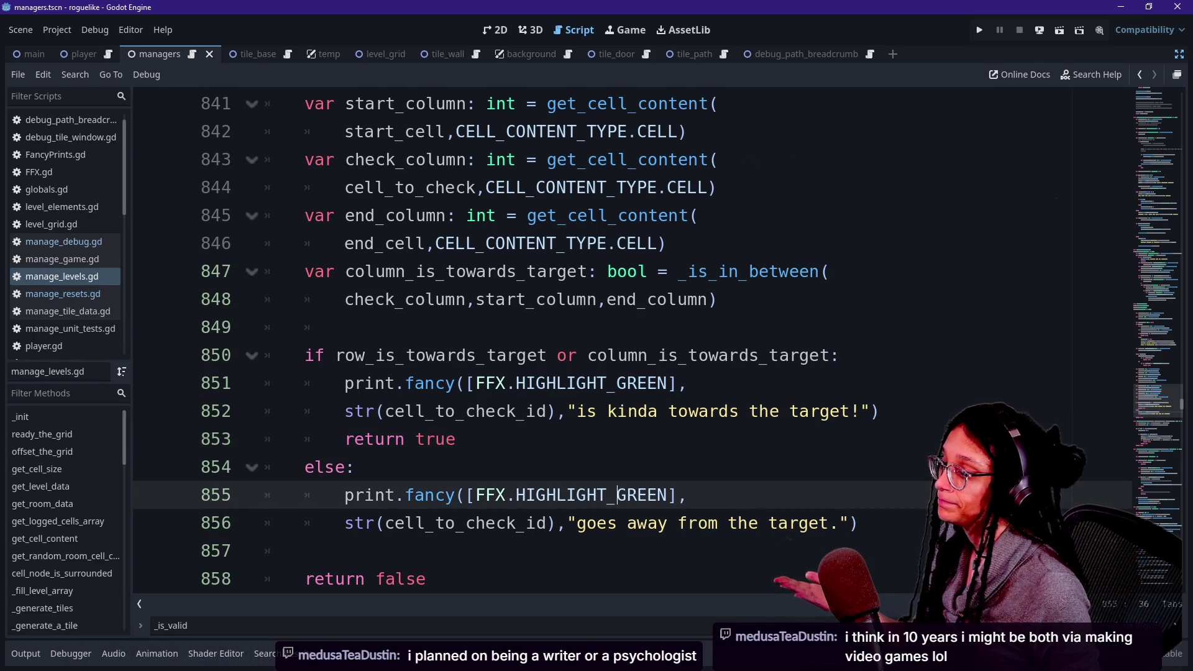
Open a new indented line under the else branch's print, trying and removing '_is'.
{"action": "key", "text": "Return"}
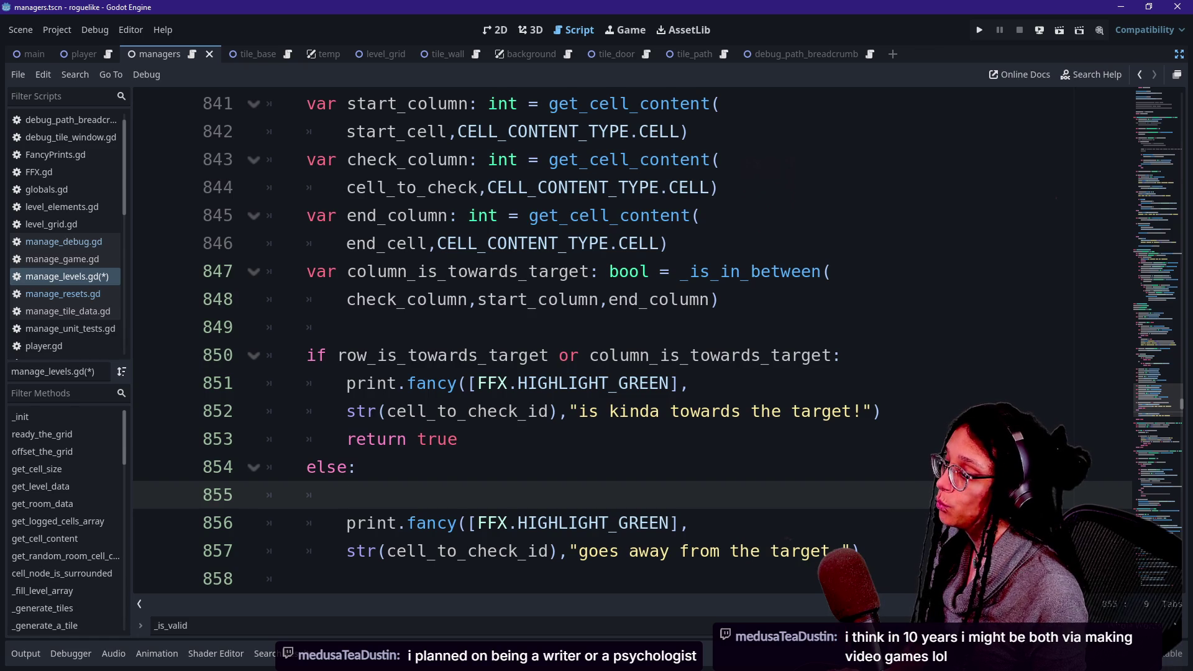
{"action": "key", "text": "BackSpace"}
{"action": "key", "text": "BackSpace"}
{"action": "key", "text": "BackSpace"}
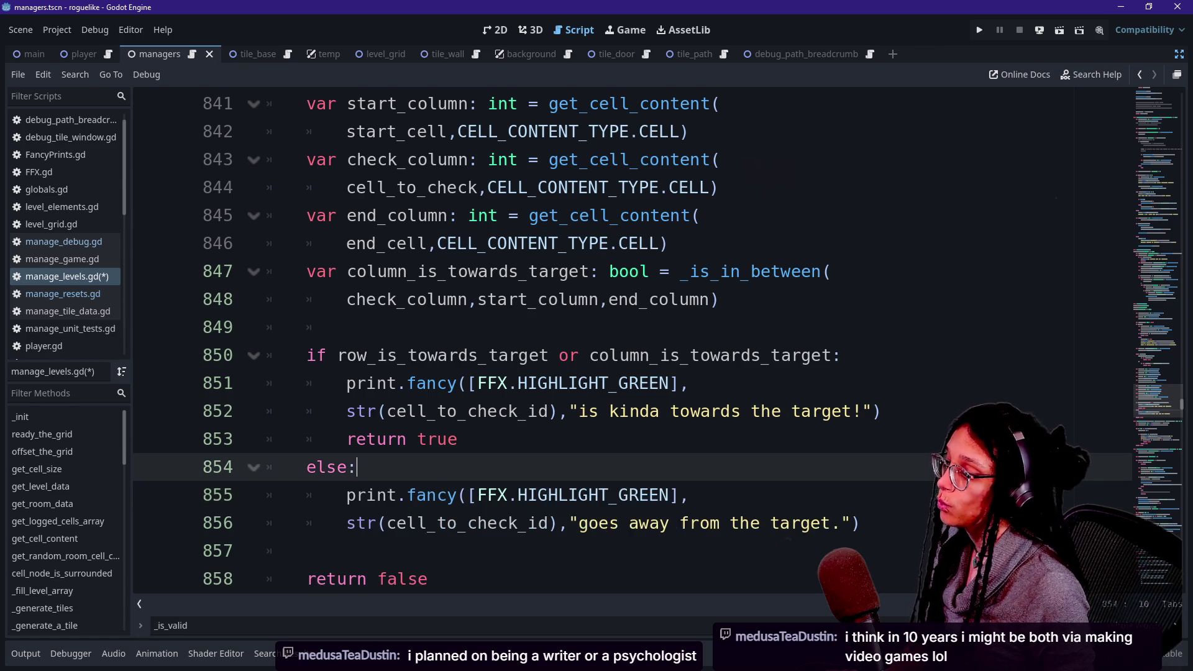
{"action": "key", "text": "Down"}
{"action": "key", "text": "Down"}
{"action": "key", "text": "Down"}
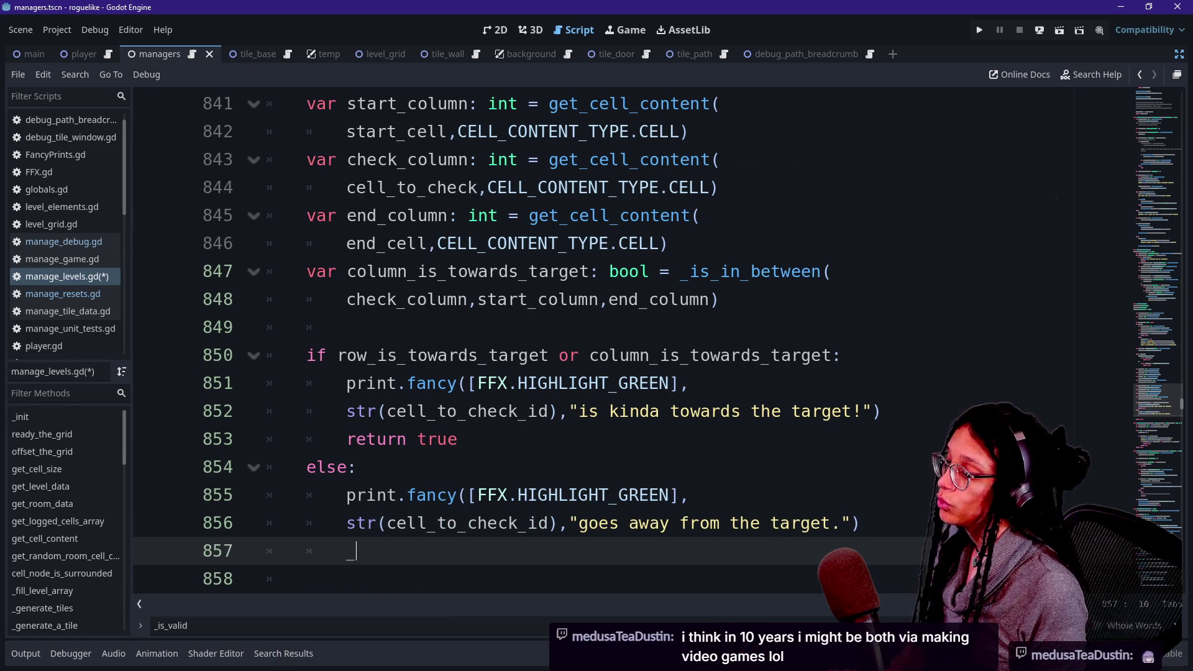
{"action": "type", "text": "_is"}
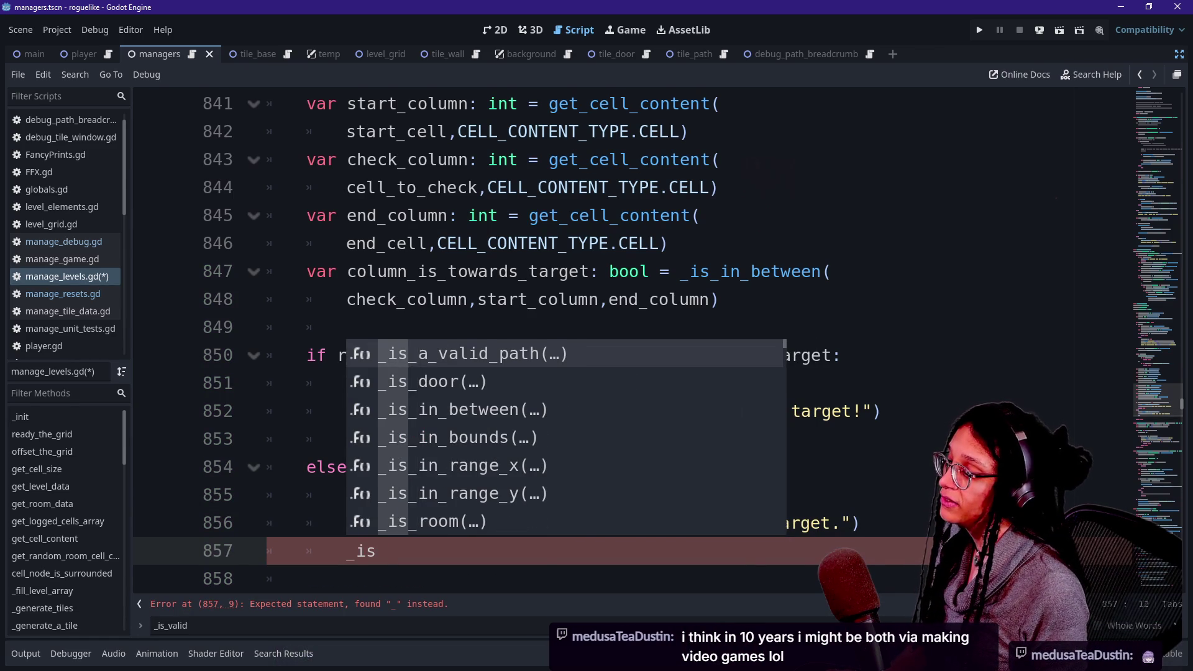
{"action": "key", "text": "BackSpace"}
{"action": "key", "text": "BackSpace"}
{"action": "key", "text": "BackSpace"}
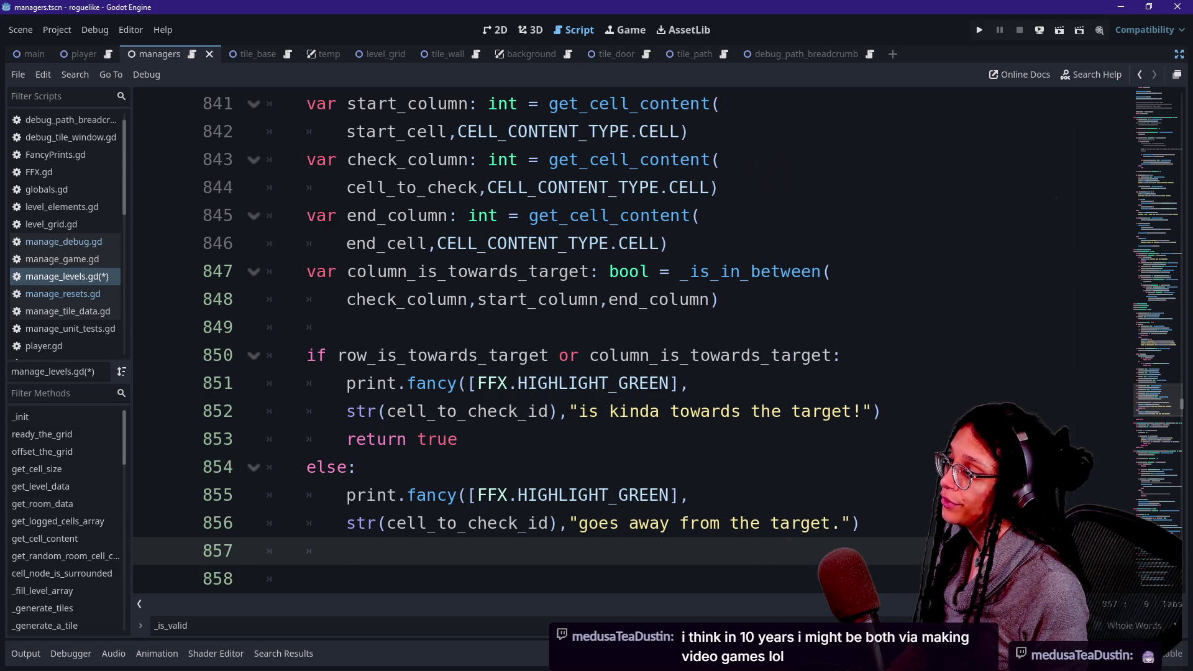
{"action": "scroll", "coordinate": [559, 385], "scroll_direction": "up", "scroll_amount": 3}
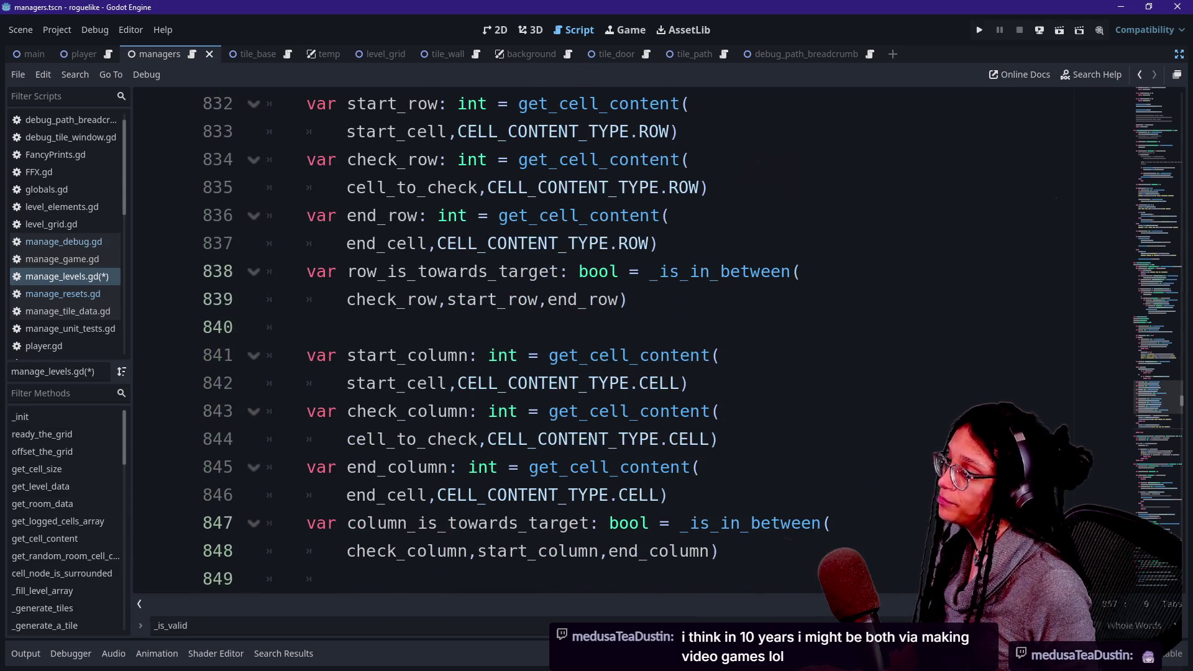
{"action": "scroll", "coordinate": [491, 392], "scroll_direction": "up", "scroll_amount": 1}
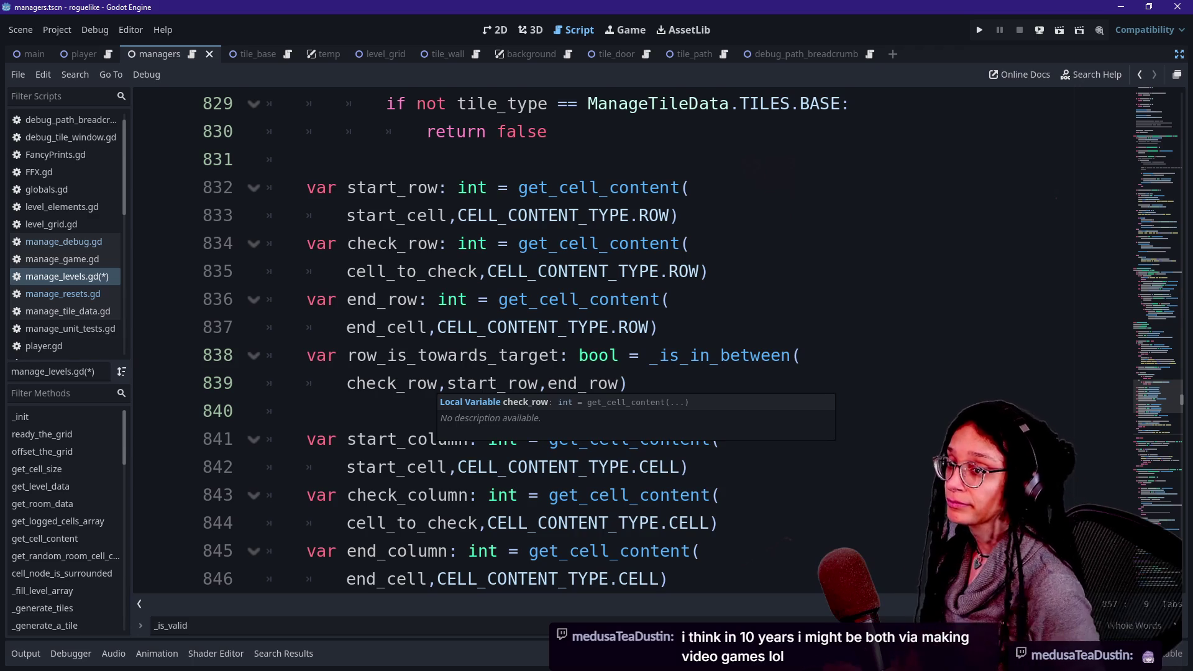
{"action": "left_click", "coordinate": [508, 298]}
{"action": "key", "text": "Down"}
{"action": "key", "text": "Down"}
{"action": "key", "text": "Down"}
{"action": "key", "text": "Up"}
{"action": "key", "text": "Up"}
{"action": "key", "text": "Down"}
{"action": "key", "text": "Down"}
{"action": "key", "text": "Up"}
{"action": "key", "text": "Up"}
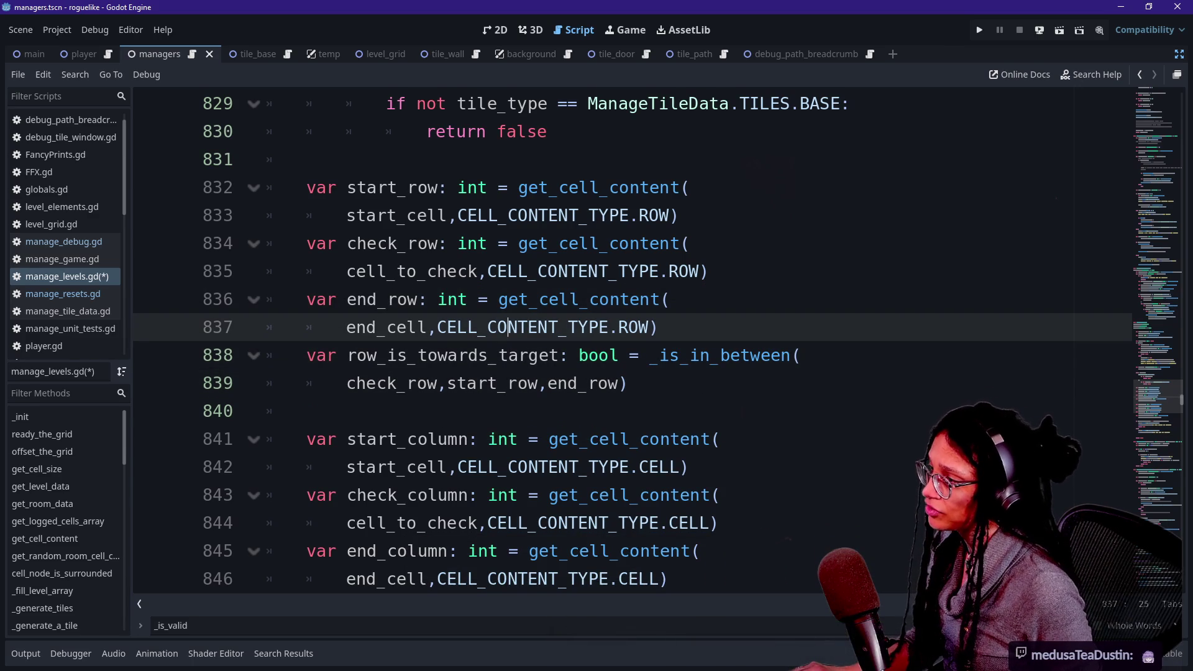
{"action": "left_click", "coordinate": [466, 187]}
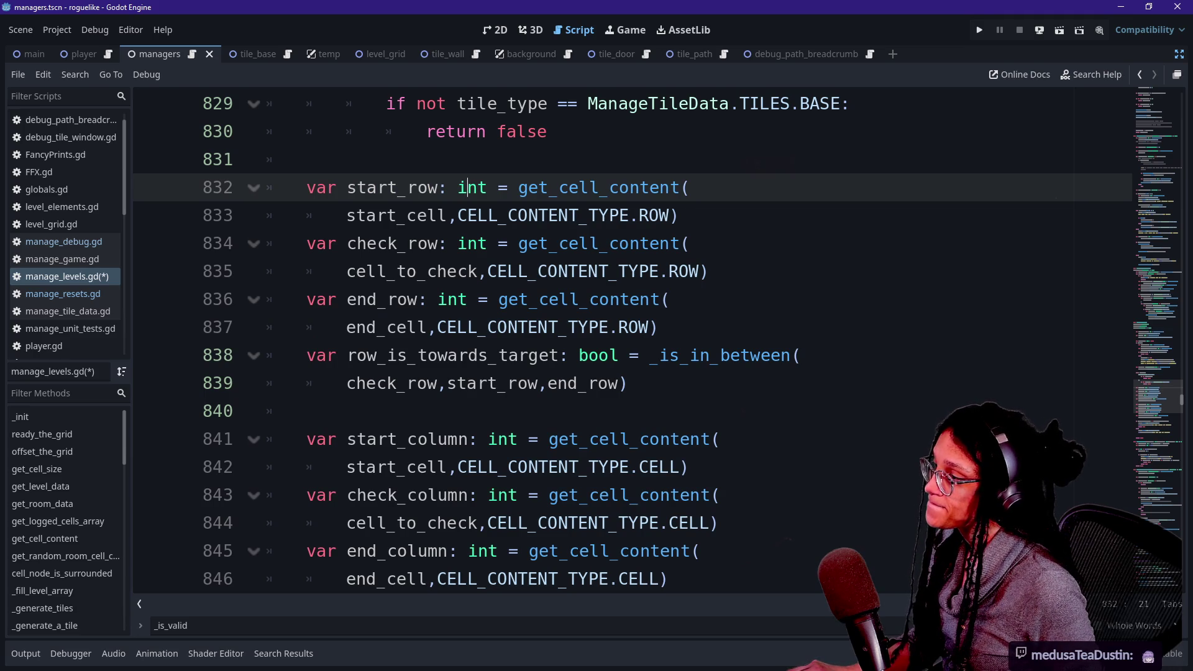
{"action": "left_click_drag", "start_coordinate": [306, 187], "coordinate": [438, 187]}
{"action": "left_click_drag", "start_coordinate": [306, 298], "coordinate": [408, 299]}
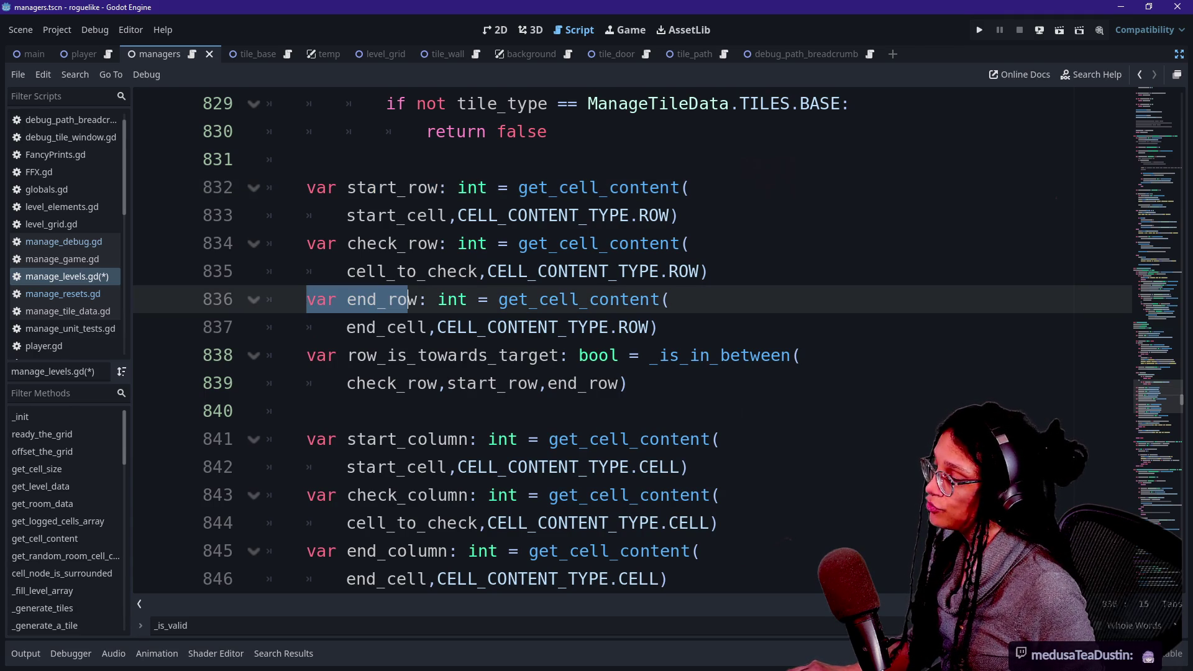
{"action": "scroll", "coordinate": [632, 340], "scroll_direction": "down", "scroll_amount": 1}
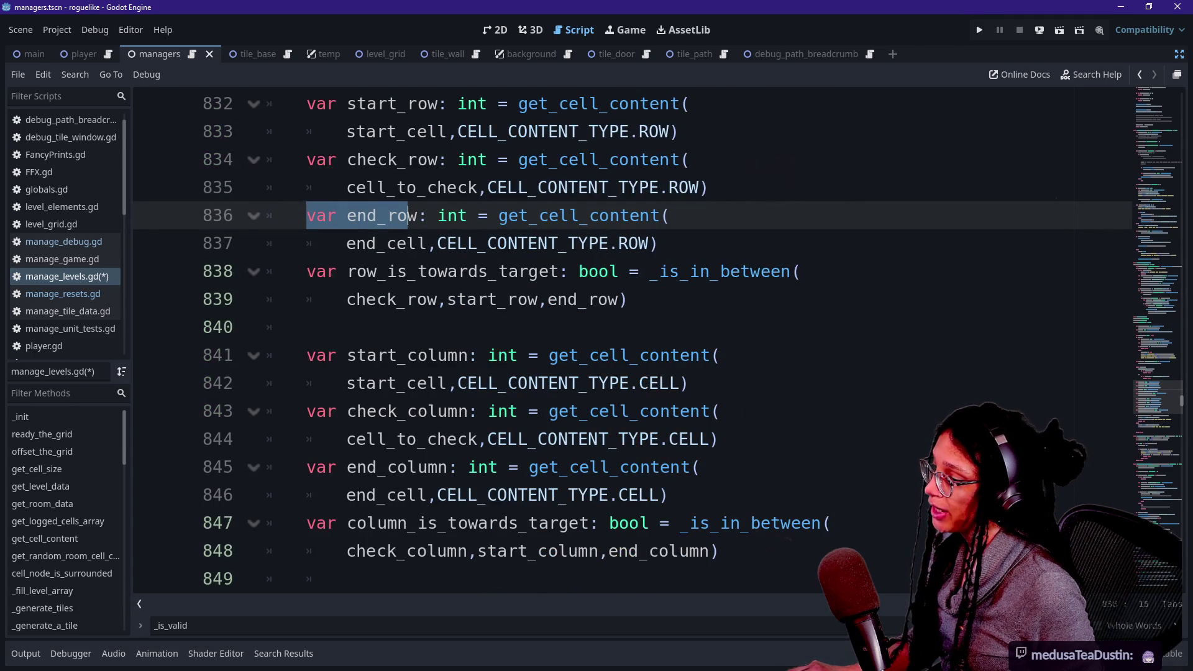
{"action": "left_click", "coordinate": [346, 551]}
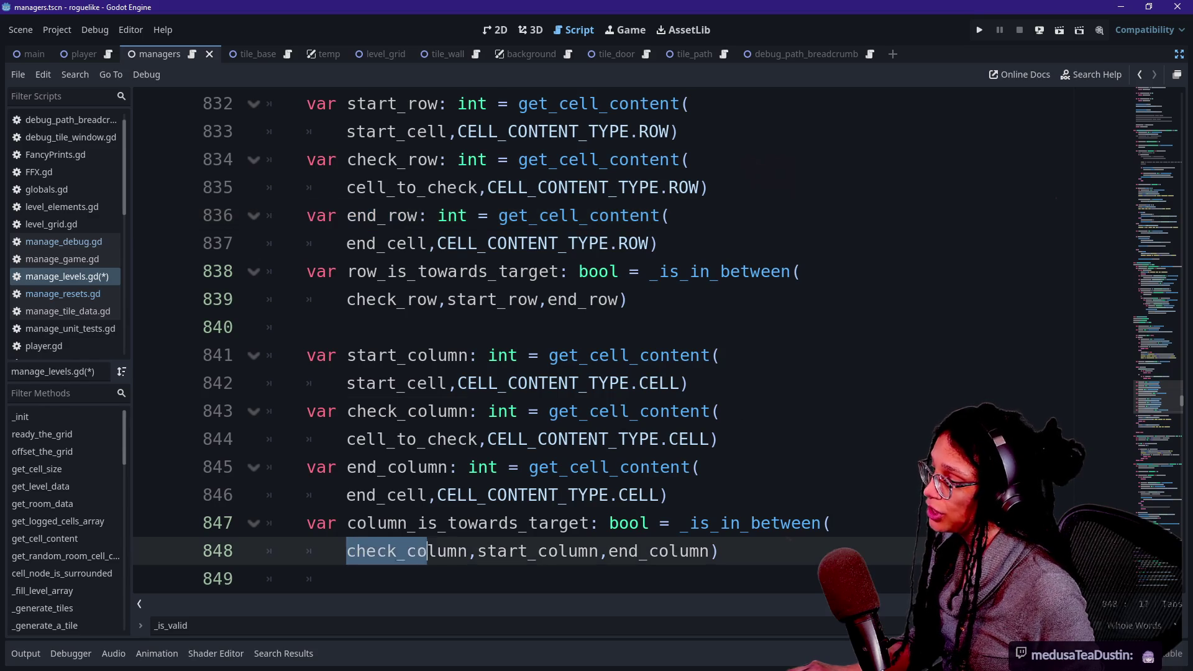
{"action": "left_click_drag", "start_coordinate": [516, 550], "coordinate": [690, 551]}
{"action": "left_click", "coordinate": [689, 550]}
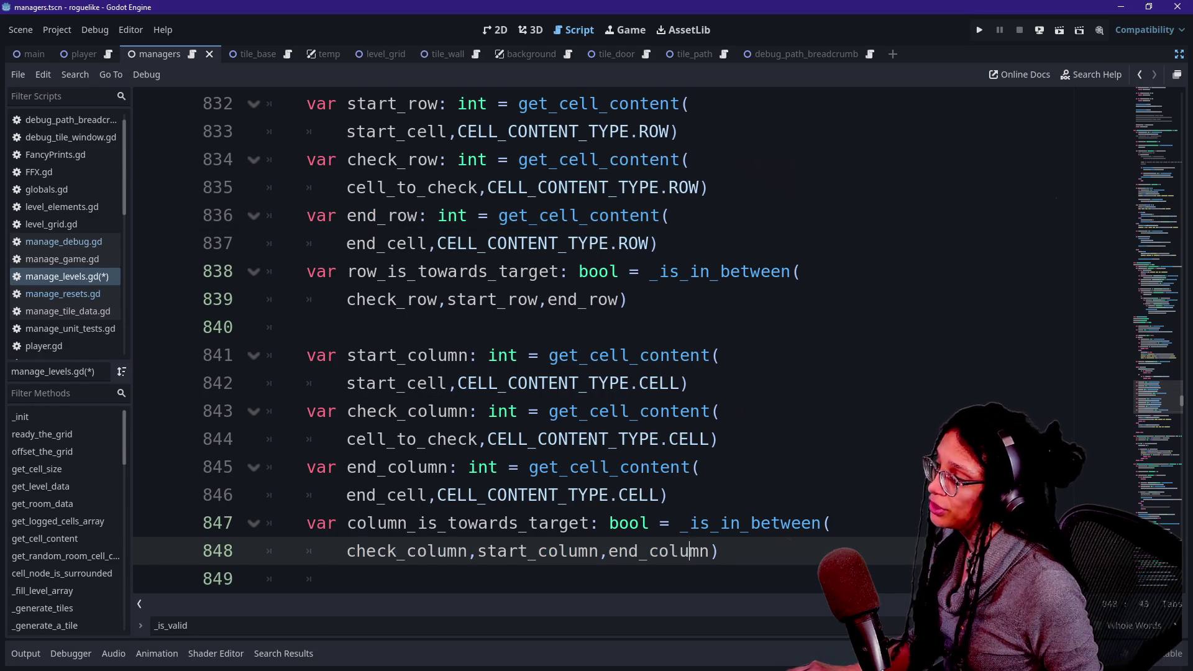
{"action": "left_click_drag", "start_coordinate": [347, 132], "coordinate": [657, 243]}
{"action": "left_click", "coordinate": [528, 243]}
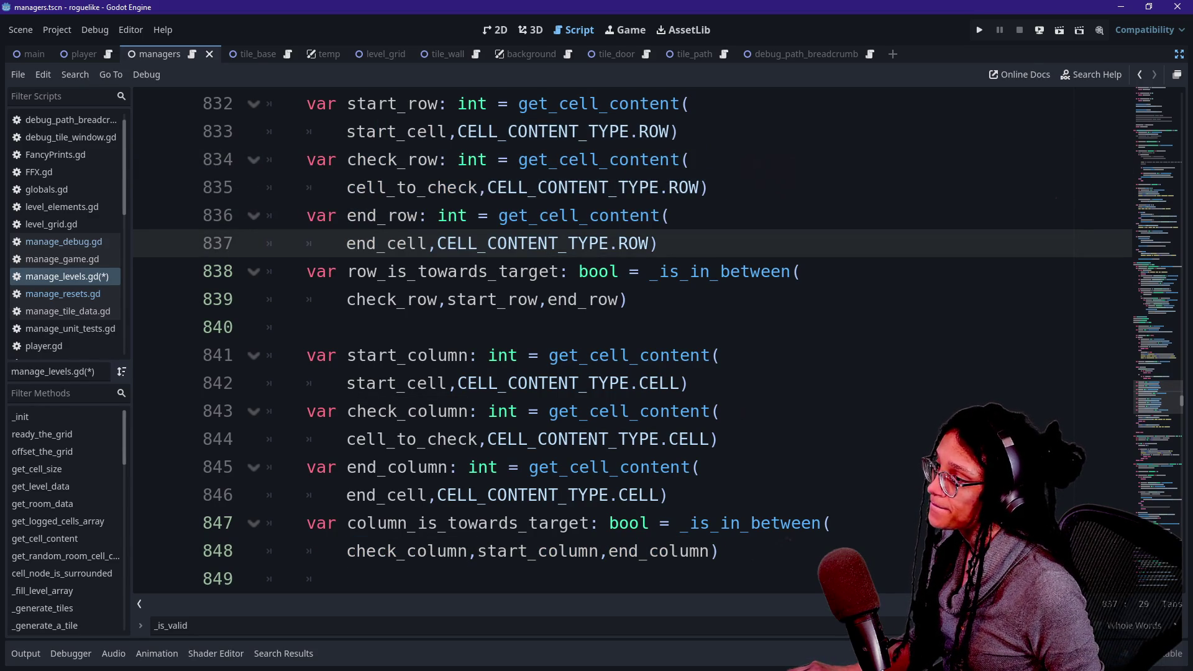
{"action": "scroll", "coordinate": [478, 300], "scroll_direction": "up", "scroll_amount": 1}
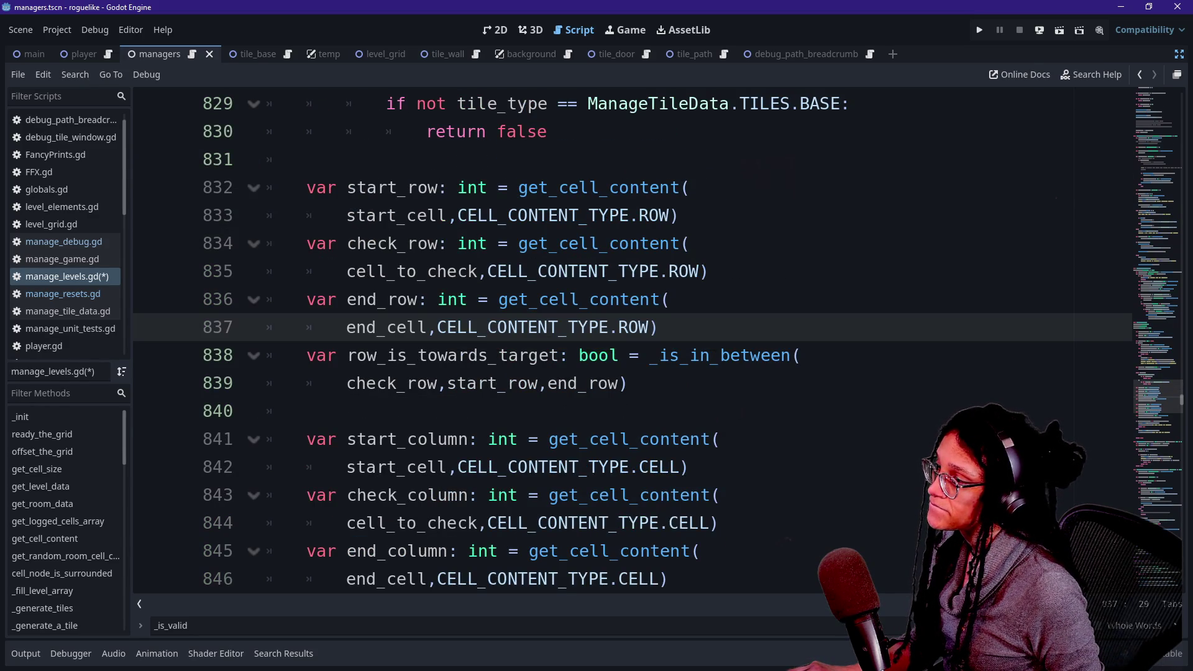
{"action": "mouse_move", "coordinate": [460, 301]}
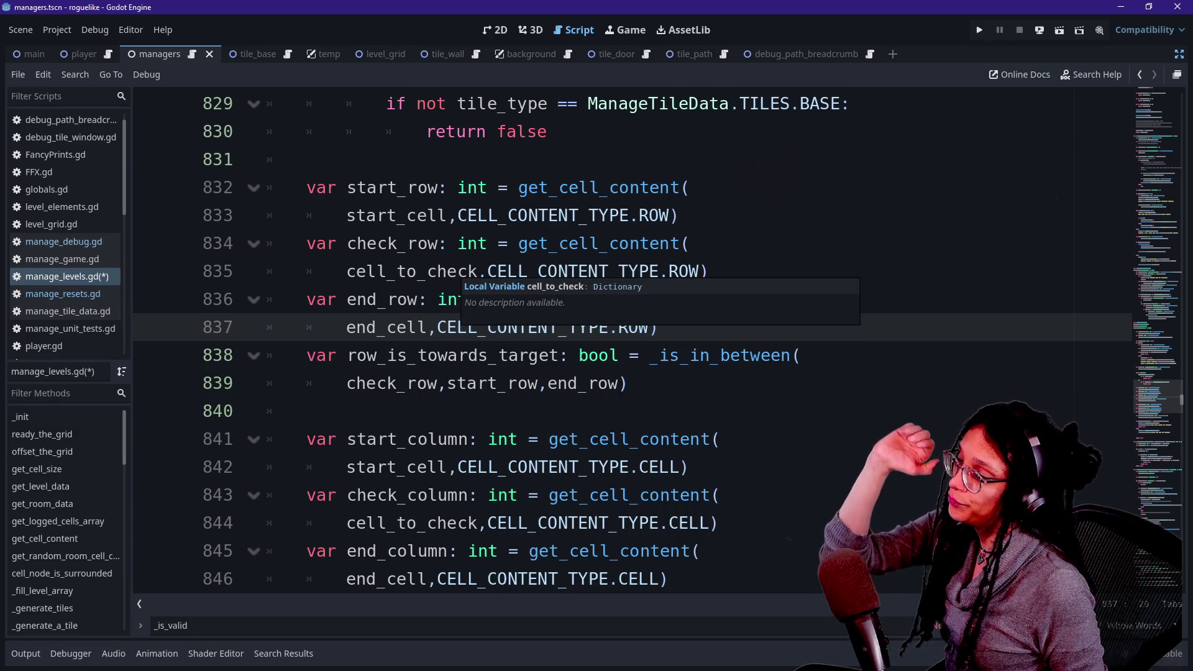
{"action": "left_click_drag", "start_coordinate": [346, 187], "coordinate": [407, 187]}
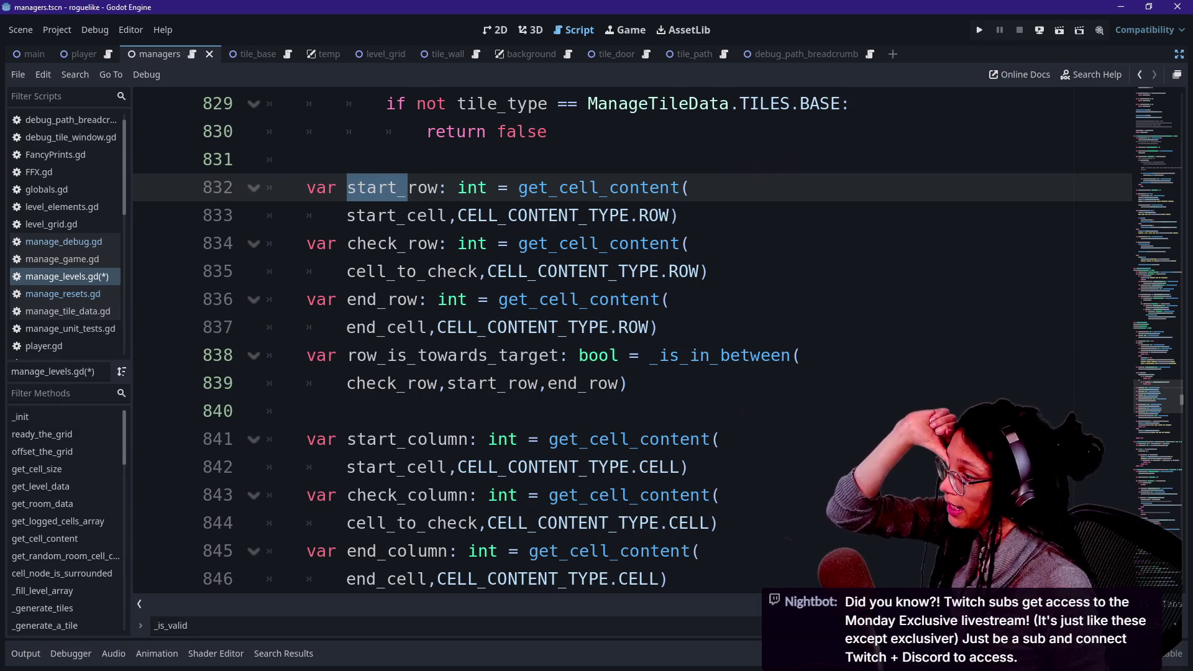
{"action": "left_click_drag", "start_coordinate": [347, 299], "coordinate": [377, 298]}
{"action": "scroll", "coordinate": [377, 300], "scroll_direction": "down", "scroll_amount": 1}
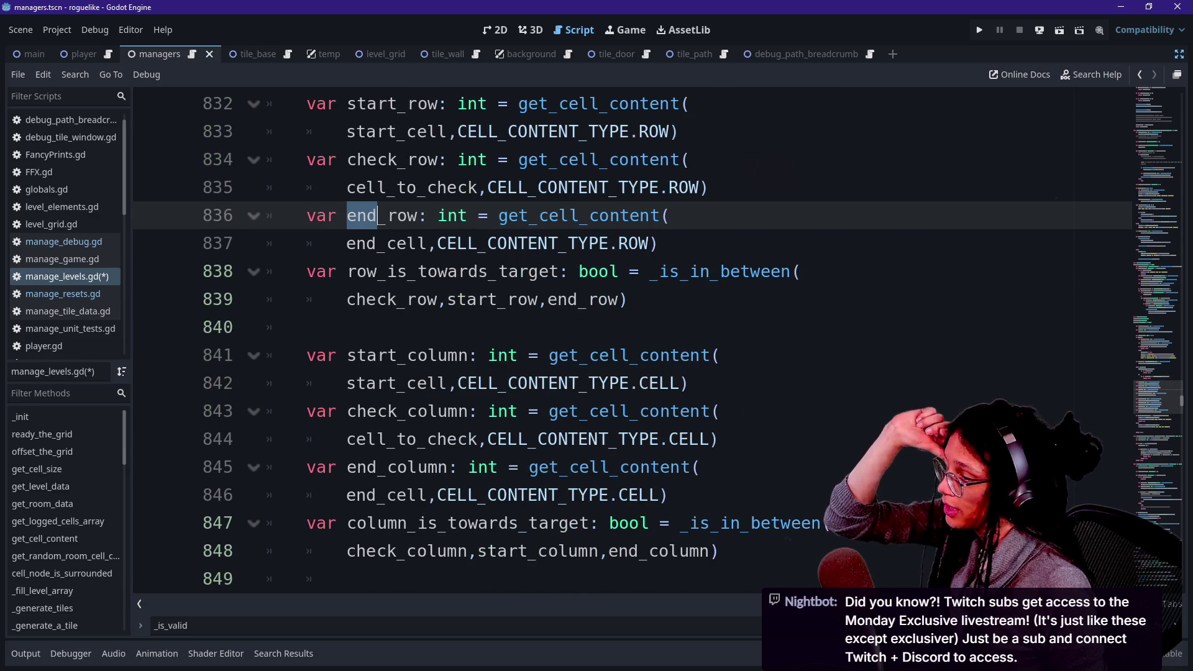
{"action": "mouse_move", "coordinate": [347, 355]}
{"action": "left_mouse_down"}
{"action": "mouse_move", "coordinate": [438, 355]}
{"action": "mouse_move", "coordinate": [347, 354]}
{"action": "mouse_move", "coordinate": [379, 355]}
{"action": "left_mouse_up"}
{"action": "left_click", "coordinate": [408, 354]}
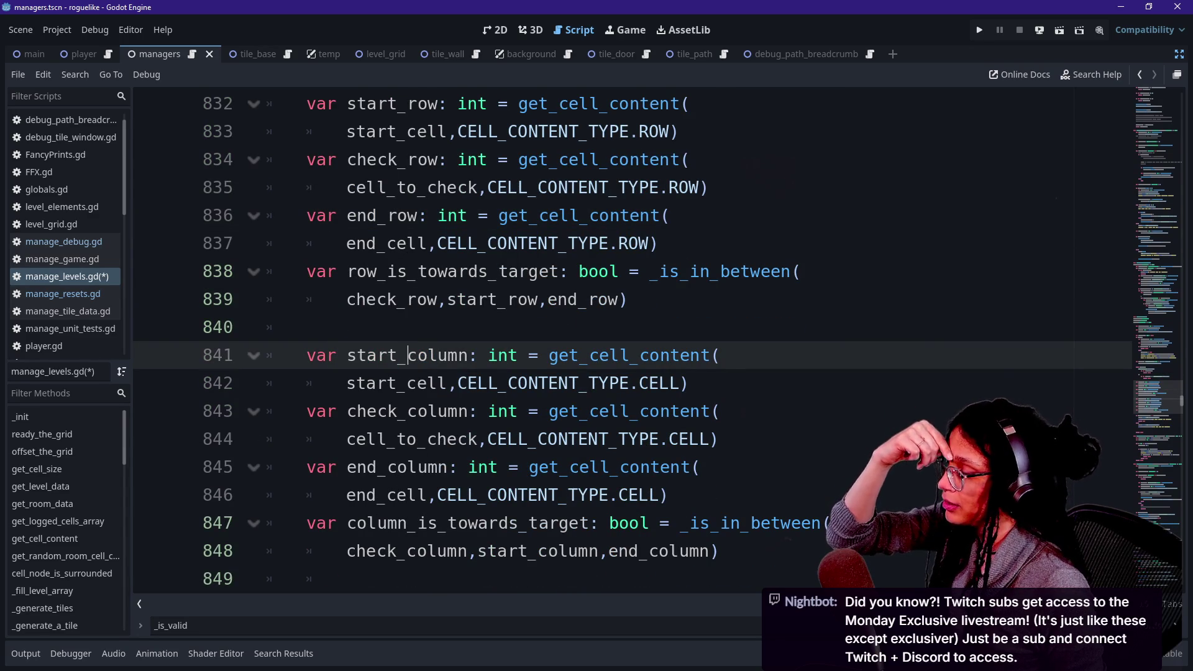
{"action": "left_click_drag", "start_coordinate": [407, 354], "coordinate": [348, 355]}
{"action": "left_click", "coordinate": [417, 355]}
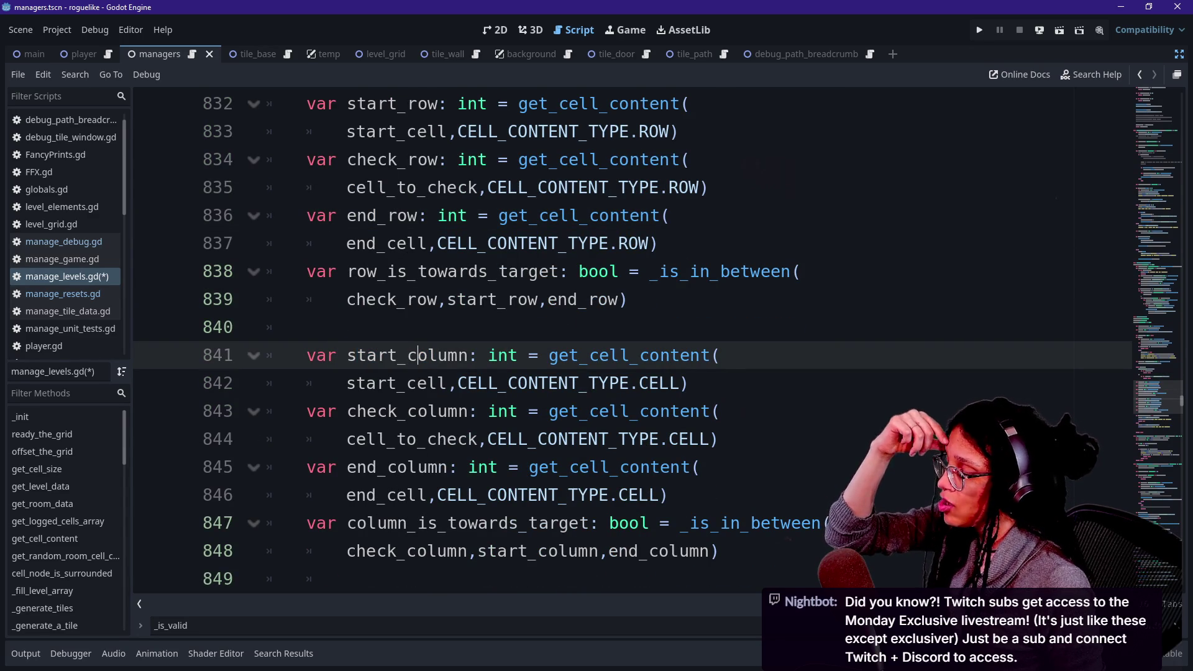
{"action": "left_click", "coordinate": [470, 467]}
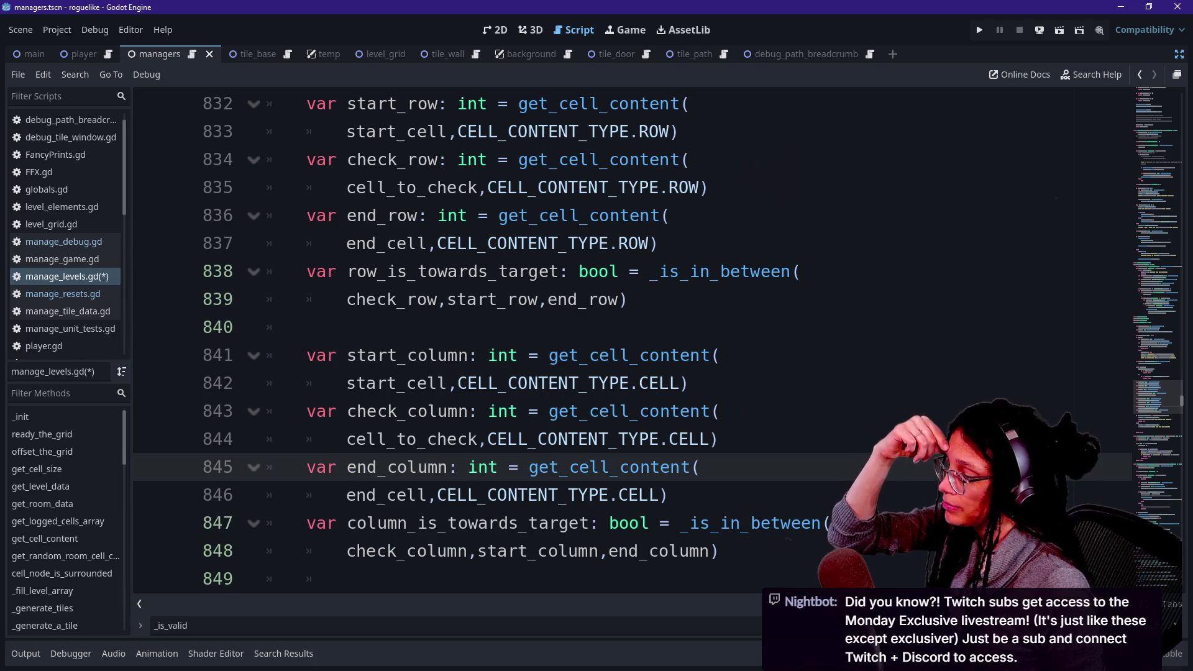
{"action": "scroll", "coordinate": [559, 341], "scroll_direction": "down", "scroll_amount": 1}
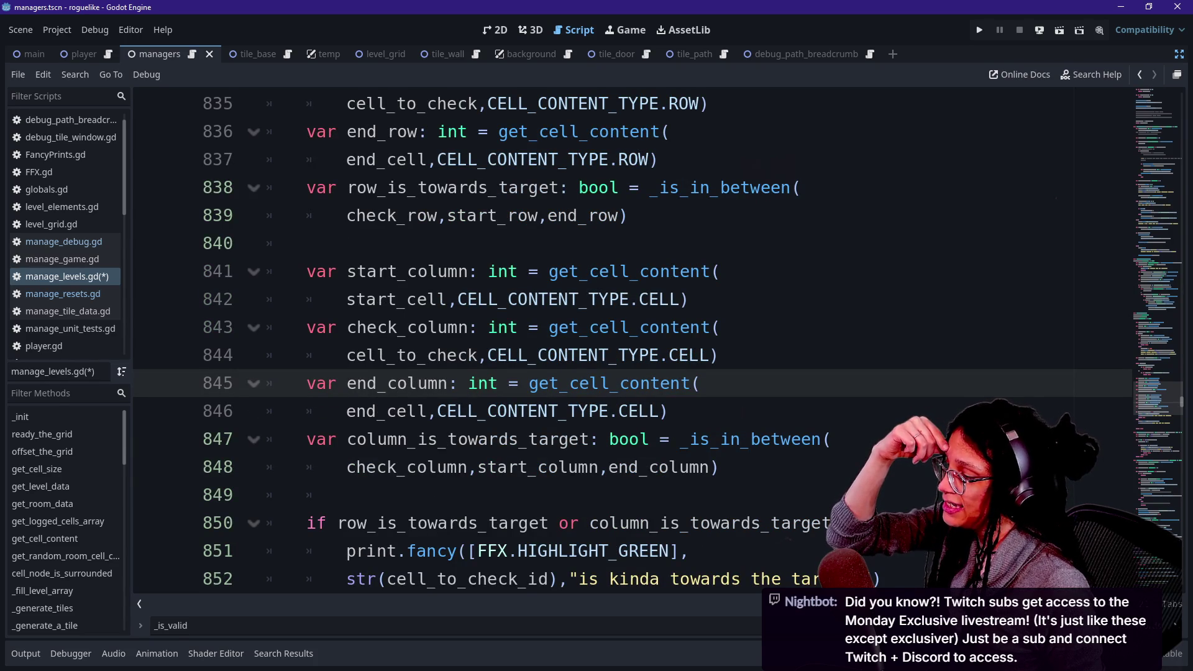
{"action": "left_click_drag", "start_coordinate": [345, 466], "coordinate": [467, 466]}
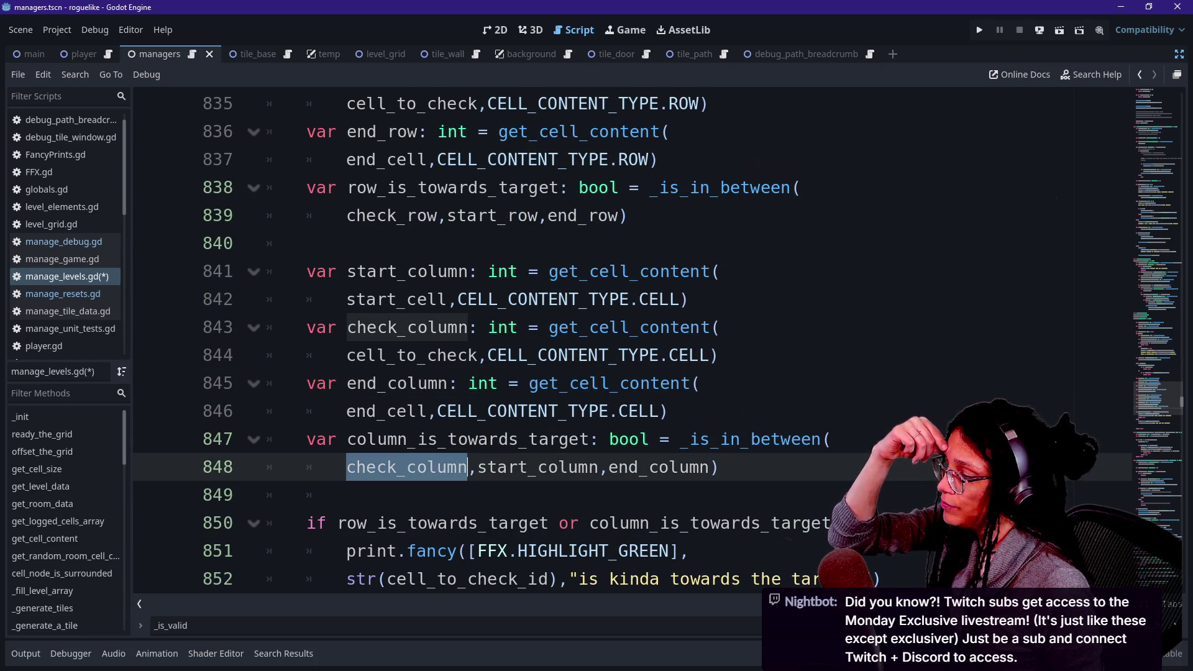
{"action": "left_click", "coordinate": [467, 467]}
{"action": "mouse_move", "coordinate": [348, 466]}
{"action": "left_mouse_down"}
{"action": "mouse_move", "coordinate": [499, 466]}
{"action": "mouse_move", "coordinate": [376, 467]}
{"action": "mouse_move", "coordinate": [418, 466]}
{"action": "left_mouse_up"}
{"action": "left_click", "coordinate": [417, 466]}
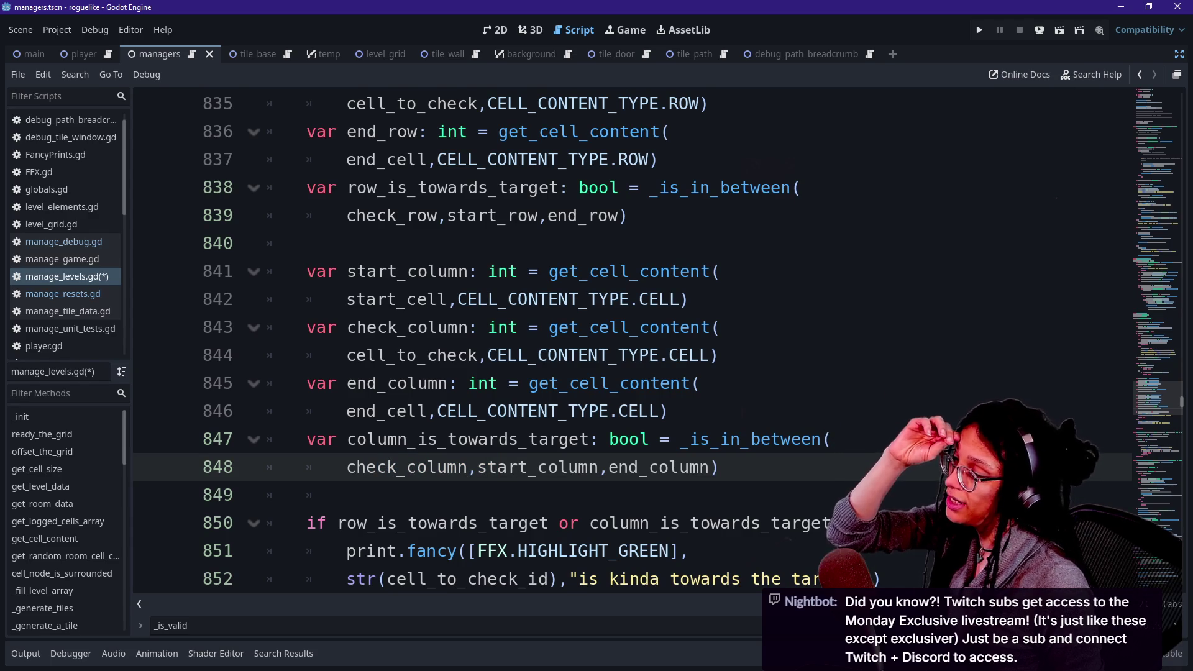
{"action": "left_click_drag", "start_coordinate": [477, 466], "coordinate": [719, 467]}
{"action": "left_click", "coordinate": [600, 467]}
{"action": "left_click", "coordinate": [719, 466]}
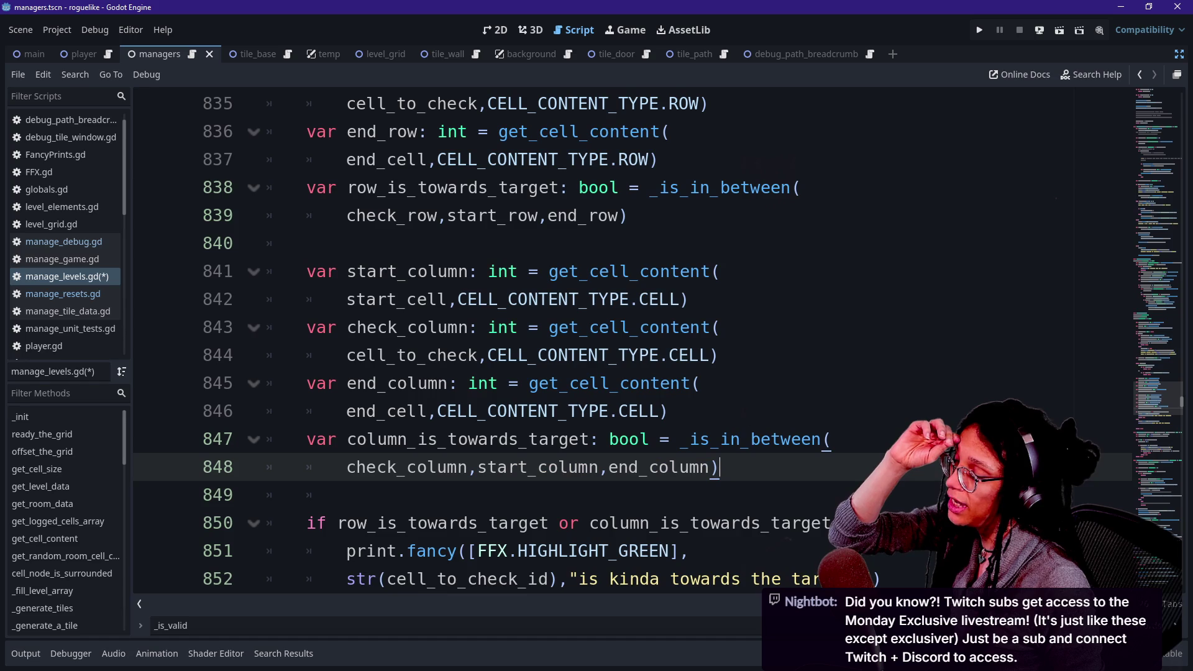
{"action": "scroll", "coordinate": [719, 466], "scroll_direction": "down", "scroll_amount": 1}
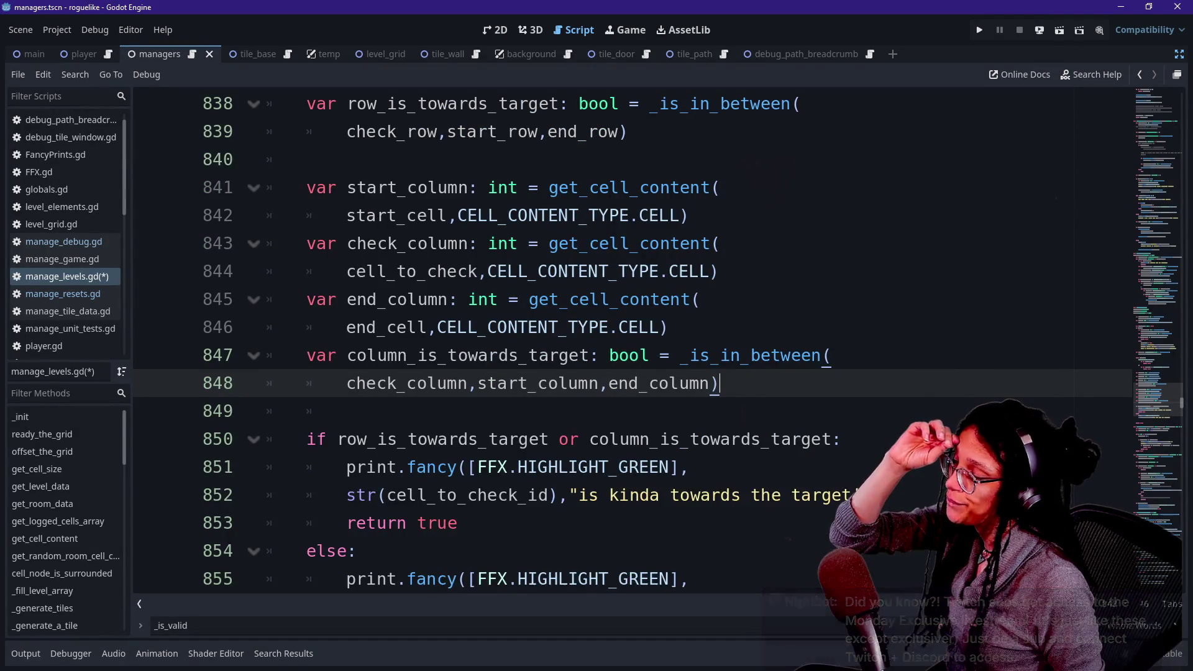
{"action": "scroll", "coordinate": [505, 500], "scroll_direction": "down", "scroll_amount": 1}
{"action": "left_click", "coordinate": [357, 467]}
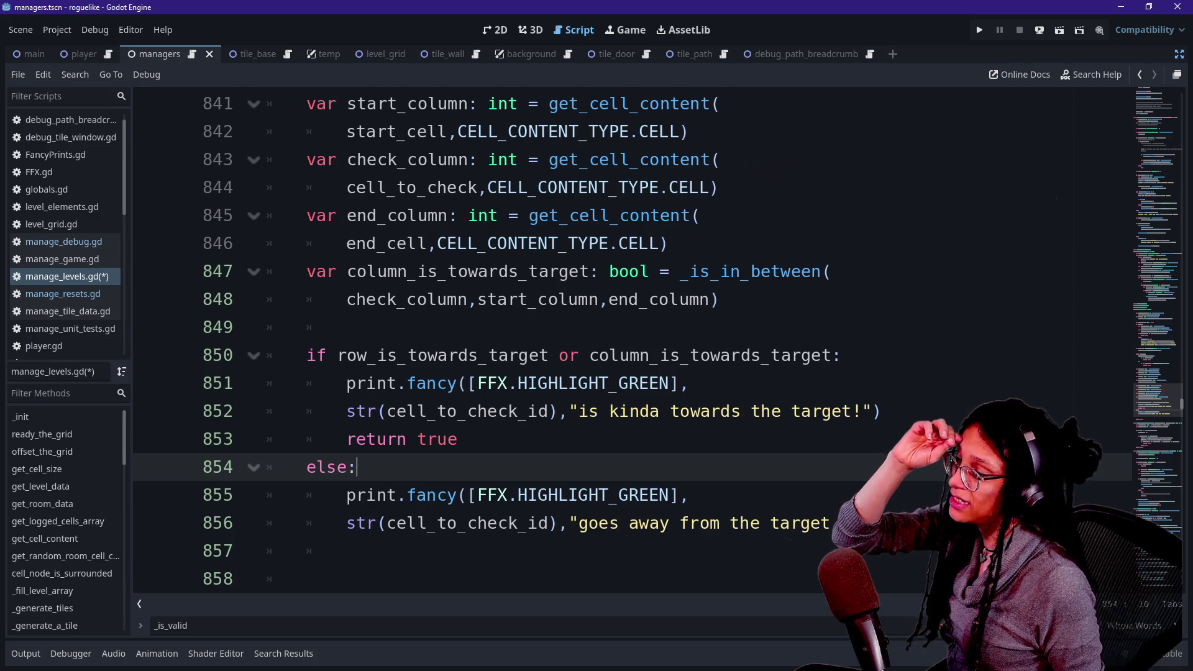
Move to the empty line 857 inside the else branch.
{"action": "left_click_drag", "start_coordinate": [477, 298], "coordinate": [608, 298]}
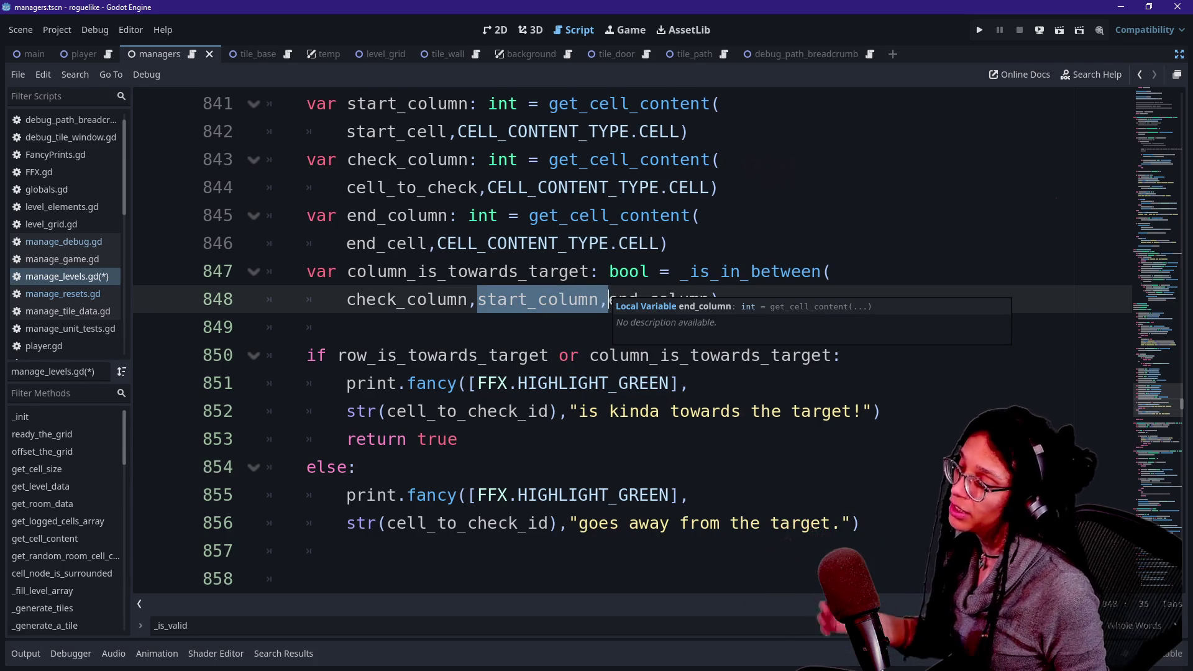
{"action": "left_click", "coordinate": [346, 578]}
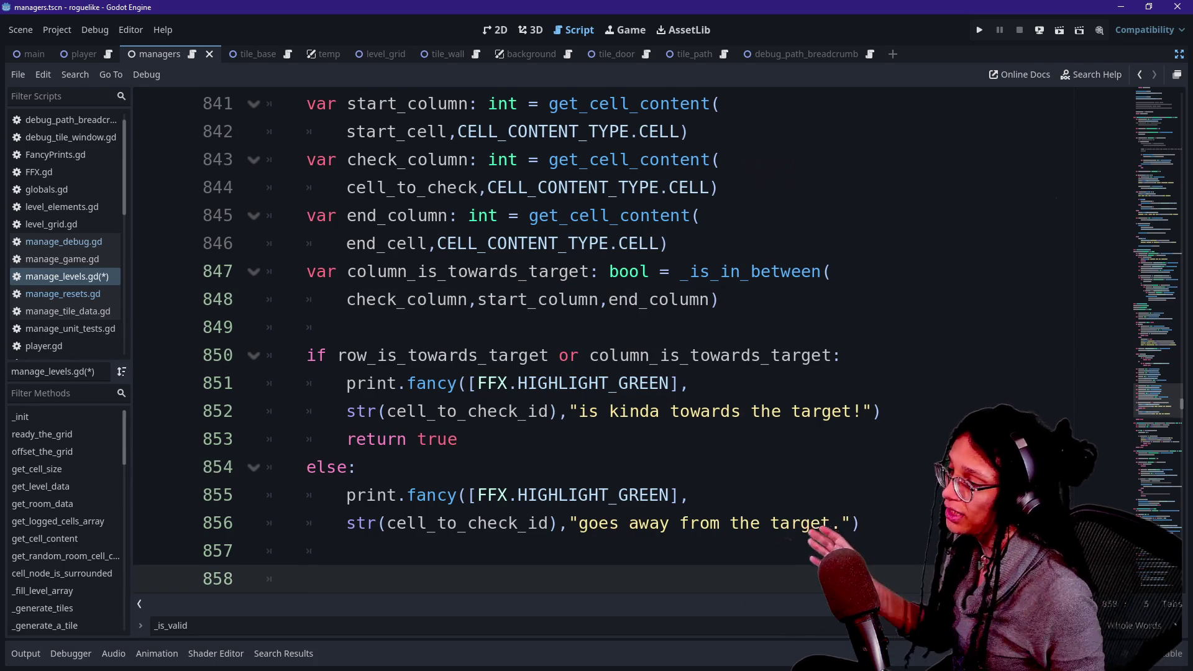
{"action": "left_click", "coordinate": [678, 298]}
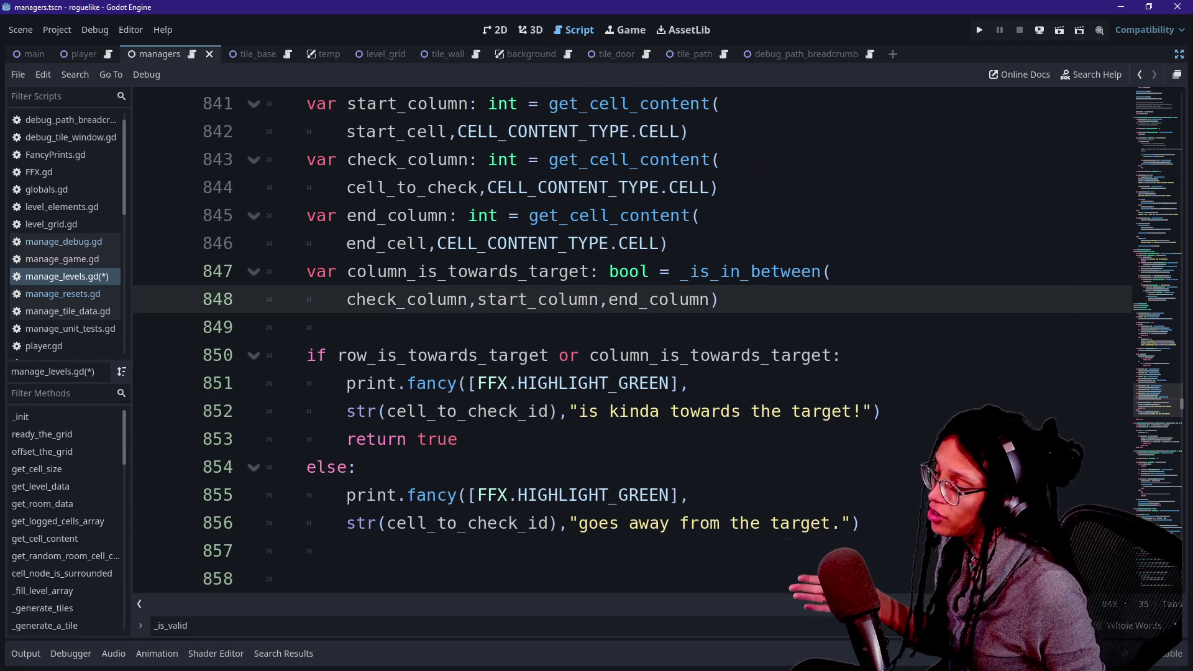
{"action": "left_click", "coordinate": [621, 467]}
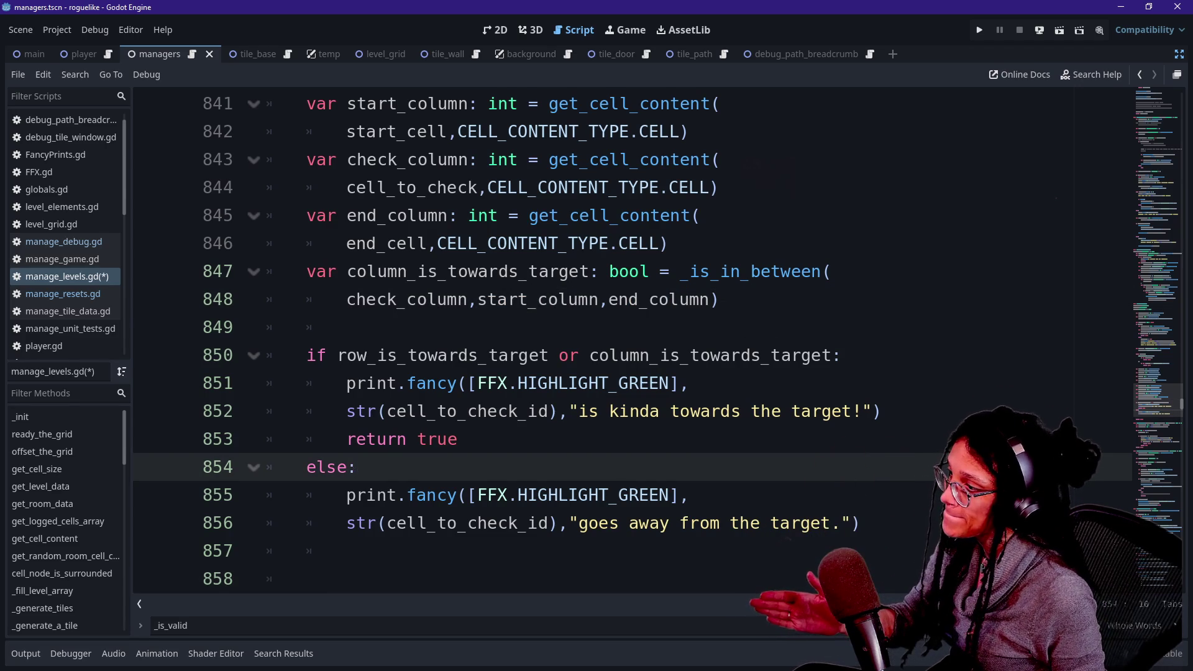
{"action": "key", "text": "Return"}
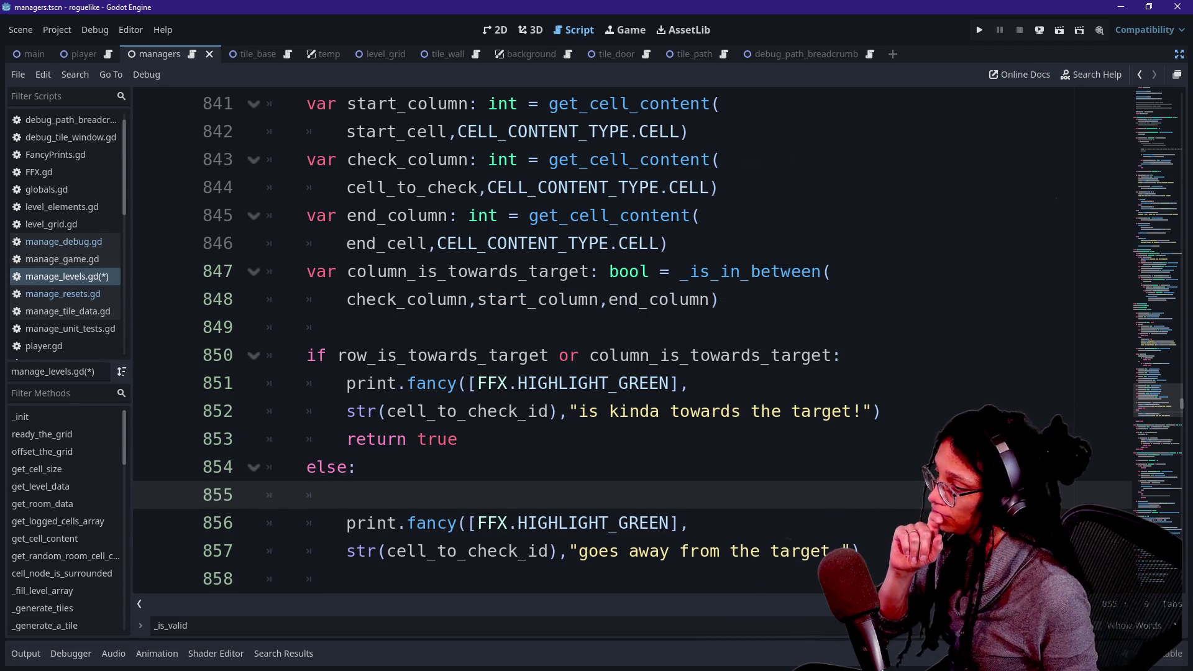
{"action": "key", "text": "BackSpace"}
{"action": "key", "text": "BackSpace"}
{"action": "key", "text": "BackSpace"}
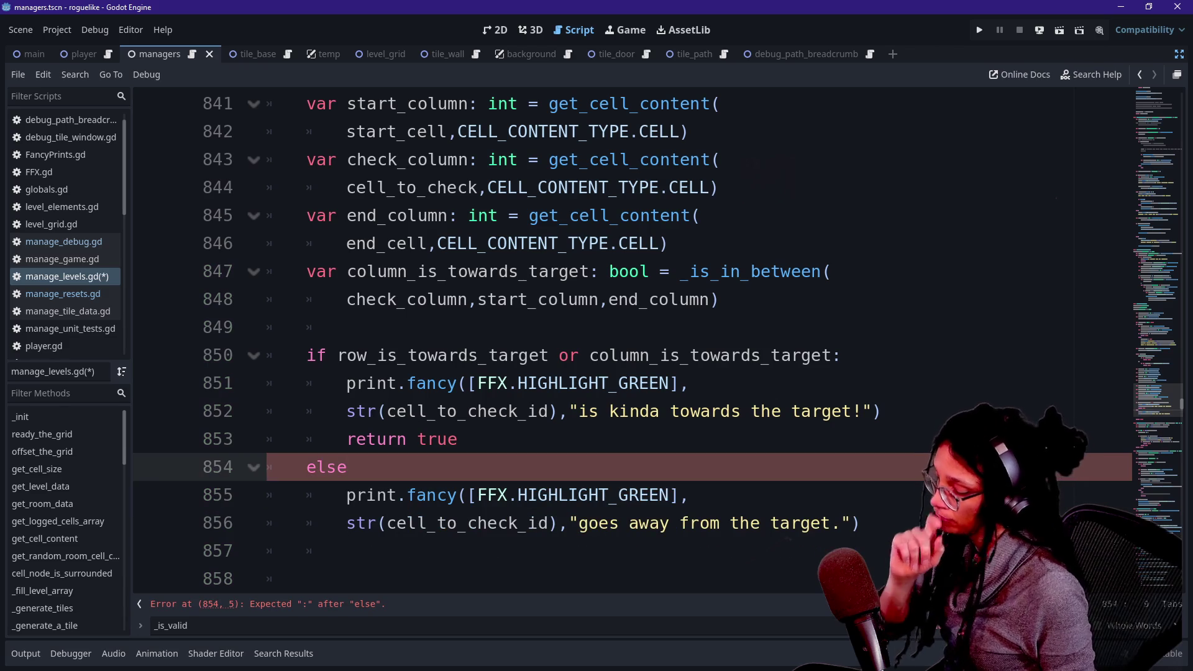
{"action": "type", "text": ":"}
{"action": "key", "text": "Down"}
{"action": "key", "text": "Down"}
{"action": "key", "text": "Down"}
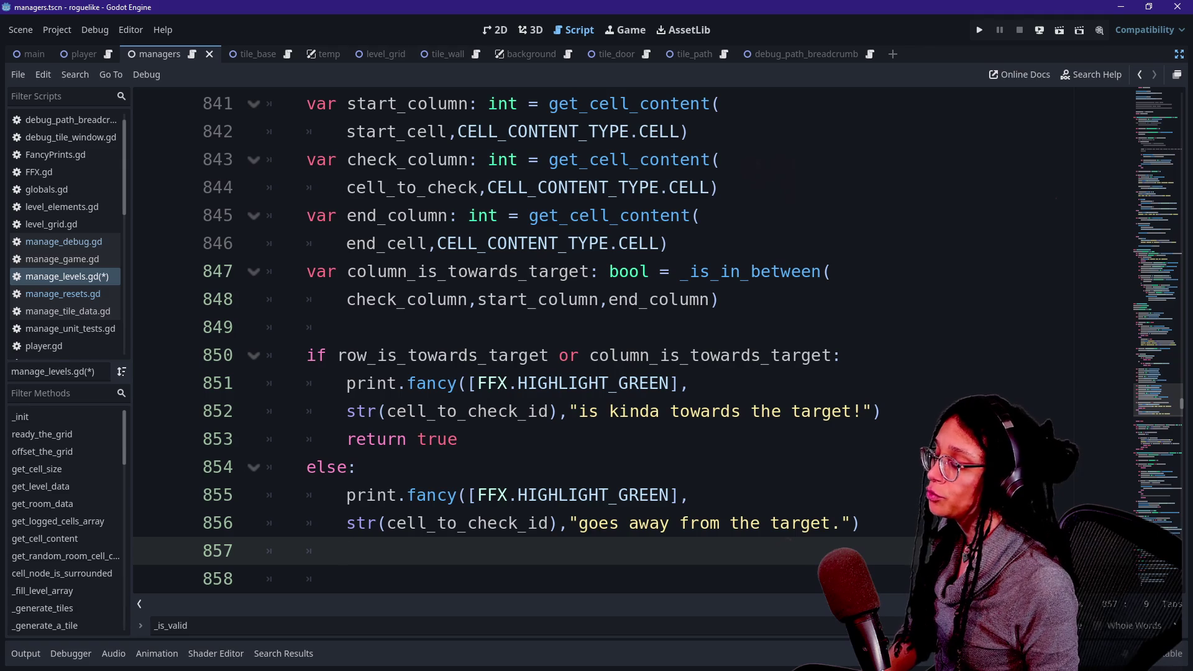
Begin the declaration with 'var', checking the row-or-column condition on line 850.
{"action": "type", "text": "var"}
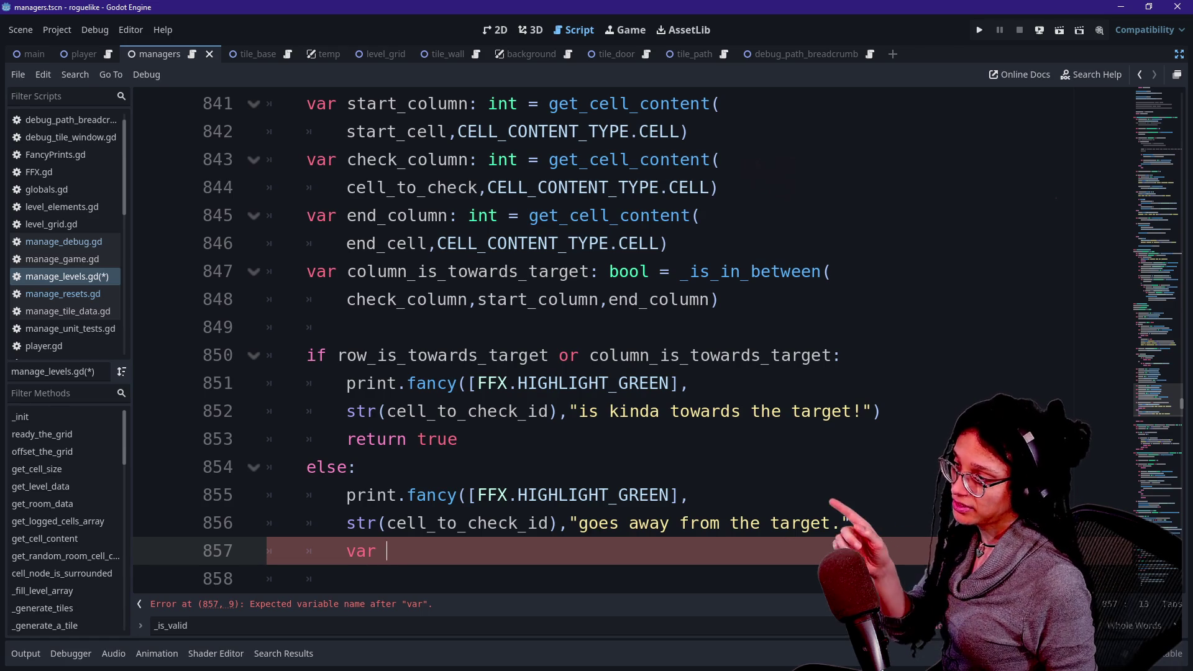
{"action": "left_click", "coordinate": [648, 382]}
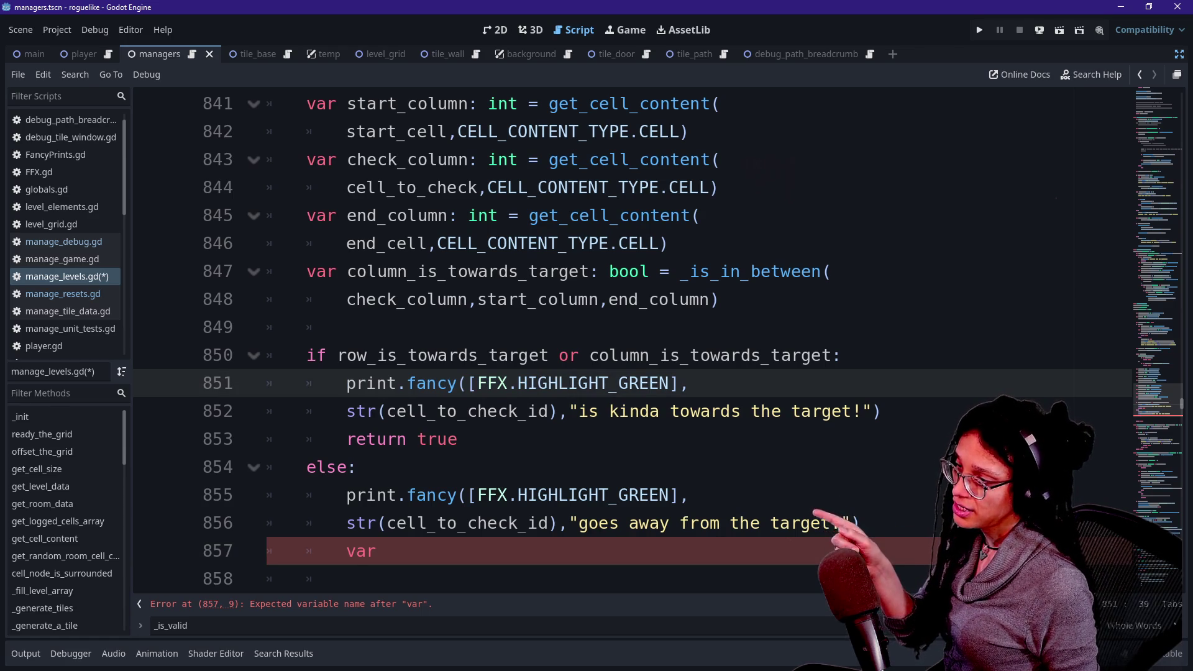
{"action": "left_click_drag", "start_coordinate": [492, 355], "coordinate": [267, 326]}
{"action": "left_click", "coordinate": [268, 327]}
{"action": "left_click_drag", "start_coordinate": [589, 355], "coordinate": [376, 355]}
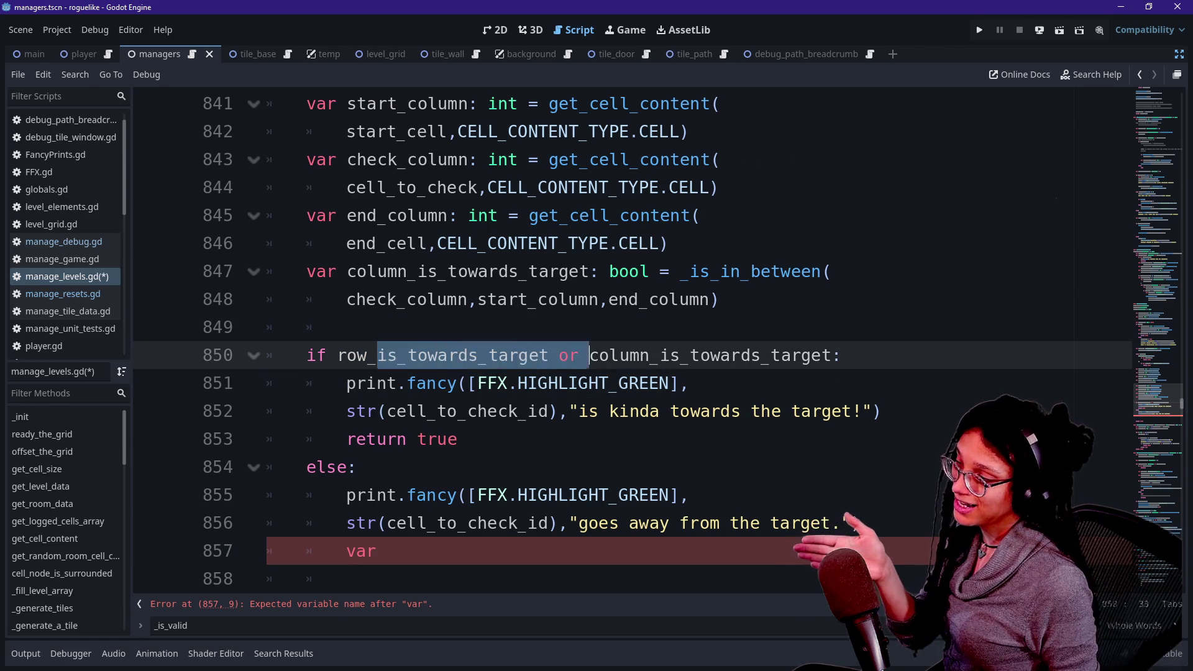
{"action": "left_click", "coordinate": [527, 355]}
{"action": "left_click", "coordinate": [379, 551]}
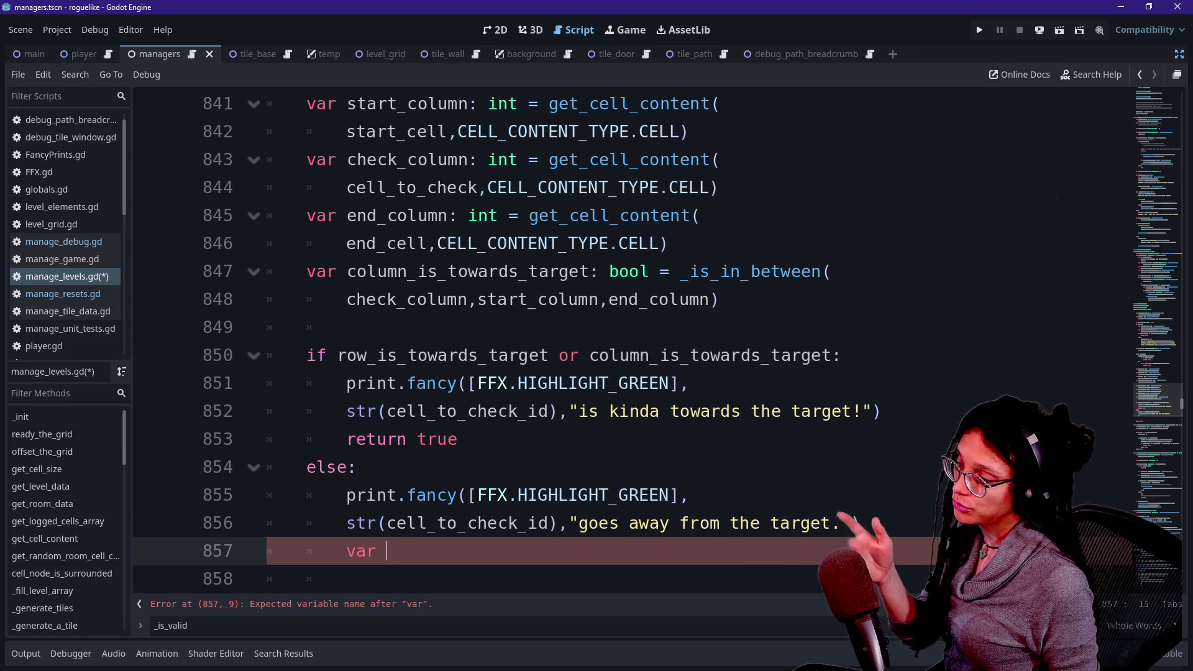
Continue it as 'var row_is_closer_to_target: bool = _is_closer('.
{"action": "scroll", "coordinate": [534, 336], "scroll_direction": "up", "scroll_amount": 2}
{"action": "scroll", "coordinate": [503, 443], "scroll_direction": "down", "scroll_amount": 3}
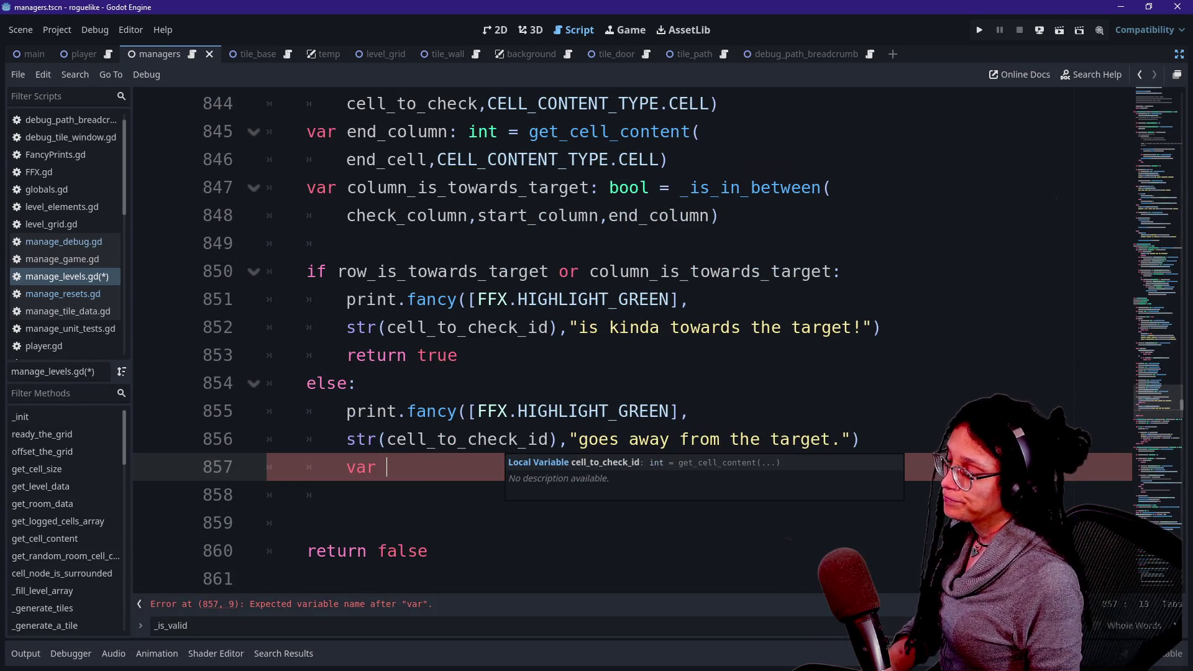
{"action": "type", "text": "row_is_c"}
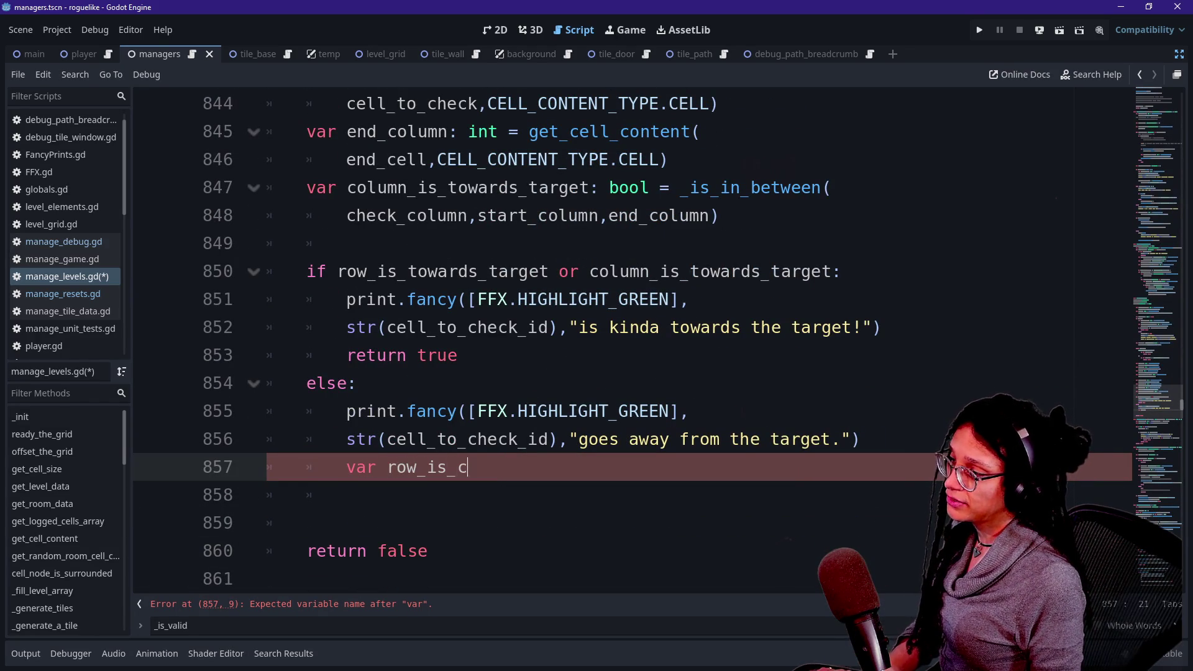
{"action": "type", "text": "loser_to_target"}
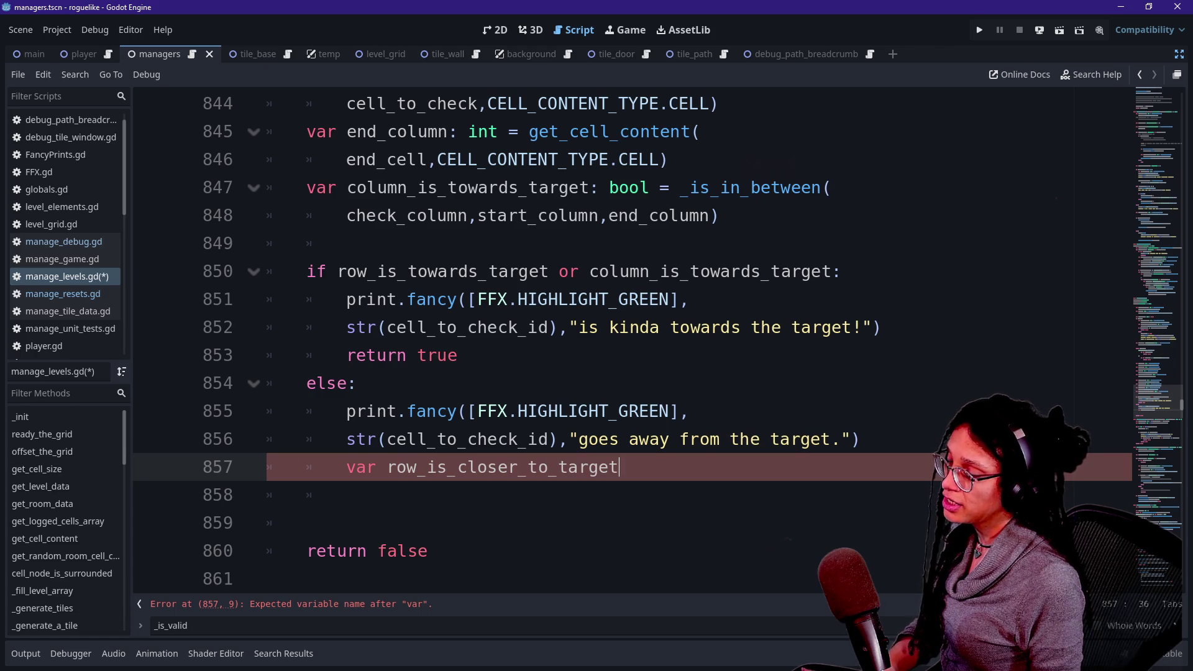
{"action": "type", "text": ": bool"}
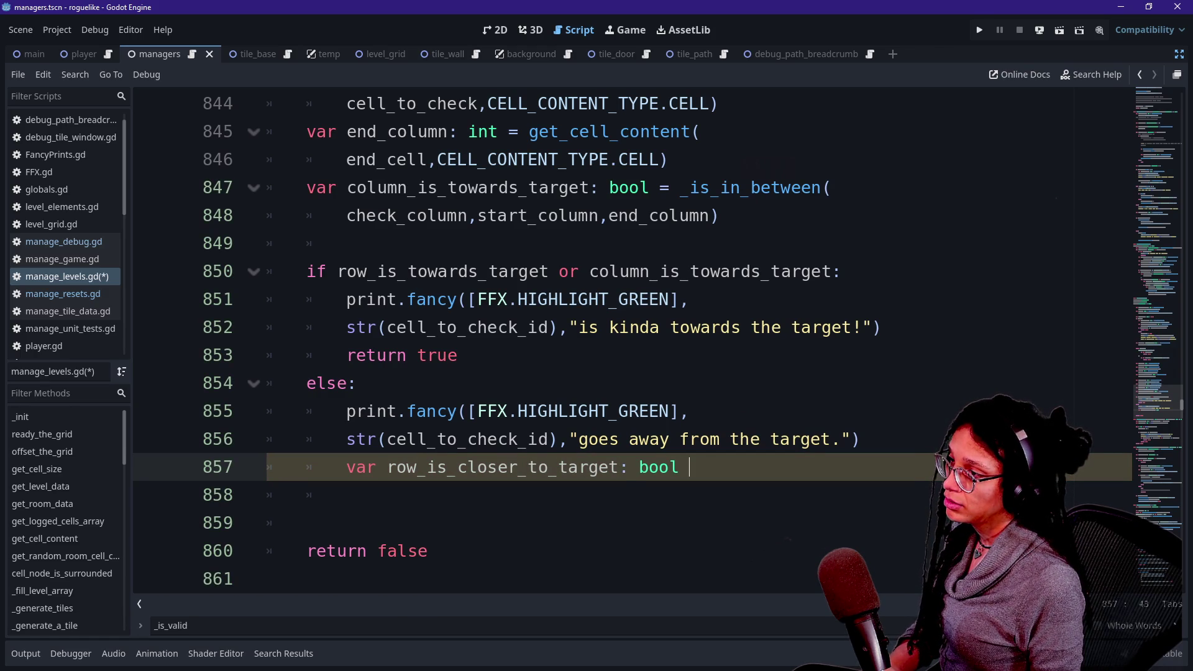
{"action": "scroll", "coordinate": [621, 342], "scroll_direction": "up", "scroll_amount": 4}
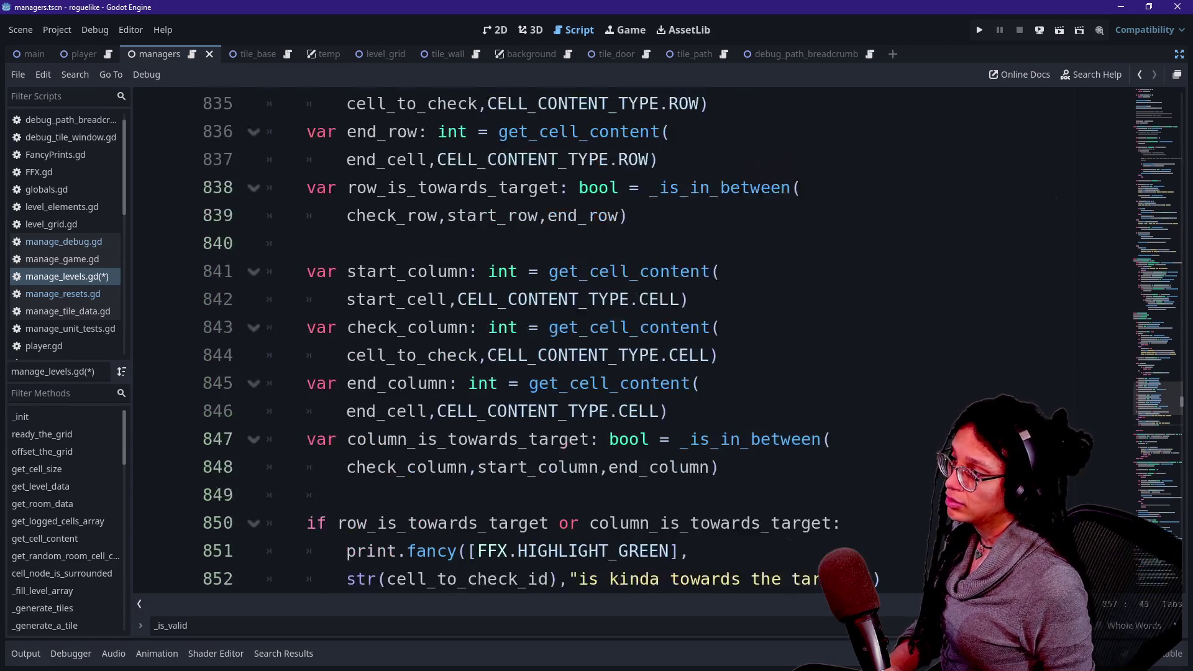
{"action": "scroll", "coordinate": [621, 342], "scroll_direction": "down", "scroll_amount": 4}
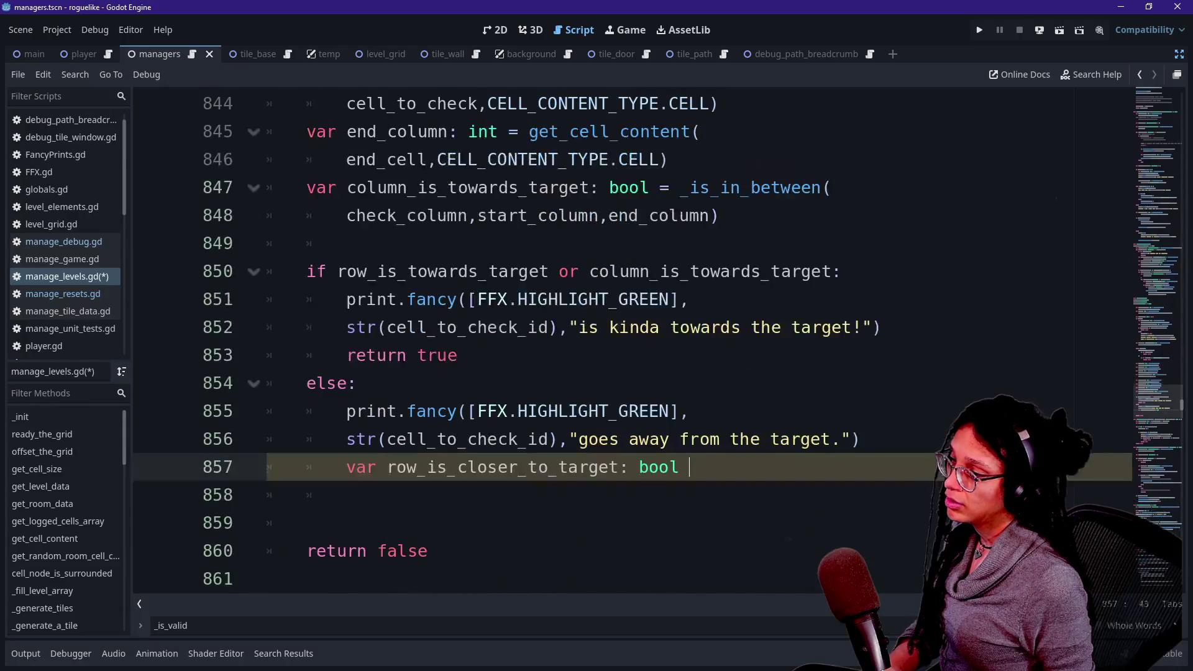
{"action": "type", "text": "= _is"}
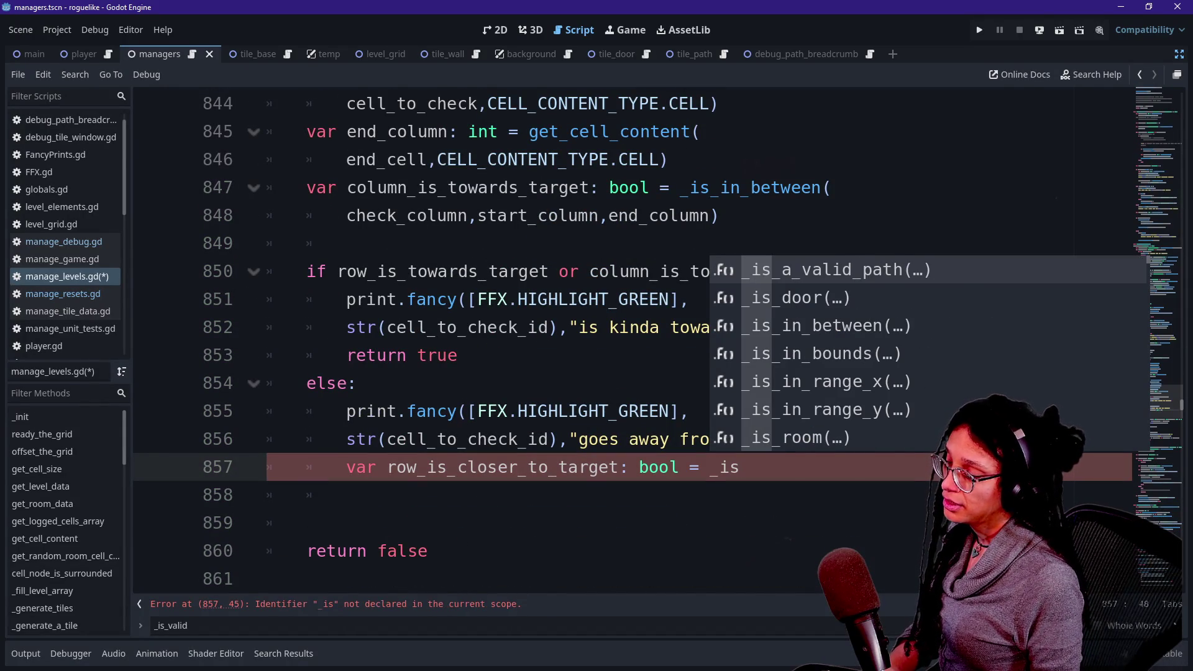
{"action": "type", "text": "_"}
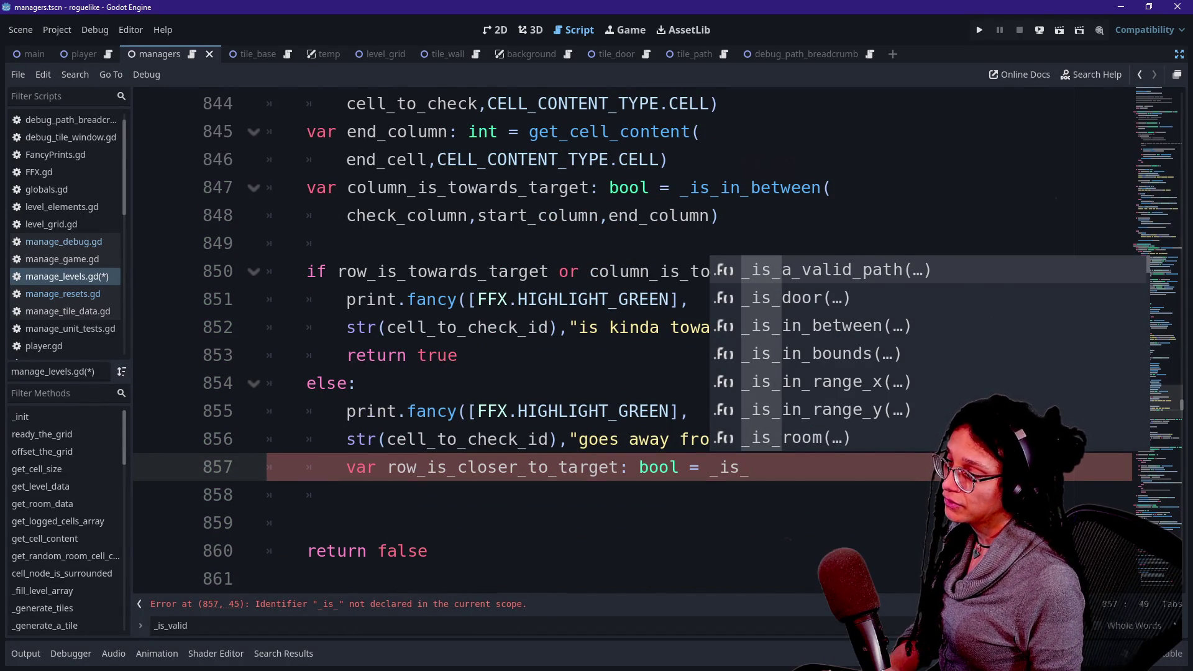
{"action": "type", "text": "closer"}
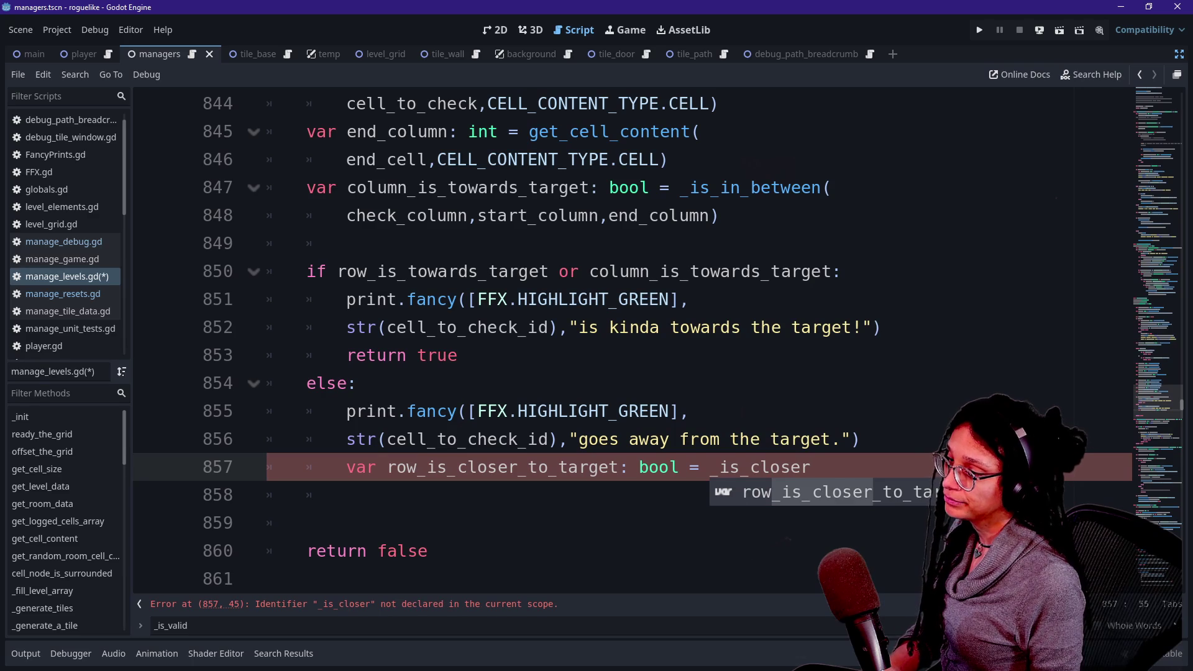
{"action": "type", "text": "("}
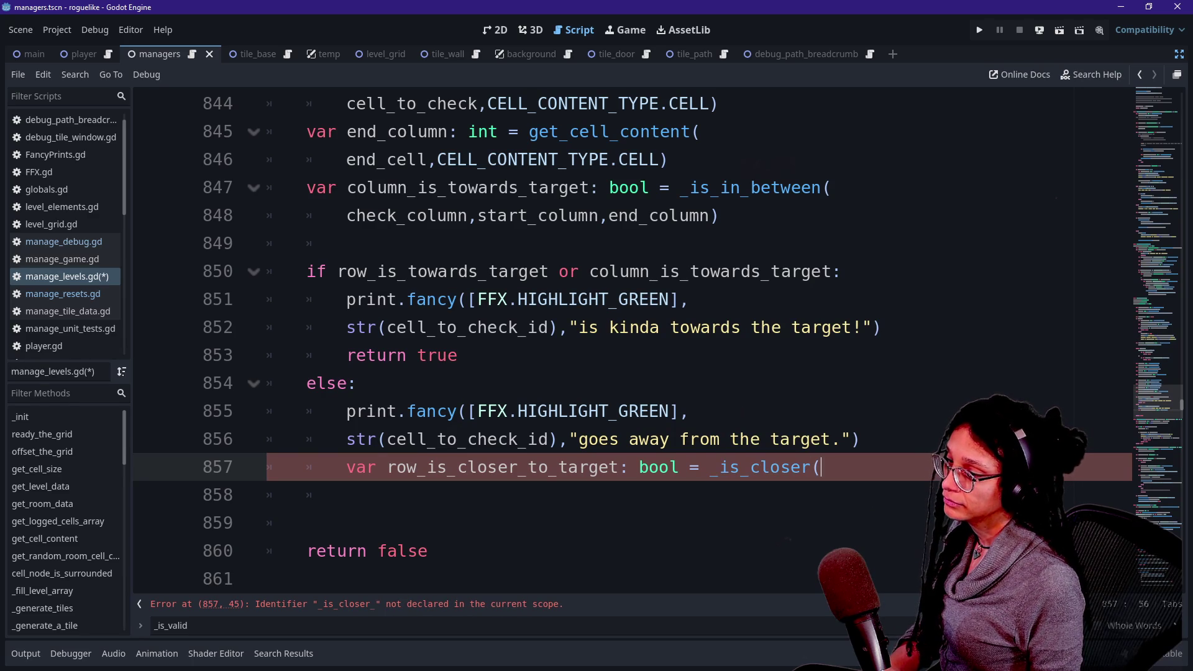
Settle the call name as '_is_closer(' with its arguments on a new line.
{"action": "key", "text": "BackSpace"}
{"action": "type", "text": "_to_target"}
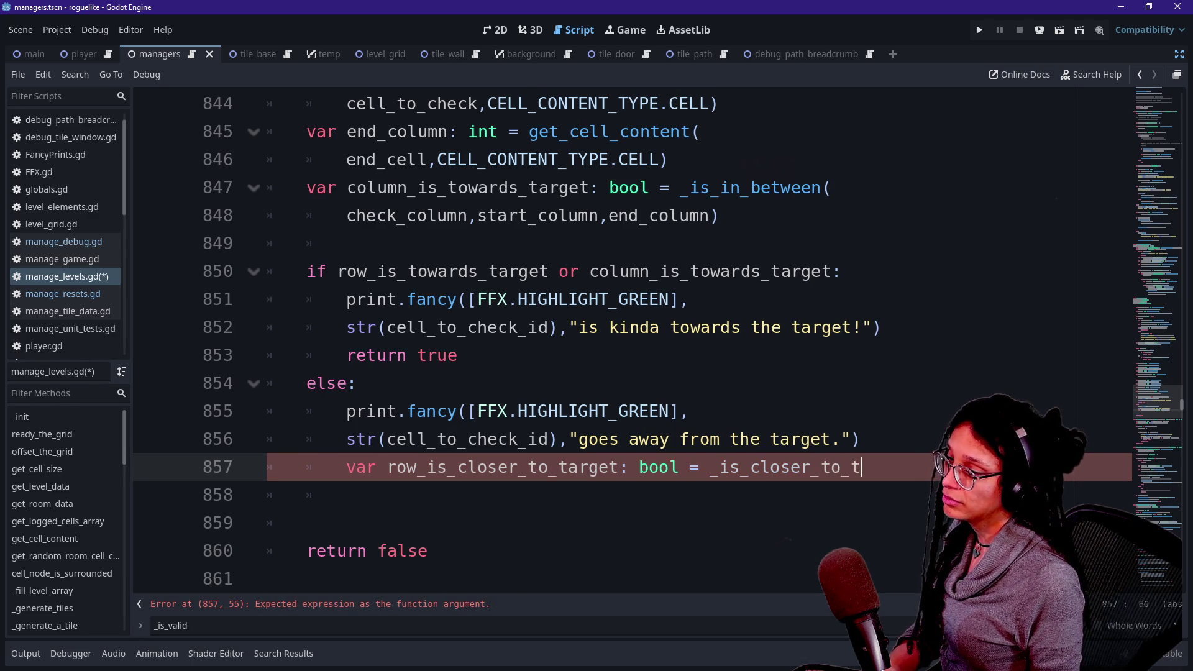
{"action": "type", "text": "("}
{"action": "key", "text": "Return"}
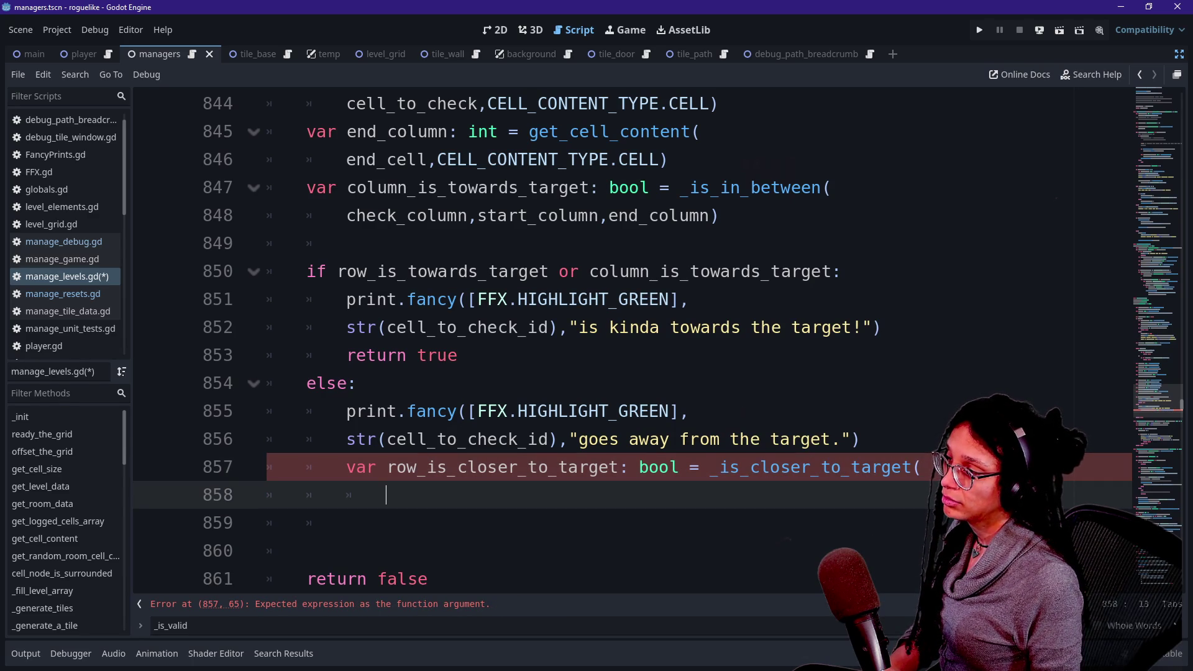
{"action": "key", "text": "BackSpace"}
{"action": "key", "text": "BackSpace"}
{"action": "key", "text": "BackSpace"}
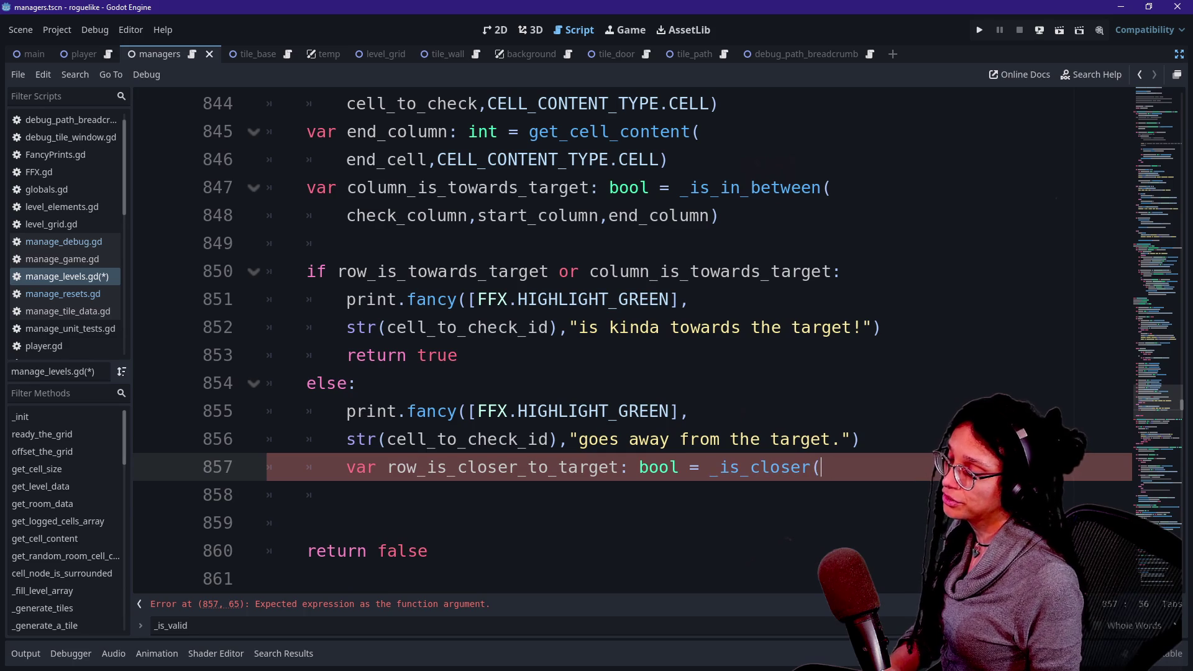
{"action": "type", "text": "("}
{"action": "key", "text": "Return"}
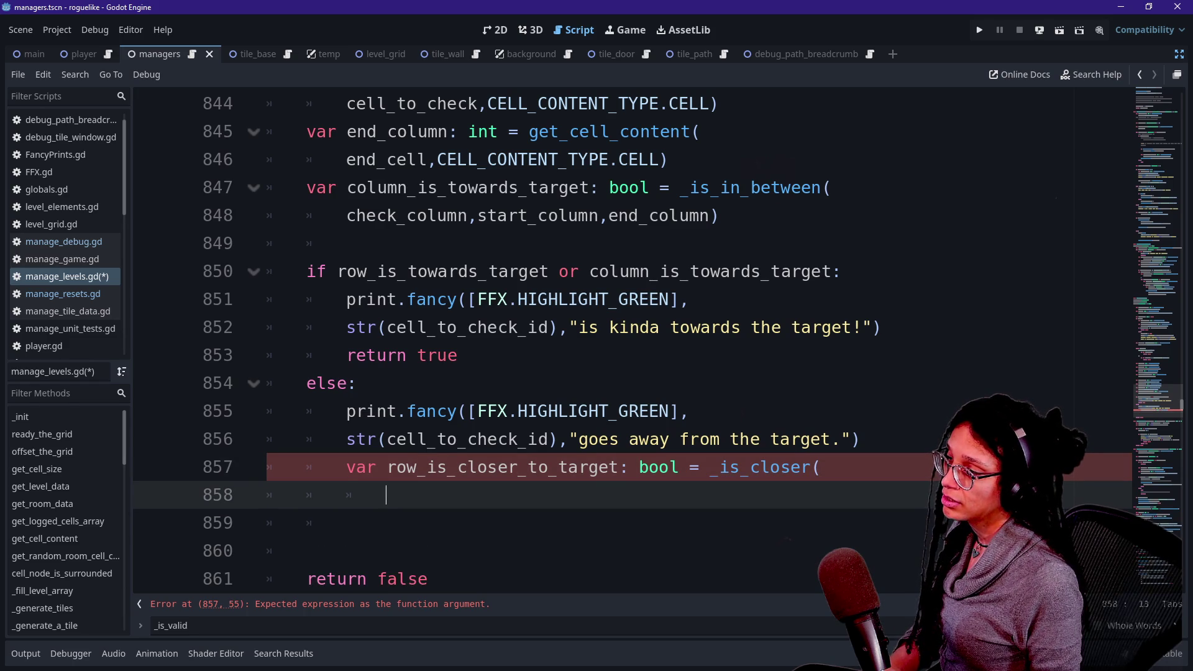
Pass check_row and end_row as the arguments, closing the call.
{"action": "type", "text": "check_col"}
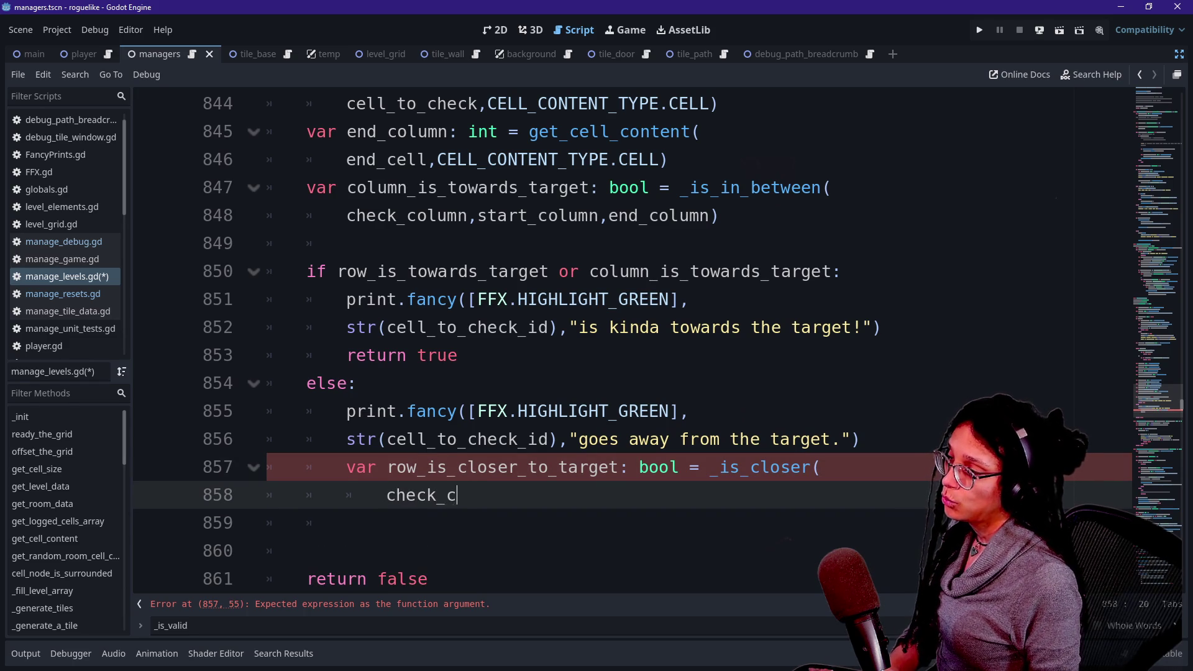
{"action": "key", "text": "BackSpace"}
{"action": "key", "text": "BackSpace"}
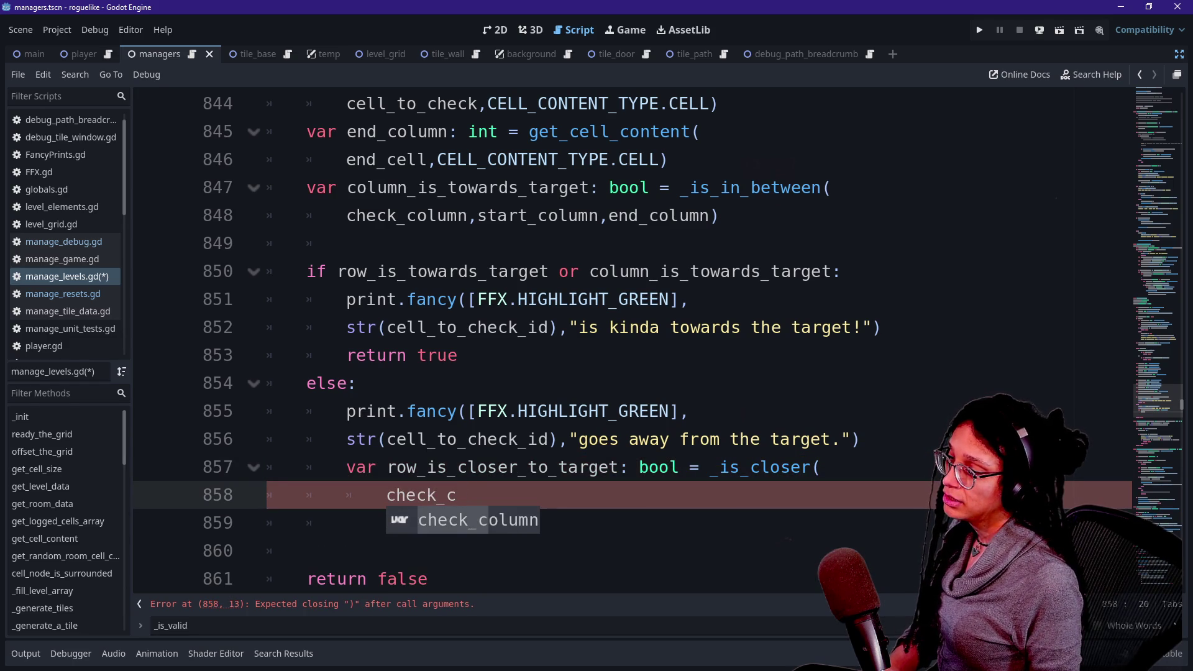
{"action": "type", "text": "row,"}
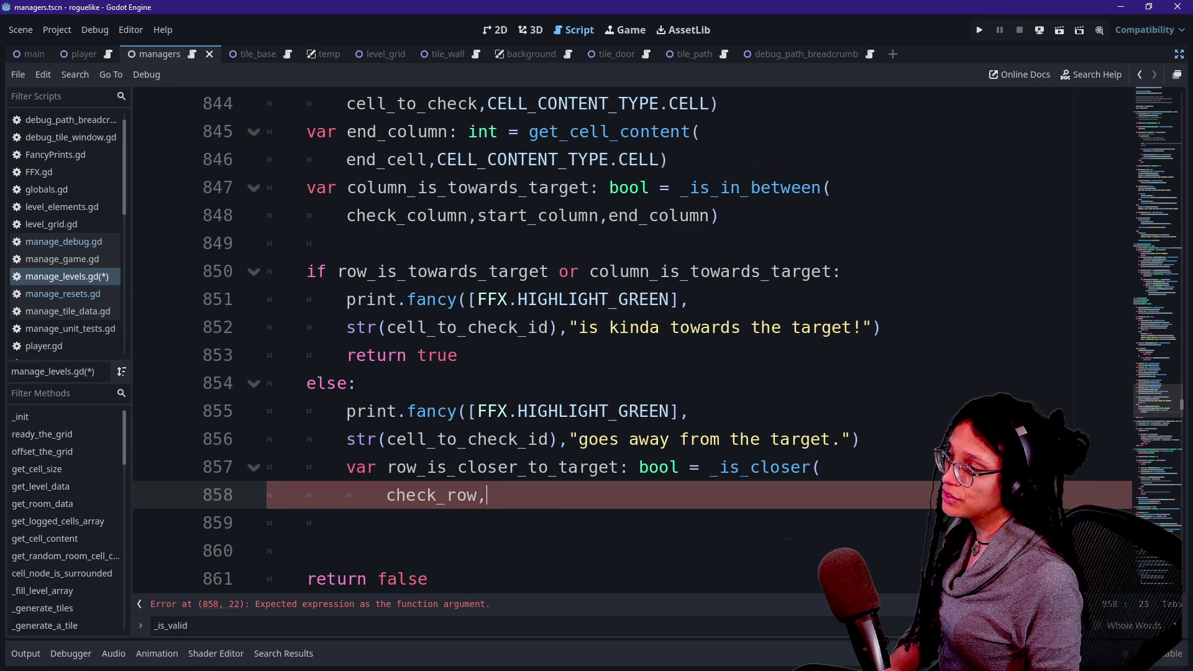
{"action": "type", "text": "end_c"}
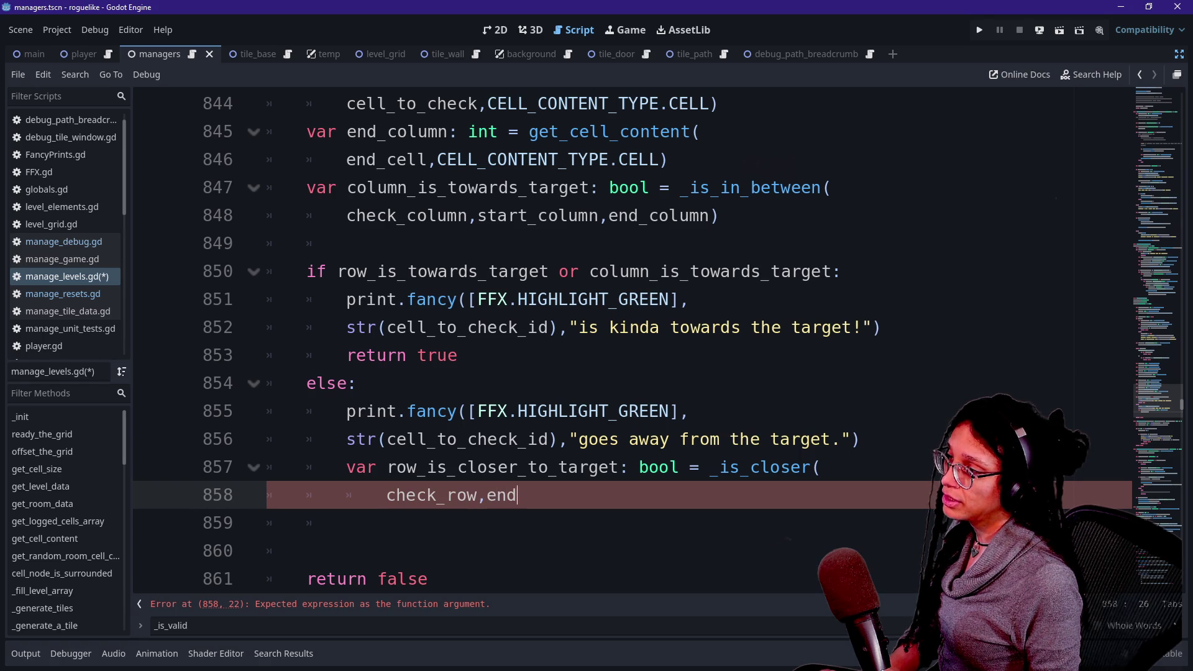
{"action": "key", "text": "BackSpace"}
{"action": "type", "text": "row)"}
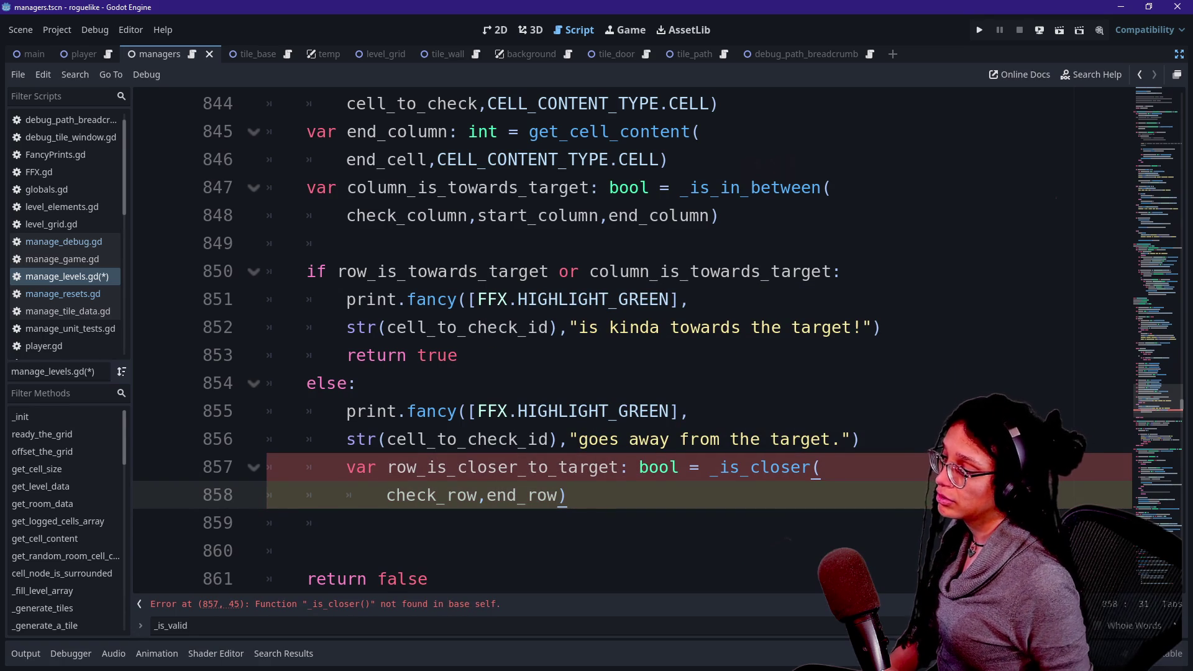
{"action": "scroll", "coordinate": [658, 341], "scroll_direction": "down", "scroll_amount": 2}
{"action": "left_click_drag", "start_coordinate": [710, 300], "coordinate": [821, 300]}
{"action": "key", "text": "ctrl+c"}
Start a top-level line below 'return false' reading 'func _is_closer('.
{"action": "left_click", "coordinate": [429, 411]}
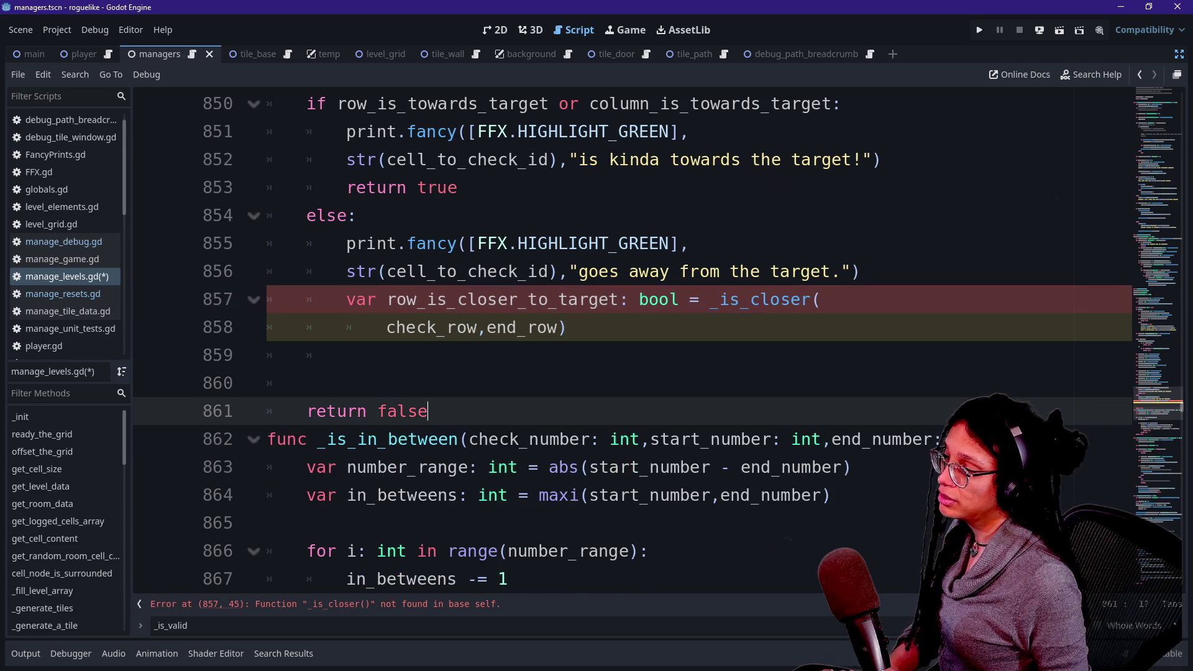
{"action": "key", "text": "Return"}
{"action": "key", "text": "Up"}
{"action": "key", "text": "Down"}
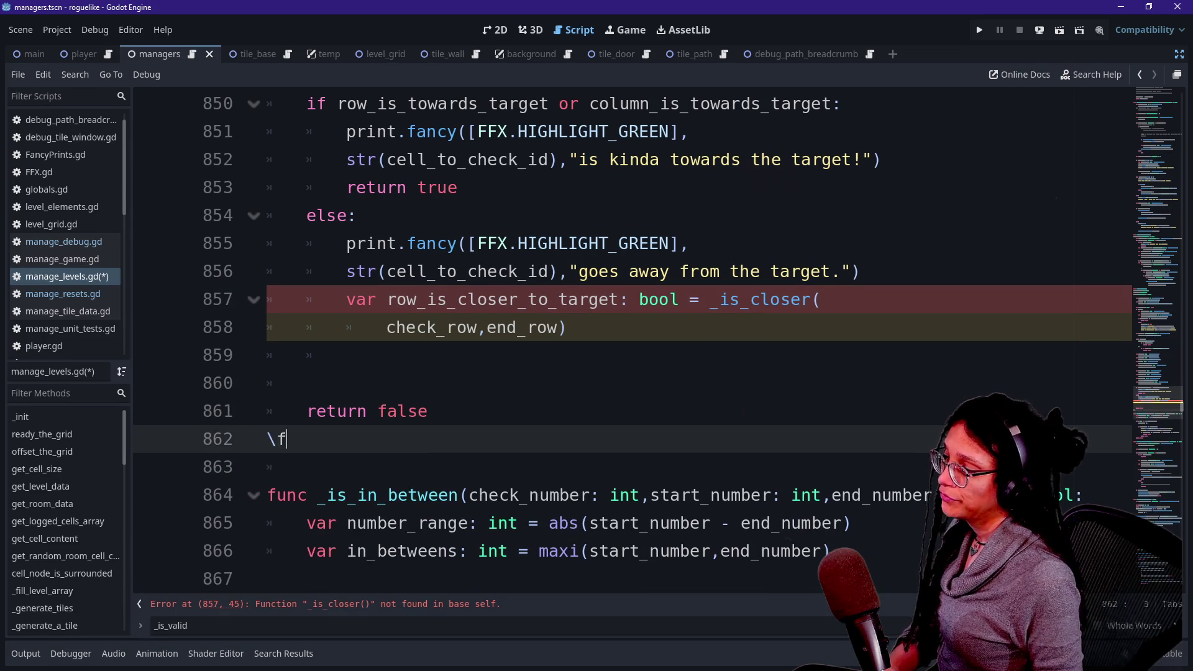
{"action": "key", "text": "BackSpace"}
{"action": "key", "text": "Return"}
{"action": "type", "text": "func"}
{"action": "key", "text": "ctrl+v"}
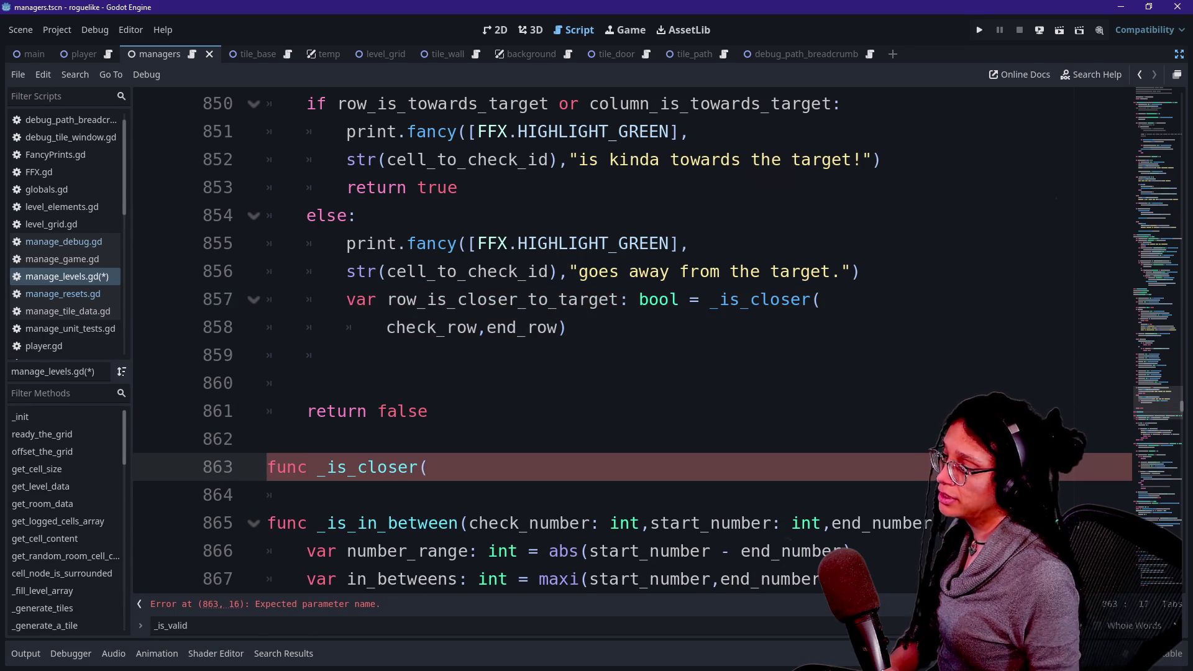
Complete the signature with check_number and end_number int parameters, returning bool, with a pass body.
{"action": "type", "text": "check_numbe"}
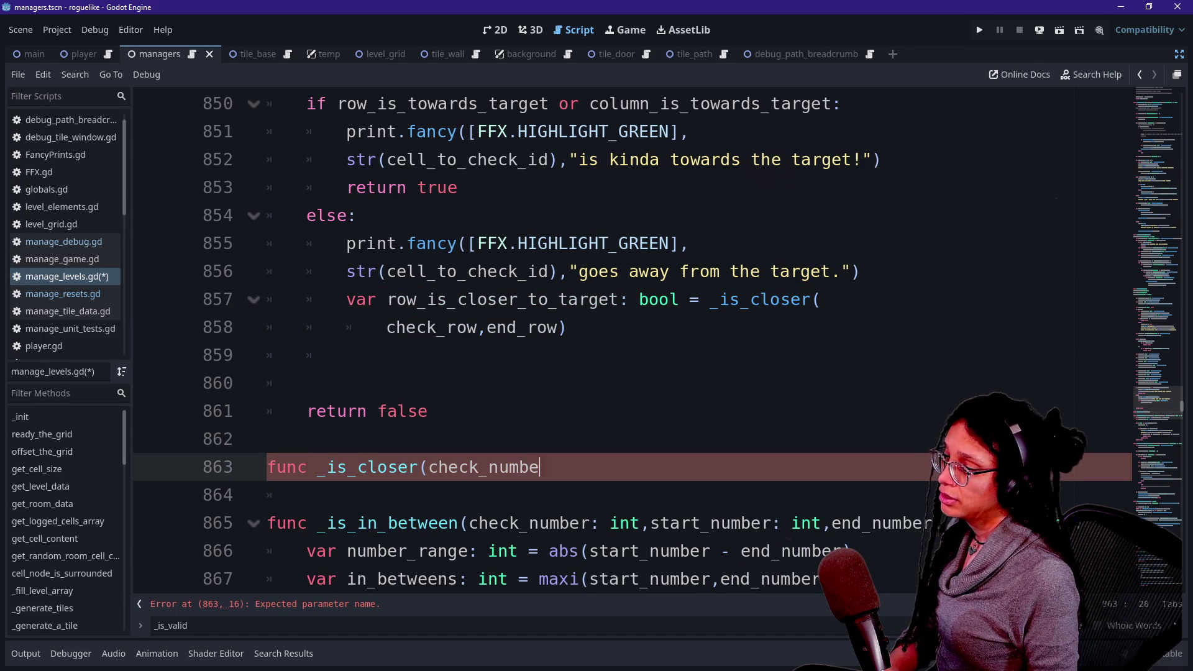
{"action": "type", "text": "r,int"}
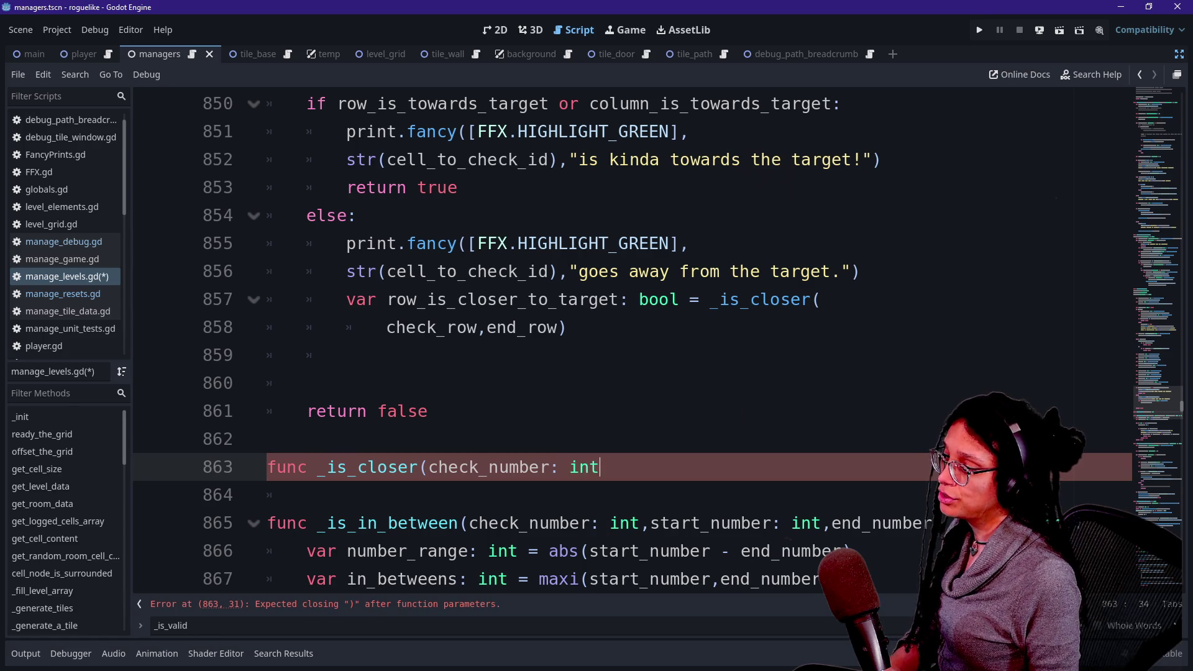
{"action": "key", "text": "BackSpace"}
{"action": "type", "text": ", end_num"}
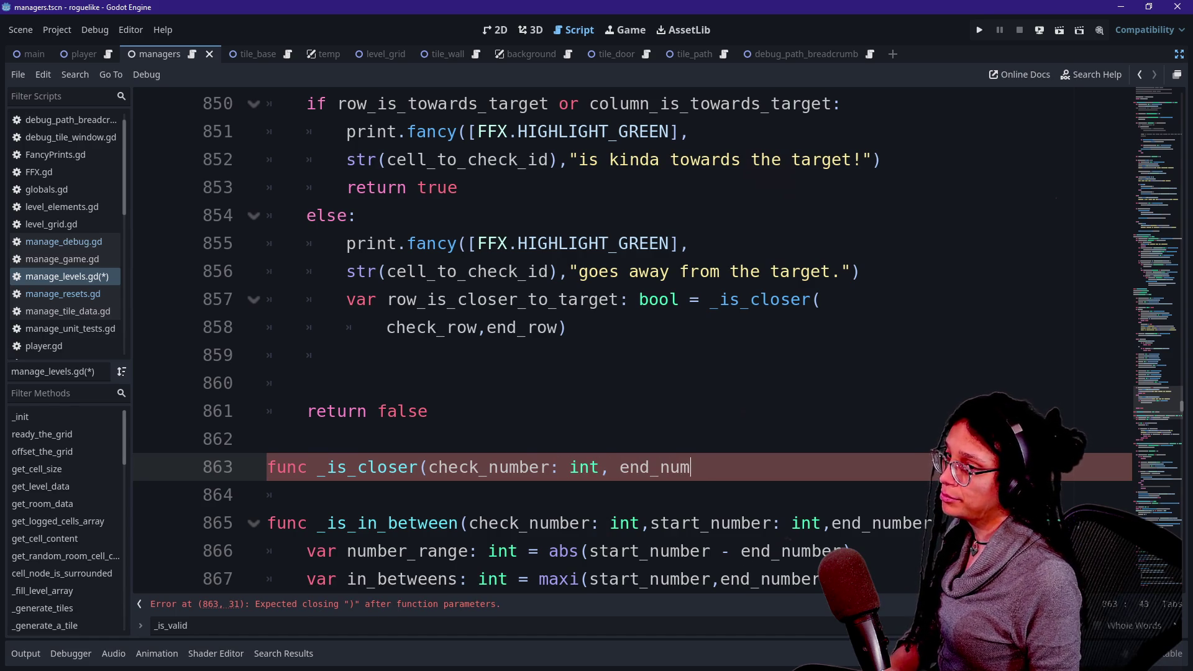
{"action": "type", "text": "ber int"}
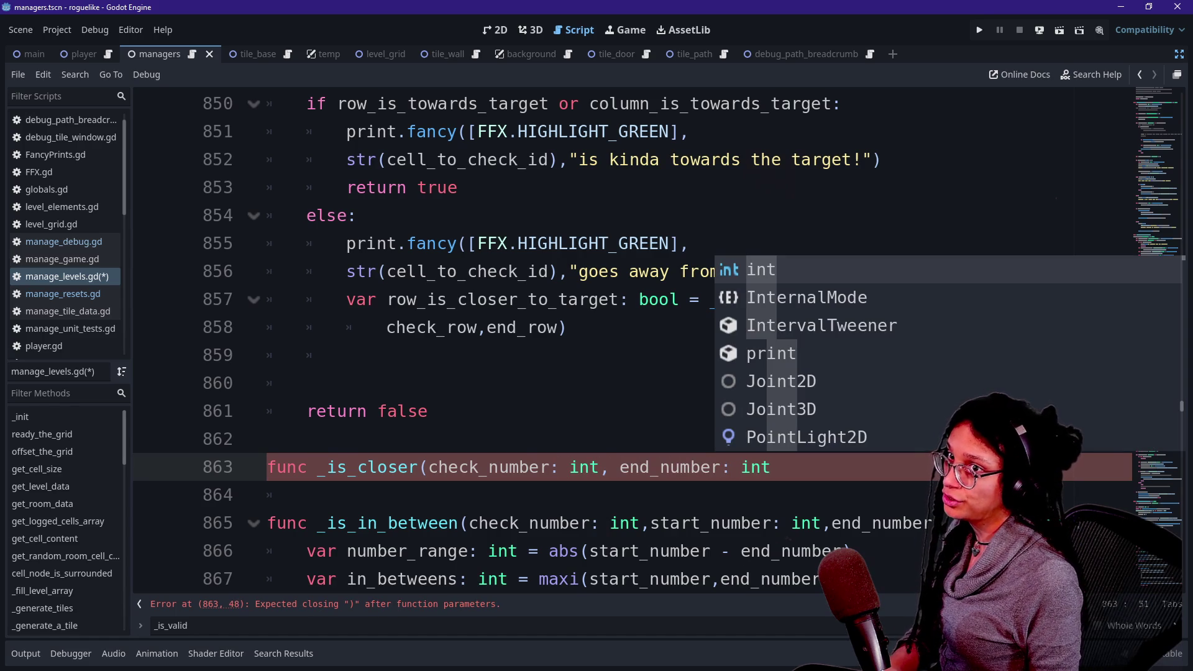
{"action": "type", "text": ")"}
{"action": "key", "text": "BackSpace"}
{"action": "type", "text": ") -> bool:"}
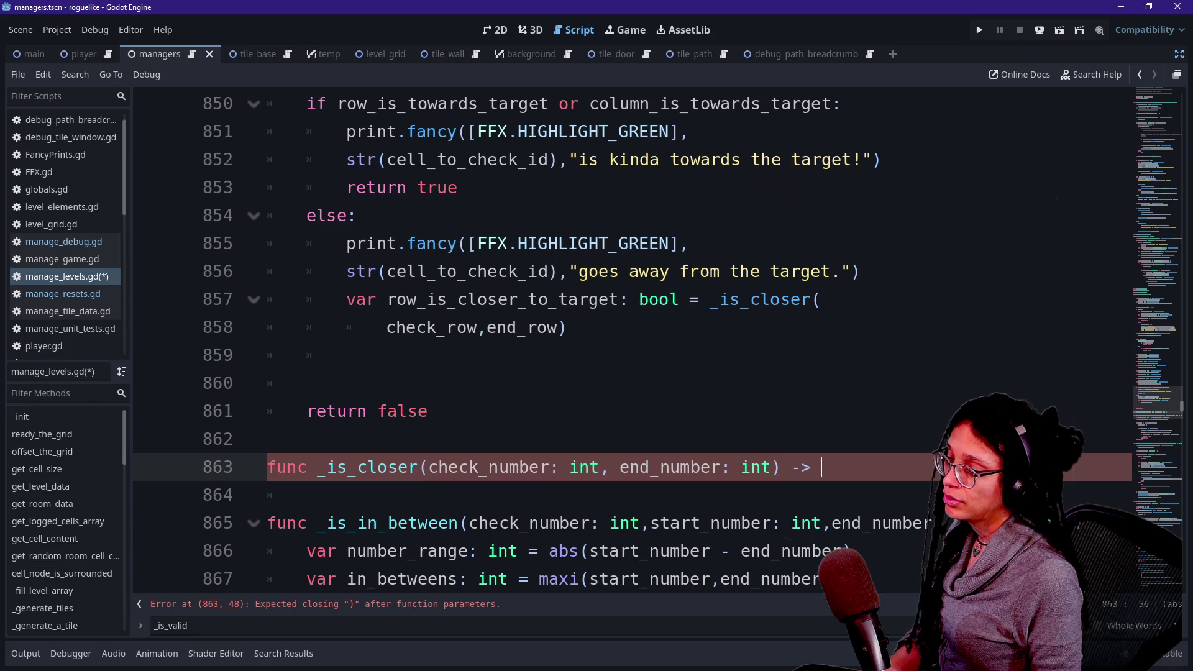
{"action": "key", "text": "Return"}
{"action": "type", "text": "pass"}
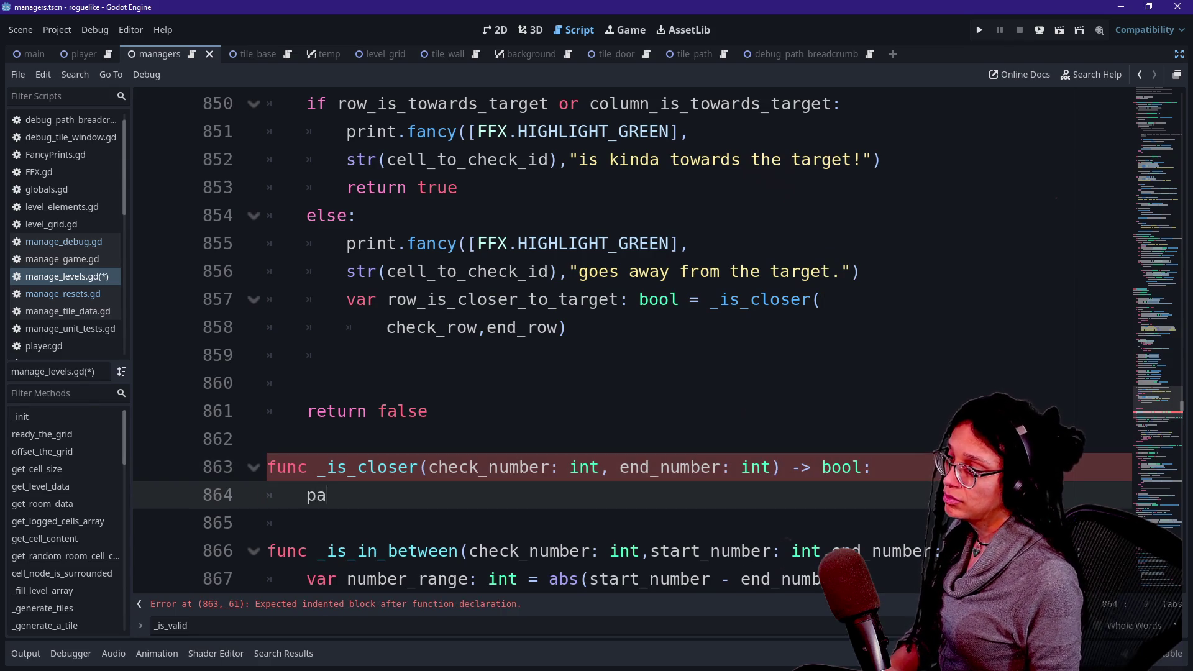
Replace the pass placeholder with 'return false' after checking the call's arguments.
{"action": "left_click", "coordinate": [346, 355]}
{"action": "left_click", "coordinate": [306, 327]}
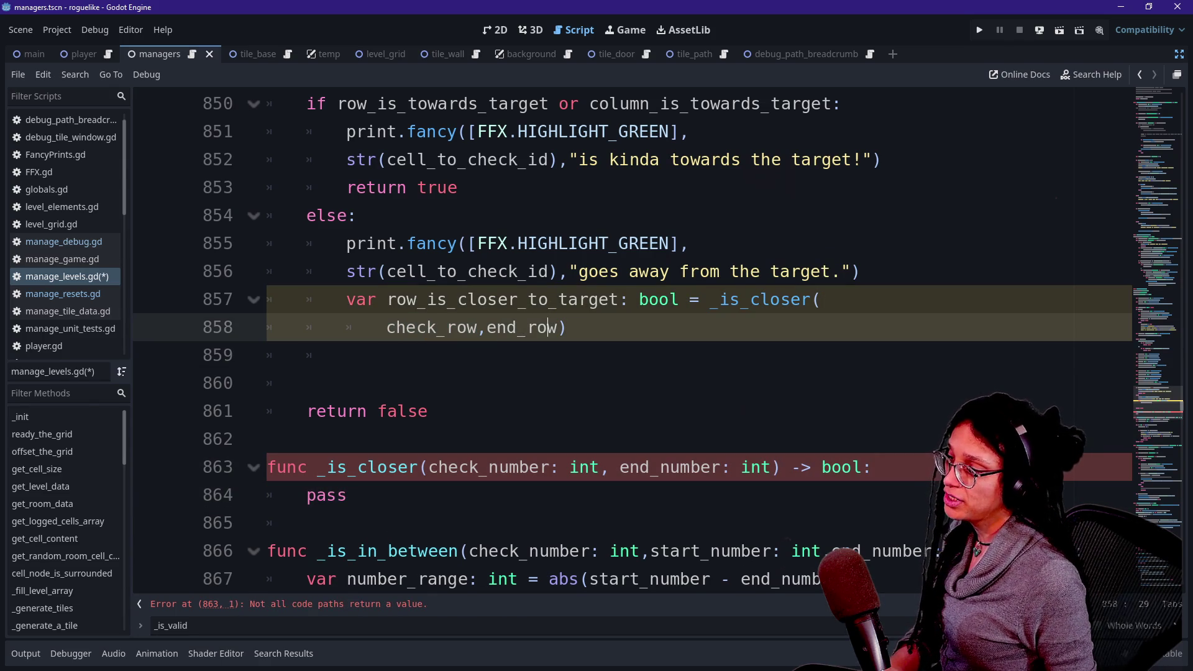
{"action": "scroll", "coordinate": [557, 327], "scroll_direction": "down", "scroll_amount": 1}
{"action": "left_click", "coordinate": [345, 410]}
{"action": "double_click", "coordinate": [326, 410]}
{"action": "type", "text": "return false"}
{"action": "left_click", "coordinate": [307, 298]}
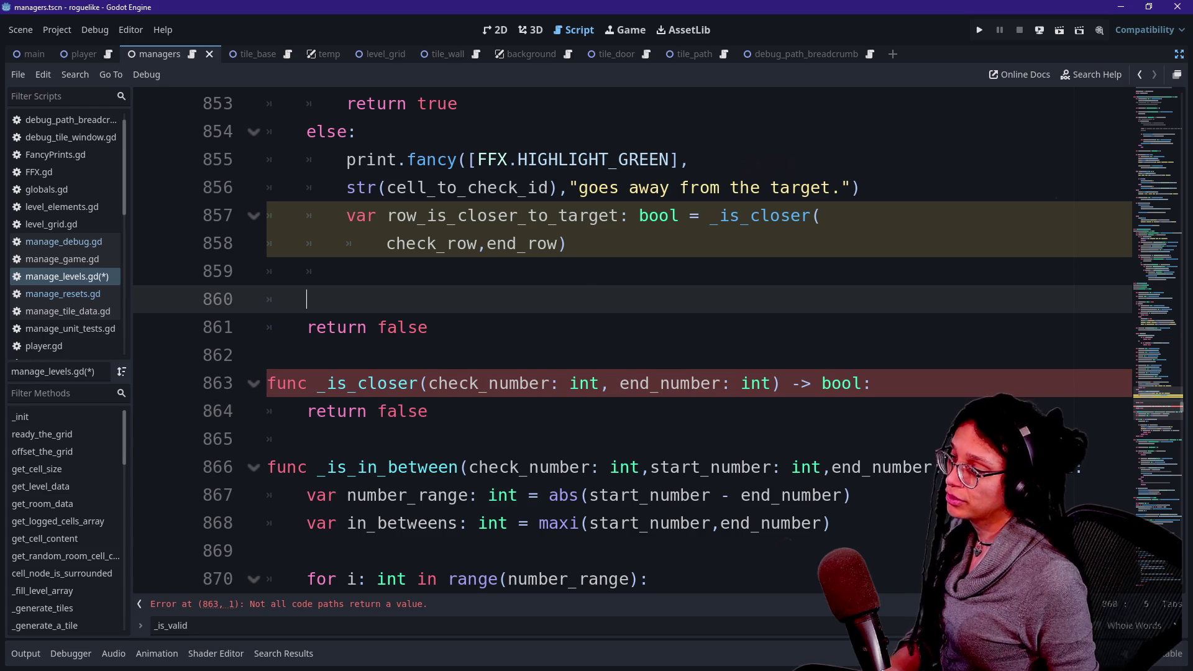
{"action": "scroll", "coordinate": [621, 341], "scroll_direction": "up", "scroll_amount": 1}
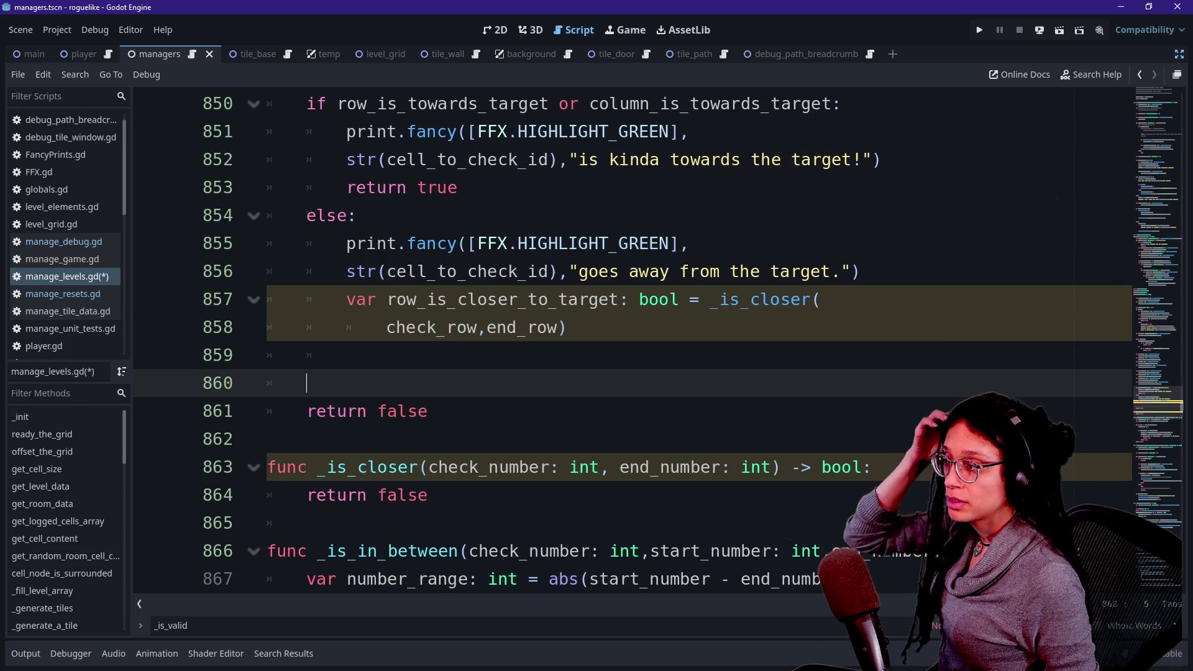
Duplicate the row declaration below and rename it column_is_closer_to_target.
{"action": "left_click_drag", "start_coordinate": [373, 355], "coordinate": [576, 327]}
{"action": "left_click_drag", "start_coordinate": [346, 299], "coordinate": [566, 327]}
{"action": "key", "text": "ctrl+c"}
{"action": "left_click", "coordinate": [566, 327]}
{"action": "key", "text": "Return"}
{"action": "key", "text": "ctrl+v"}
{"action": "left_click_drag", "start_coordinate": [387, 355], "coordinate": [417, 354]}
{"action": "type", "text": "column"}
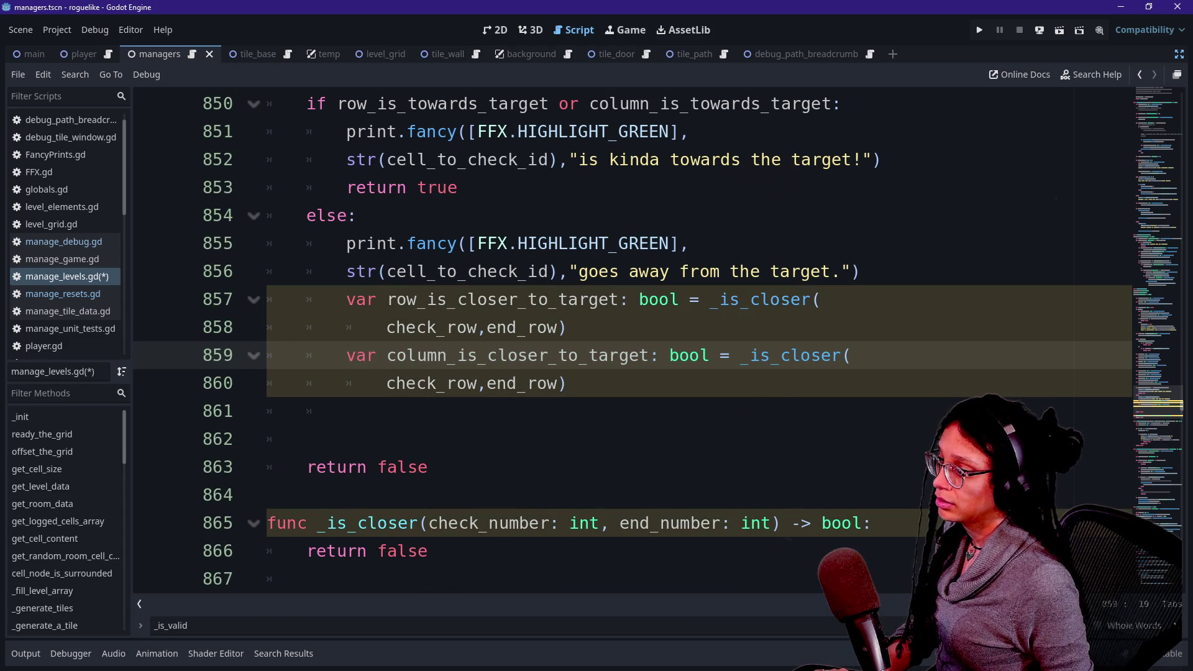
Change check_row to check_column on line 860 and save the script.
{"action": "left_click", "coordinate": [477, 383]}
{"action": "key", "text": "BackSpace"}
{"action": "key", "text": "BackSpace"}
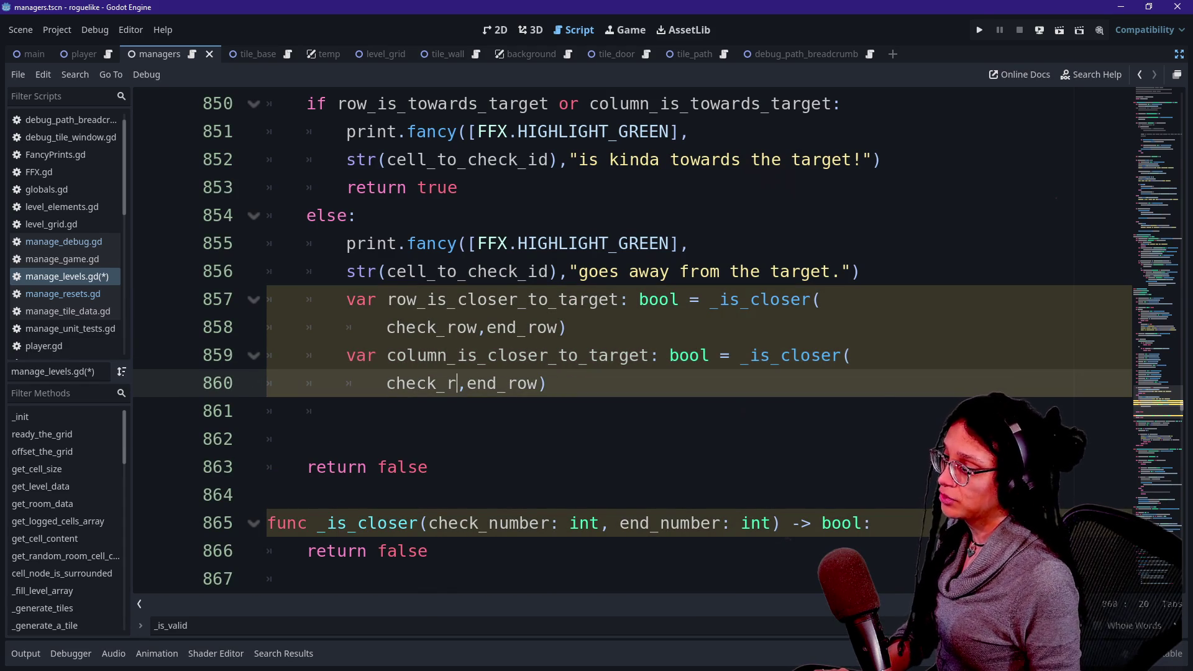
{"action": "key", "text": "BackSpace"}
{"action": "type", "text": "colu,m="}
{"action": "key", "text": "BackSpace"}
{"action": "key", "text": "BackSpace"}
{"action": "key", "text": "BackSpace"}
{"action": "type", "text": "mn"}
{"action": "key", "text": "Down"}
{"action": "left_click", "coordinate": [596, 383]}
{"action": "key", "text": "ctrl+s"}
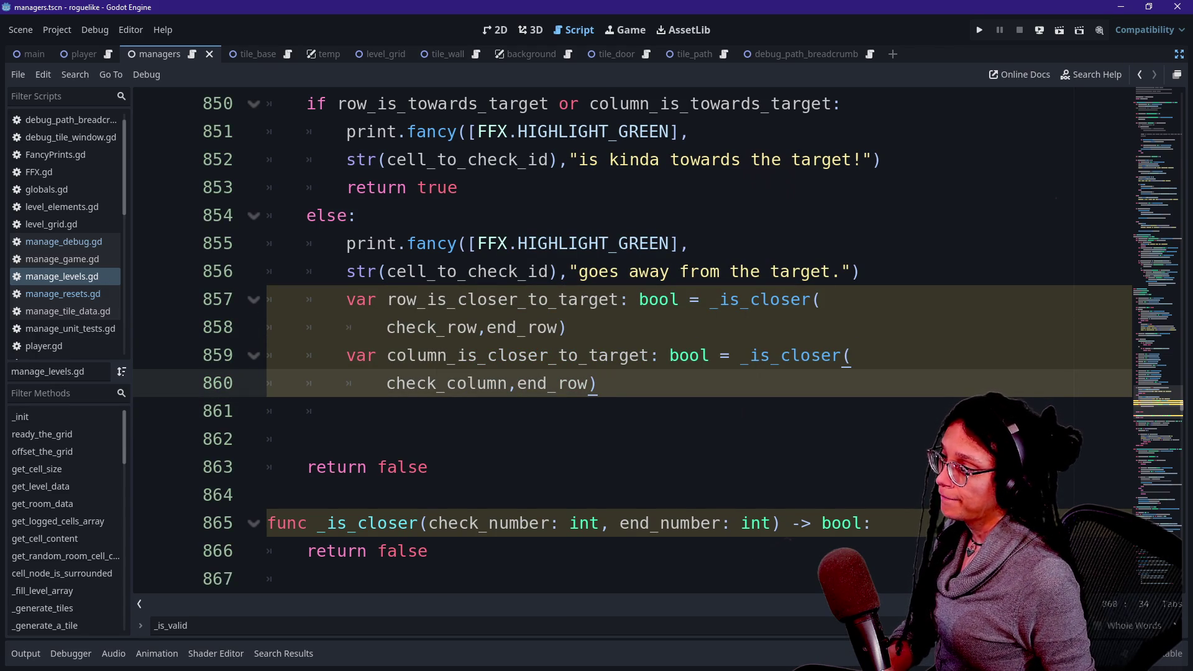
Start a new line below the column assignment with 'if'.
{"action": "left_click", "coordinate": [587, 355]}
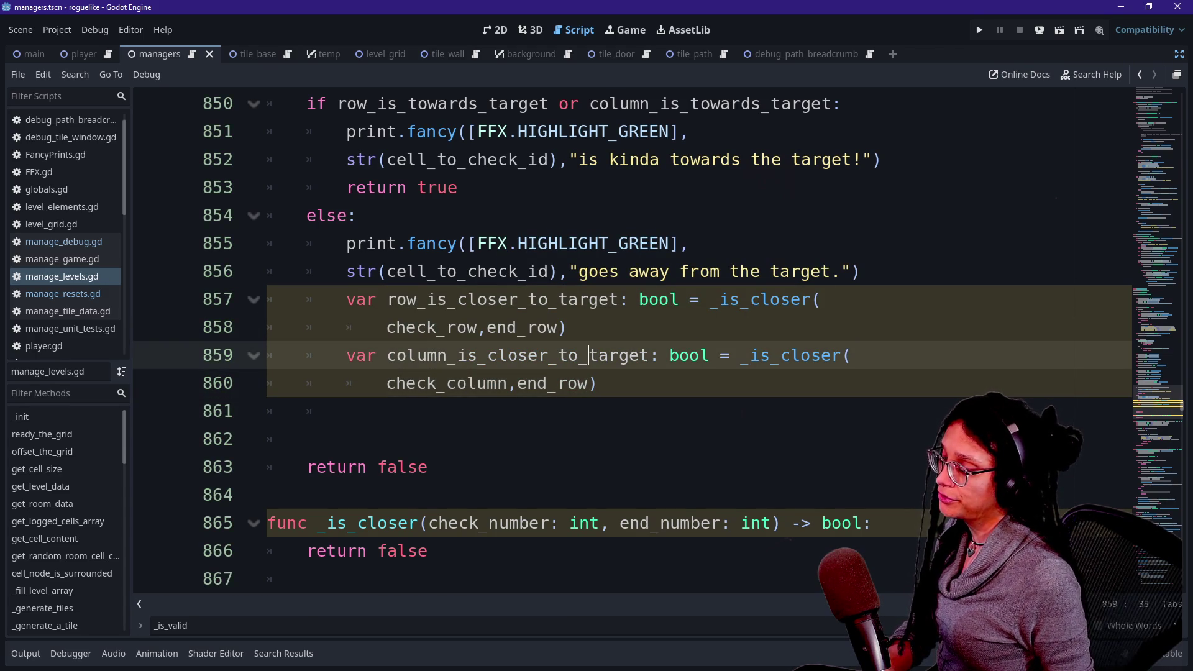
{"action": "left_click", "coordinate": [596, 382]}
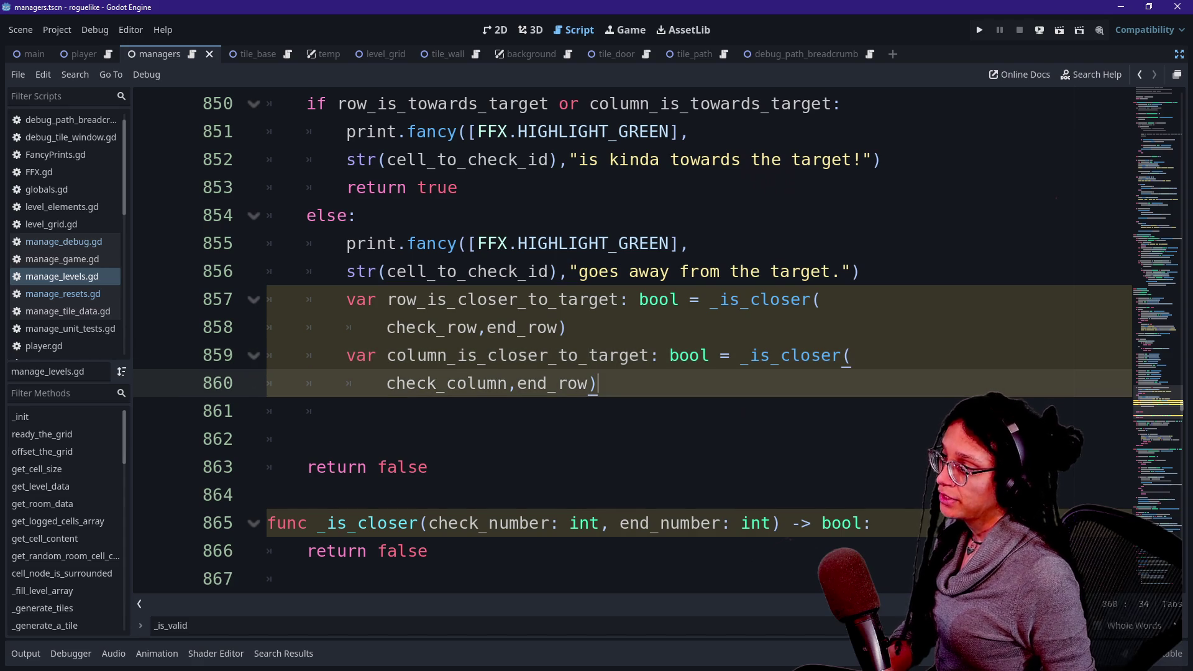
{"action": "key", "text": "Return"}
{"action": "key", "text": "Return"}
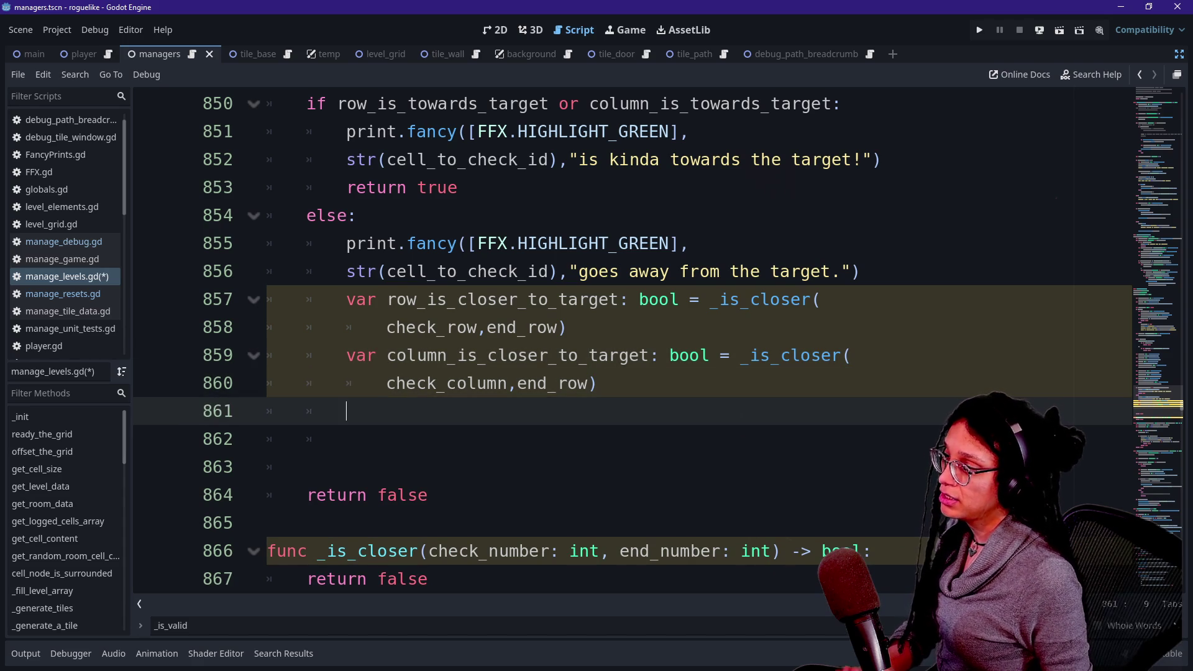
{"action": "type", "text": "if"}
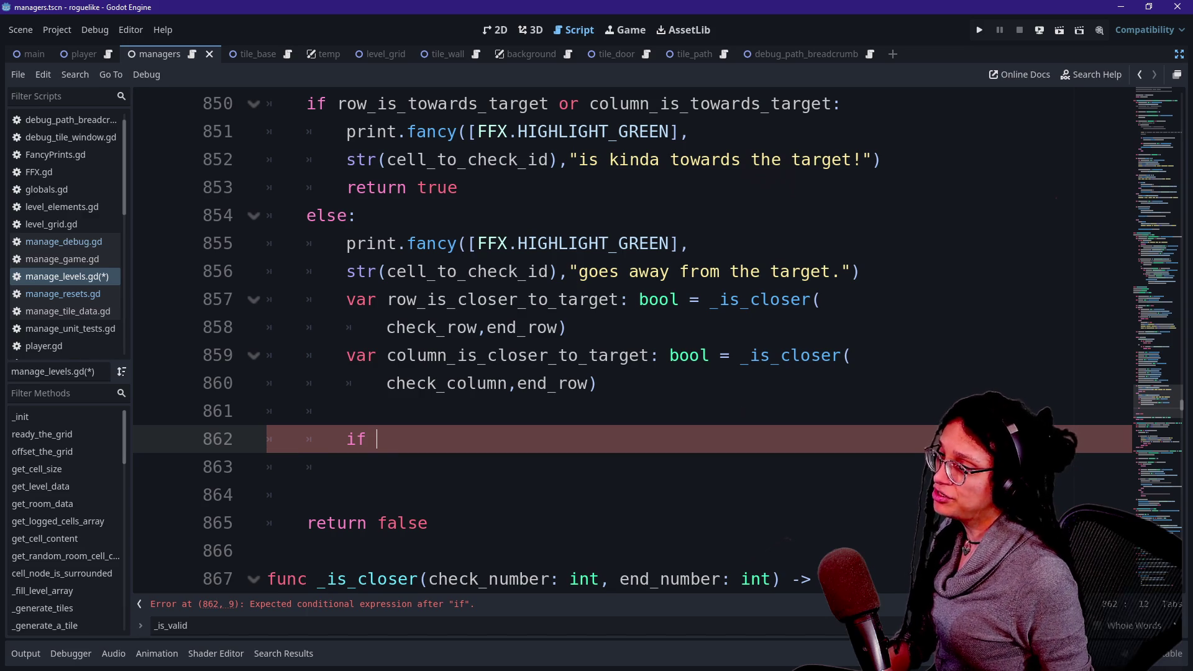
Review the row-or-column condition and print call on lines 850–851.
{"action": "scroll", "coordinate": [621, 335], "scroll_direction": "up", "scroll_amount": 1}
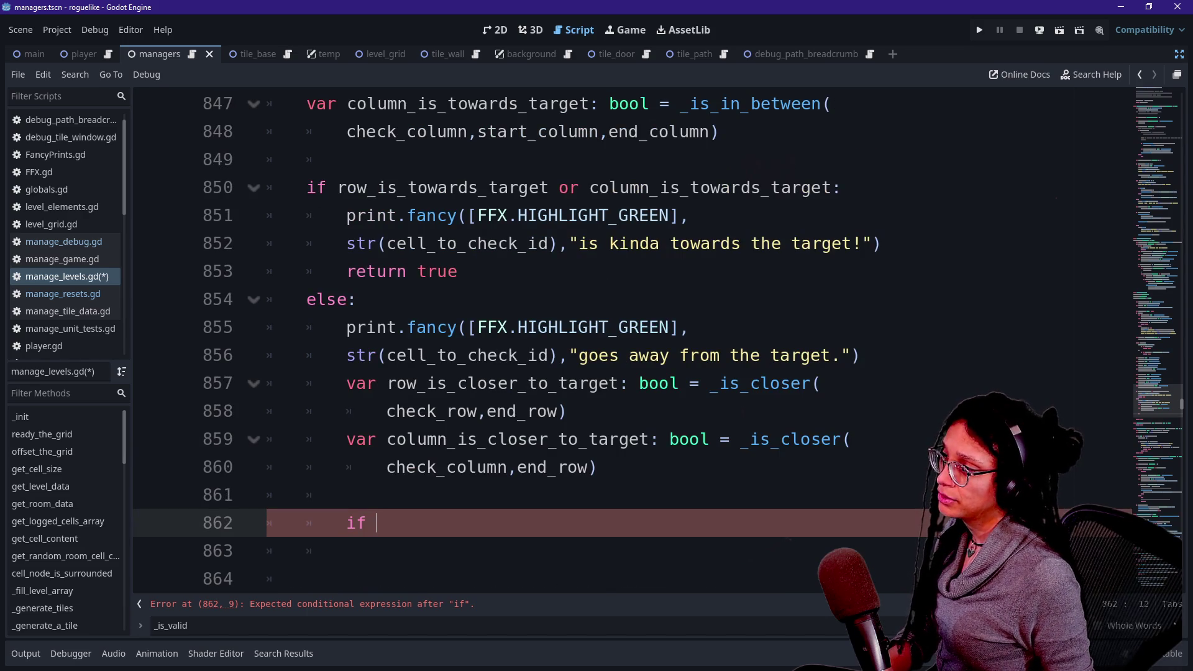
{"action": "scroll", "coordinate": [621, 336], "scroll_direction": "up", "scroll_amount": 1}
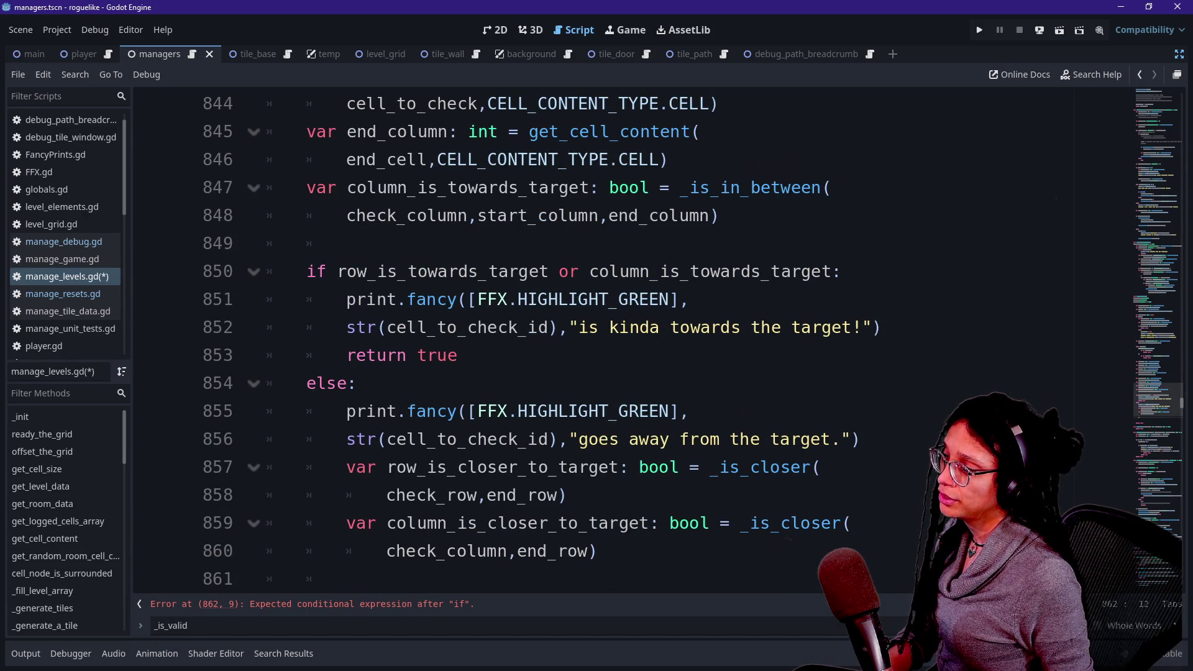
{"action": "left_click_drag", "start_coordinate": [338, 271], "coordinate": [680, 272]}
{"action": "left_click", "coordinate": [780, 271]}
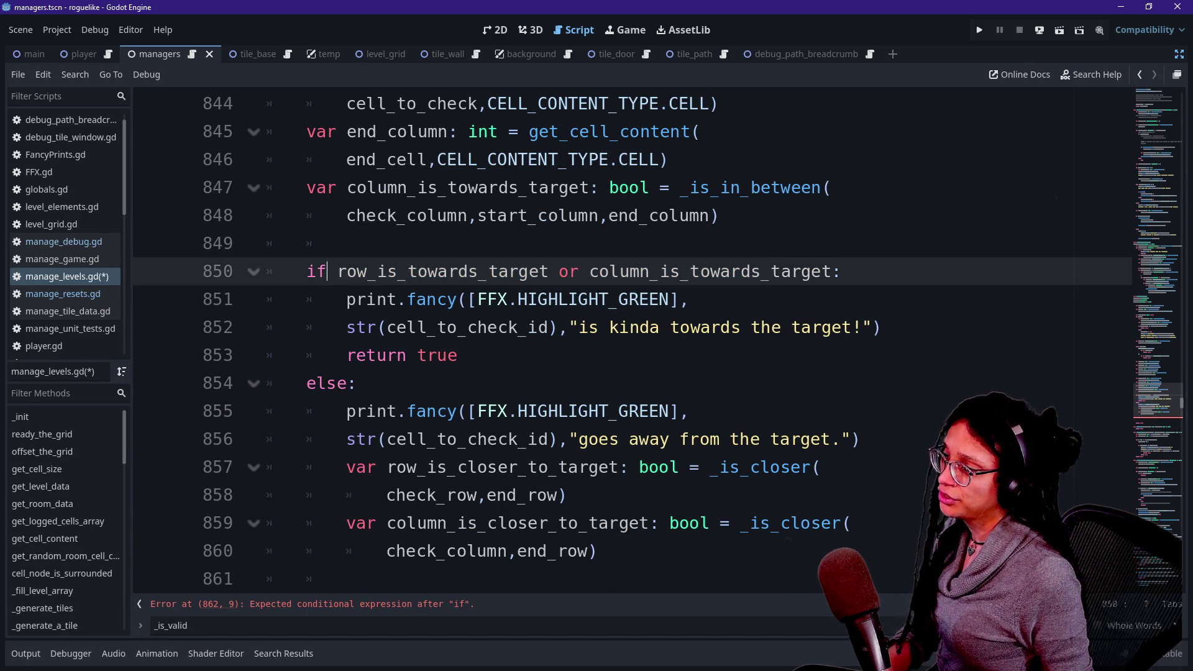
{"action": "left_click", "coordinate": [689, 299]}
{"action": "left_click", "coordinate": [422, 272]}
{"action": "left_click", "coordinate": [659, 298]}
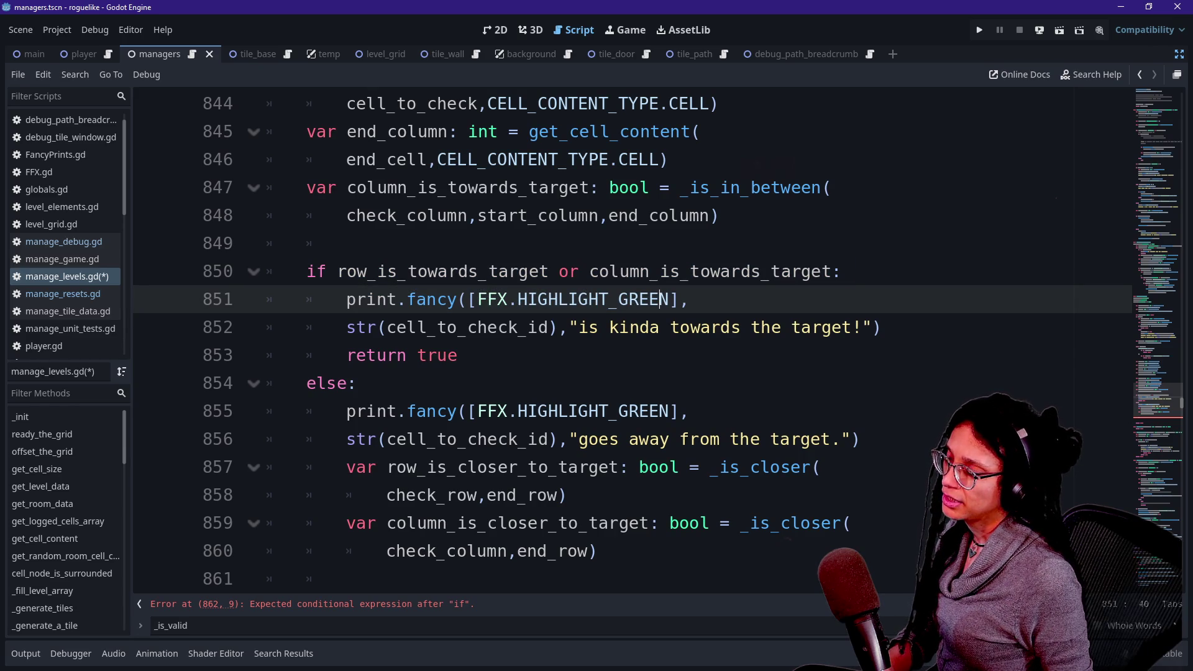
{"action": "left_click_drag", "start_coordinate": [338, 271], "coordinate": [660, 299]}
{"action": "left_click", "coordinate": [689, 299]}
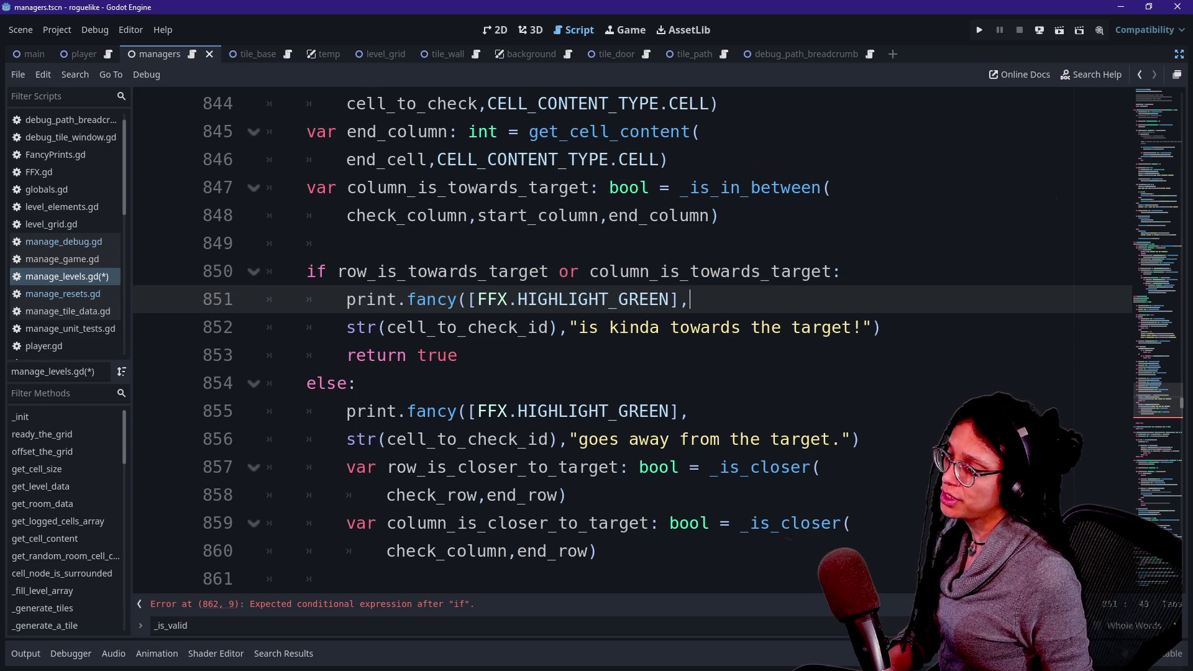
{"action": "scroll", "coordinate": [478, 335], "scroll_direction": "down", "scroll_amount": 2}
{"action": "left_click", "coordinate": [379, 438]}
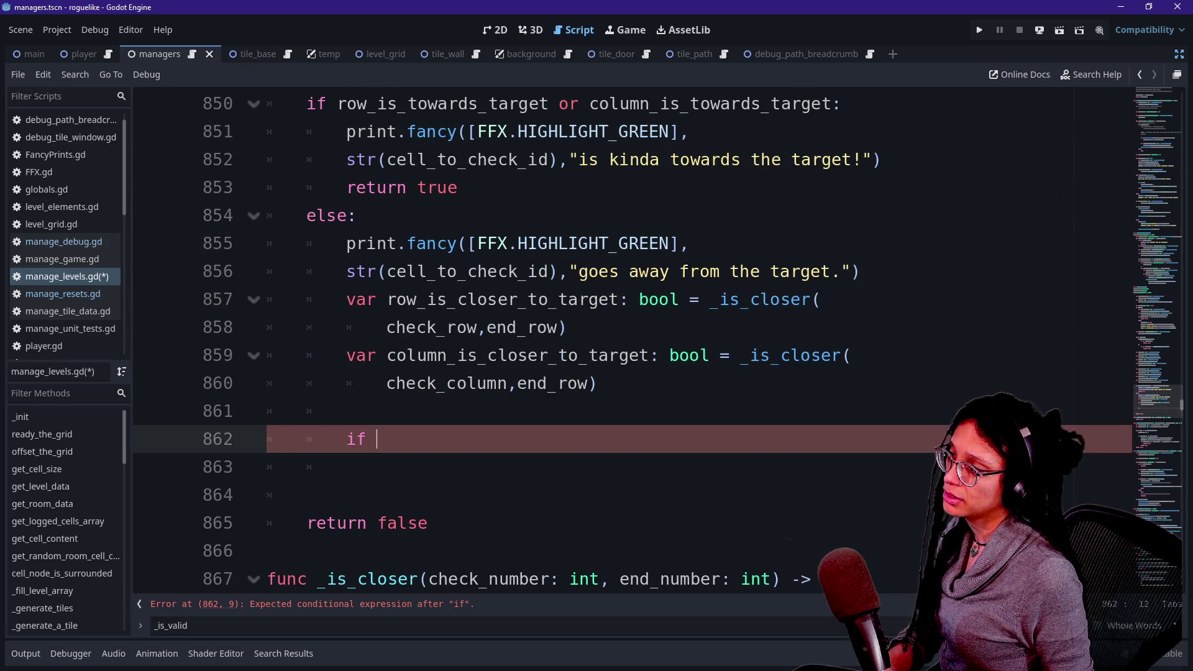
Write 'if row_is_closer_to_target or column_is_closer_to_target:' with body 'return true'.
{"action": "type", "text": "t"}
{"action": "key", "text": "BackSpace"}
{"action": "type", "text": "rp"}
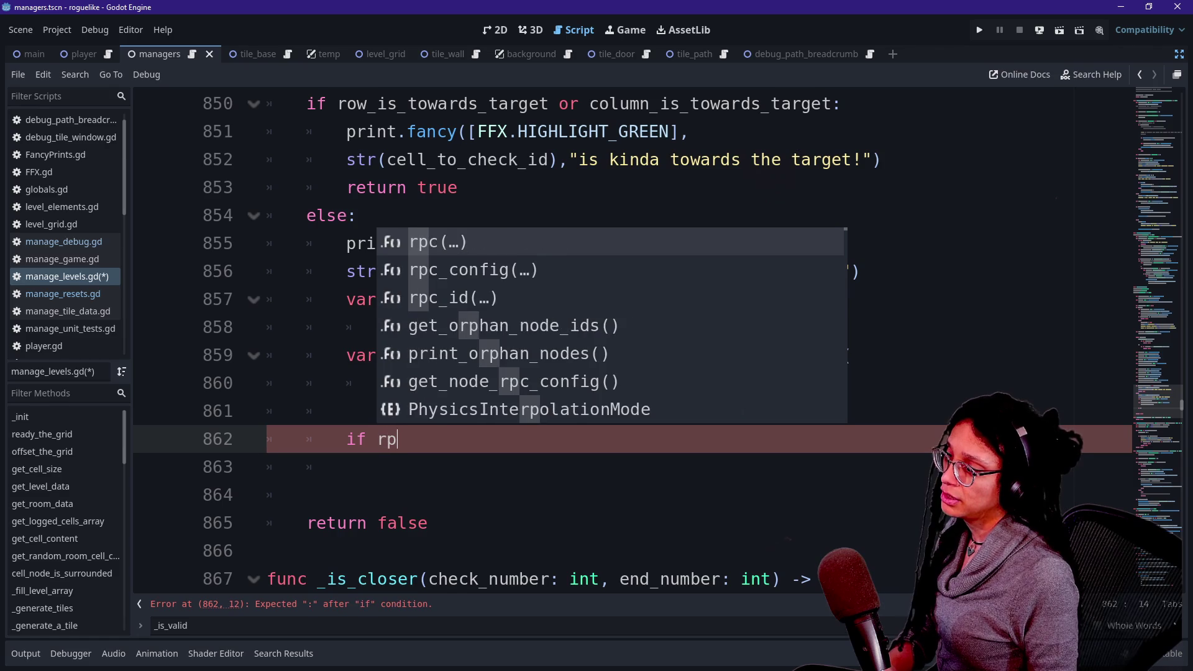
{"action": "type", "text": "o"}
{"action": "key", "text": "BackSpace"}
{"action": "key", "text": "BackSpace"}
{"action": "type", "text": "ow_"}
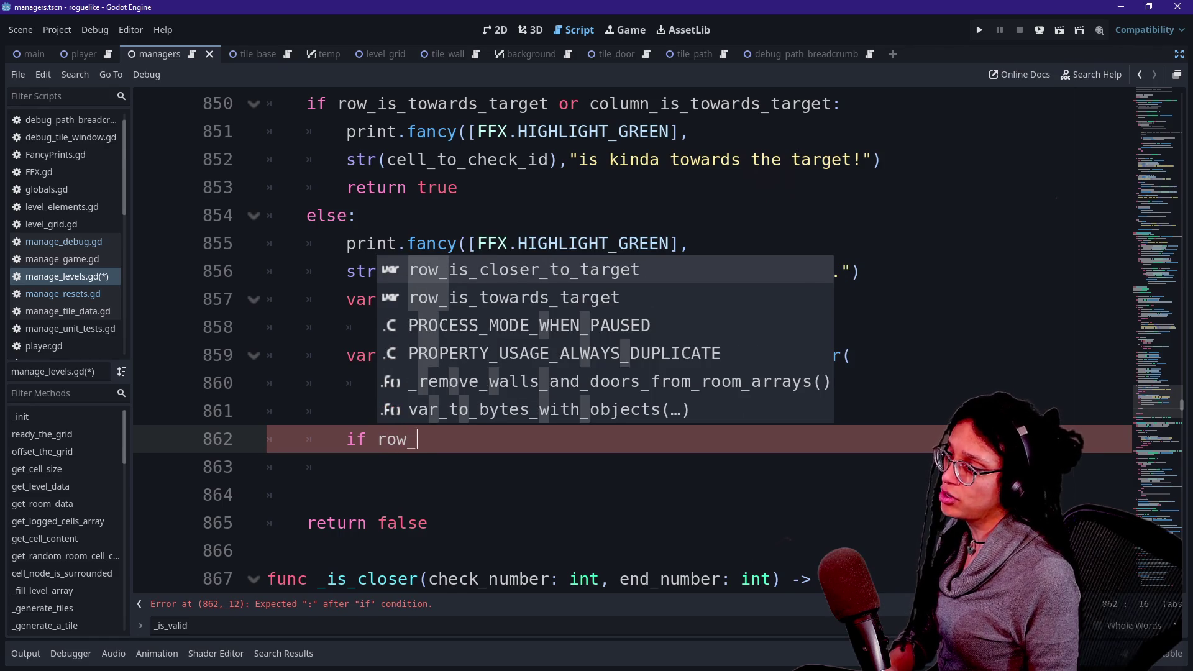
{"action": "key", "text": "Return"}
{"action": "type", "text": "pt"}
{"action": "key", "text": "BackSpace"}
{"action": "key", "text": "BackSpace"}
{"action": "type", "text": "or co"}
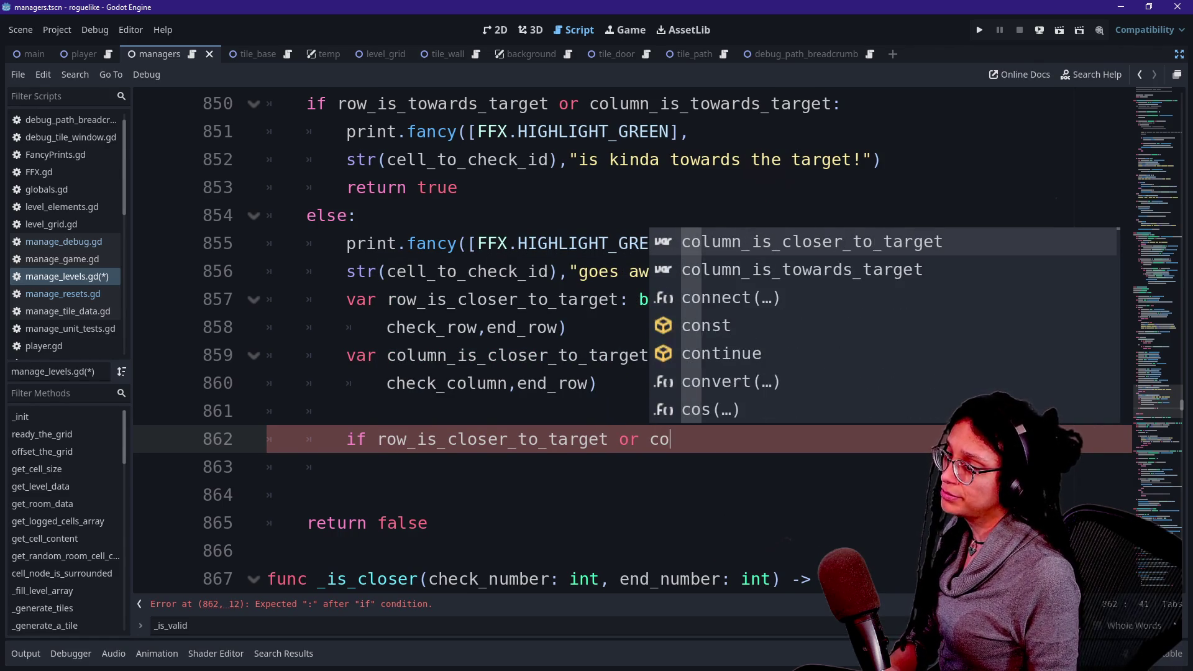
{"action": "type", "text": "lumn"}
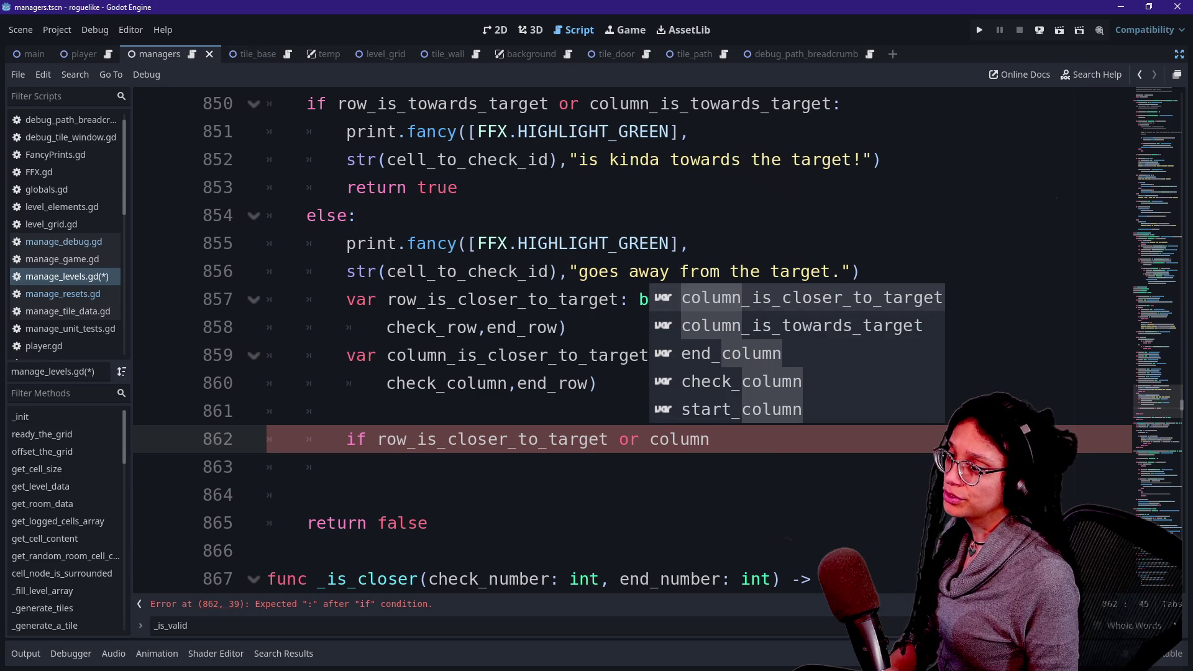
{"action": "key", "text": "Return"}
{"action": "type", "text": ":"}
{"action": "key", "text": "Return"}
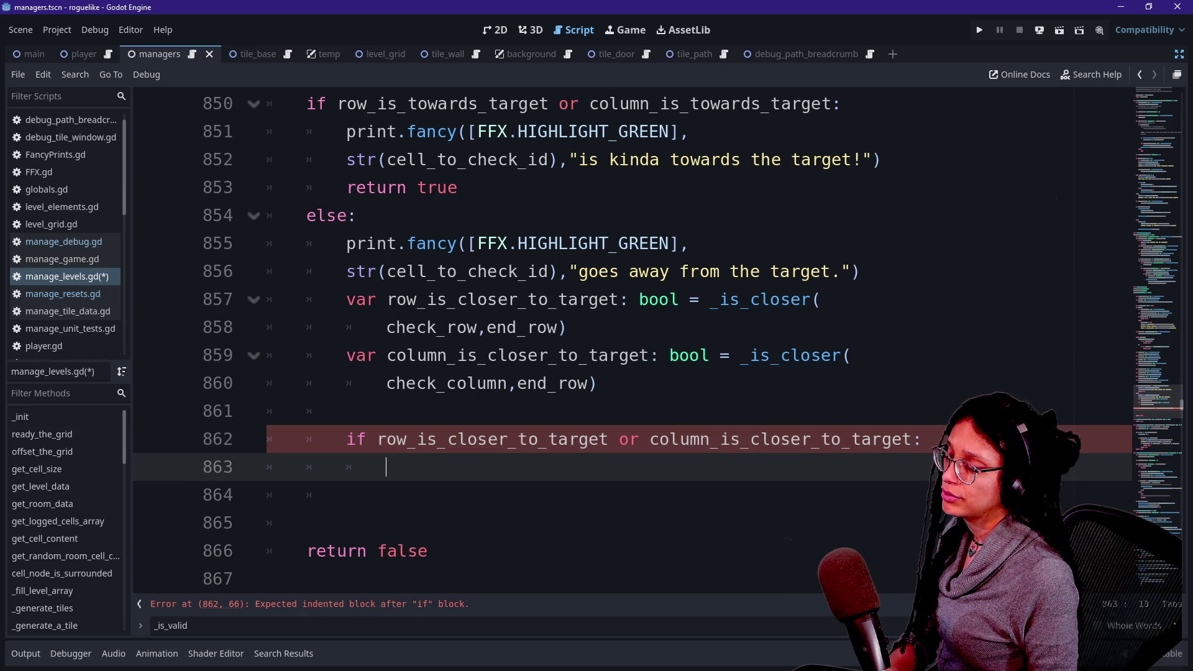
{"action": "type", "text": "return true"}
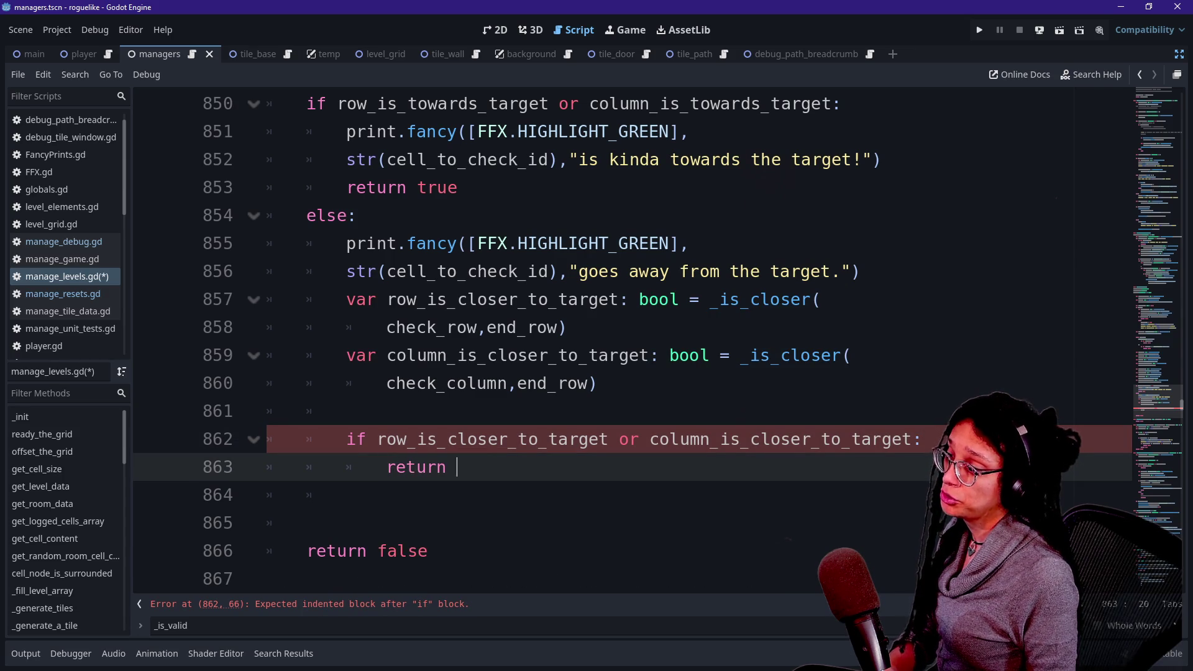
{"action": "key", "text": "Up"}
{"action": "key", "text": "Up"}
{"action": "key", "text": "Up"}
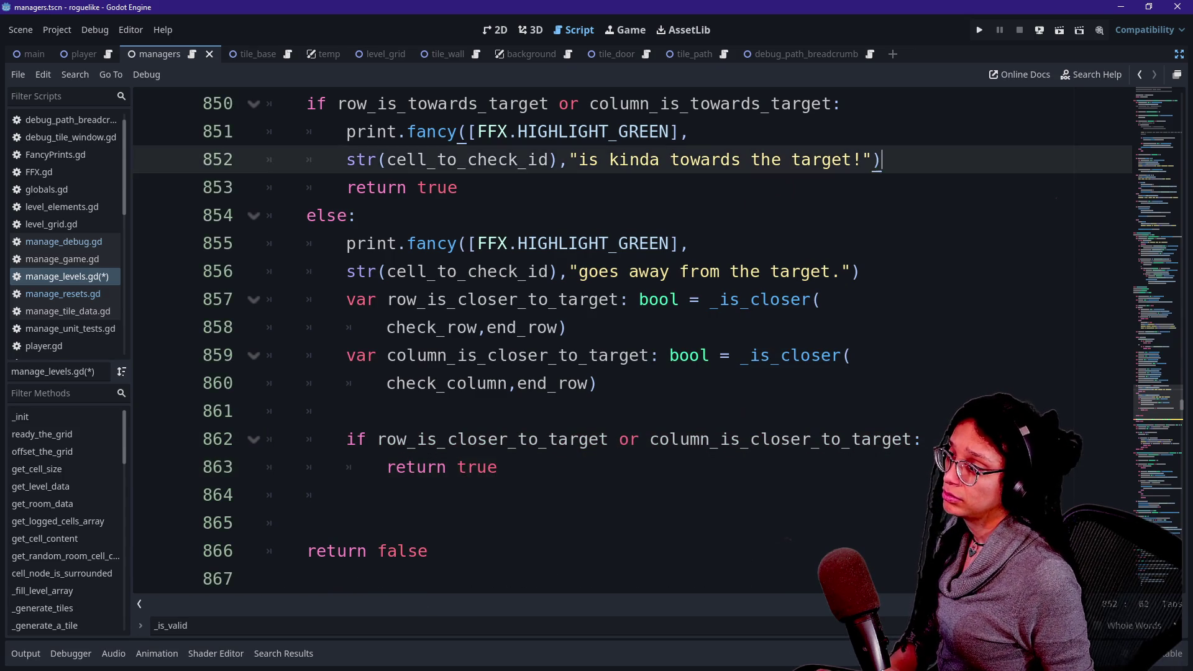
Copy the print lines into the new closer-to-target branch and indent them under the if.
{"action": "key", "text": "shift+Up"}
{"action": "key", "text": "shift+Up"}
{"action": "key", "text": "ctrl+c"}
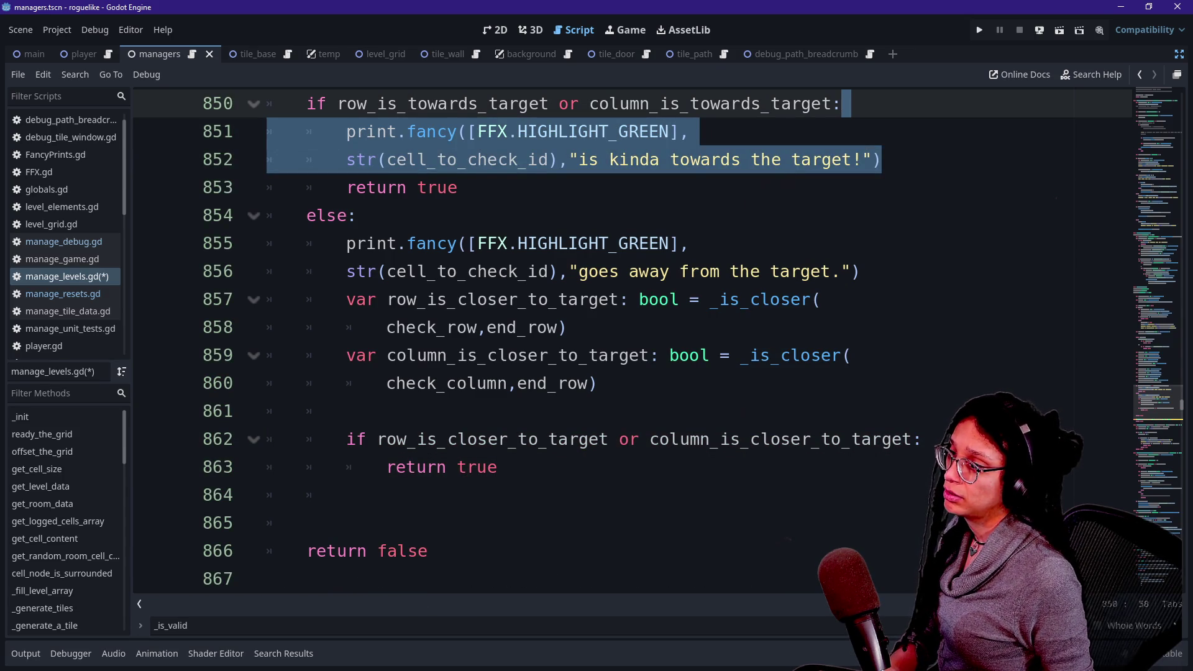
{"action": "key", "text": "Down"}
{"action": "key", "text": "Down"}
{"action": "key", "text": "Down"}
{"action": "key", "text": "End"}
{"action": "key", "text": "Return"}
{"action": "key", "text": "ctrl+v"}
{"action": "key", "text": "shift+Up"}
{"action": "key", "text": "shift+Up"}
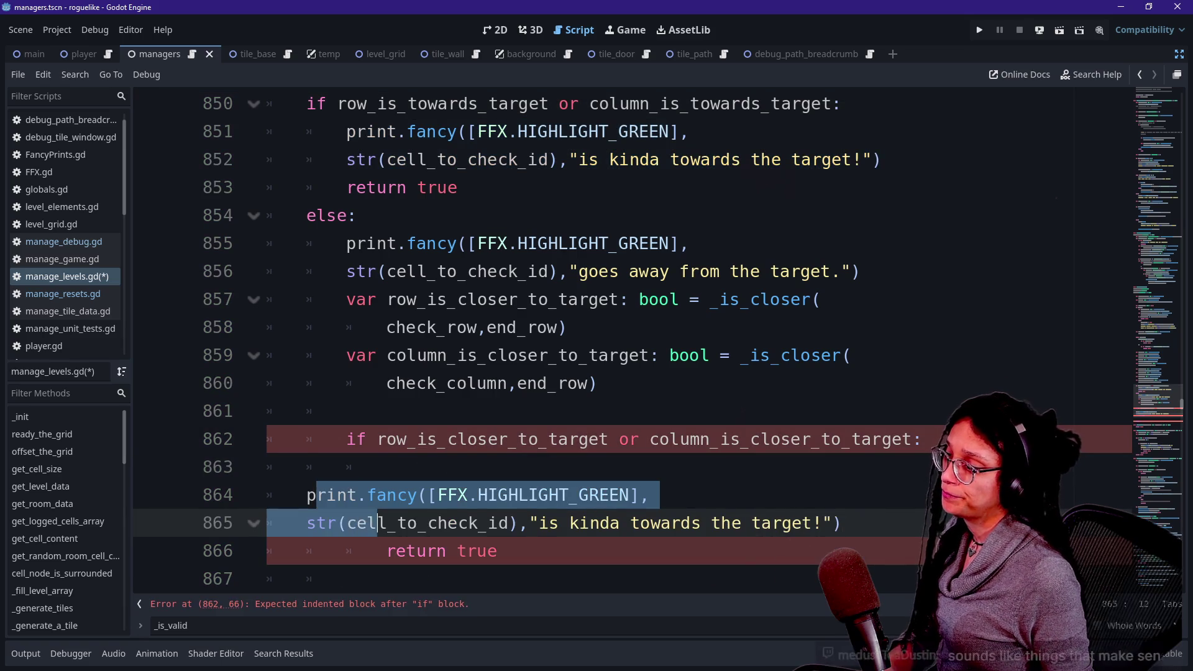
{"action": "key", "text": "Tab"}
{"action": "key", "text": "BackSpace"}
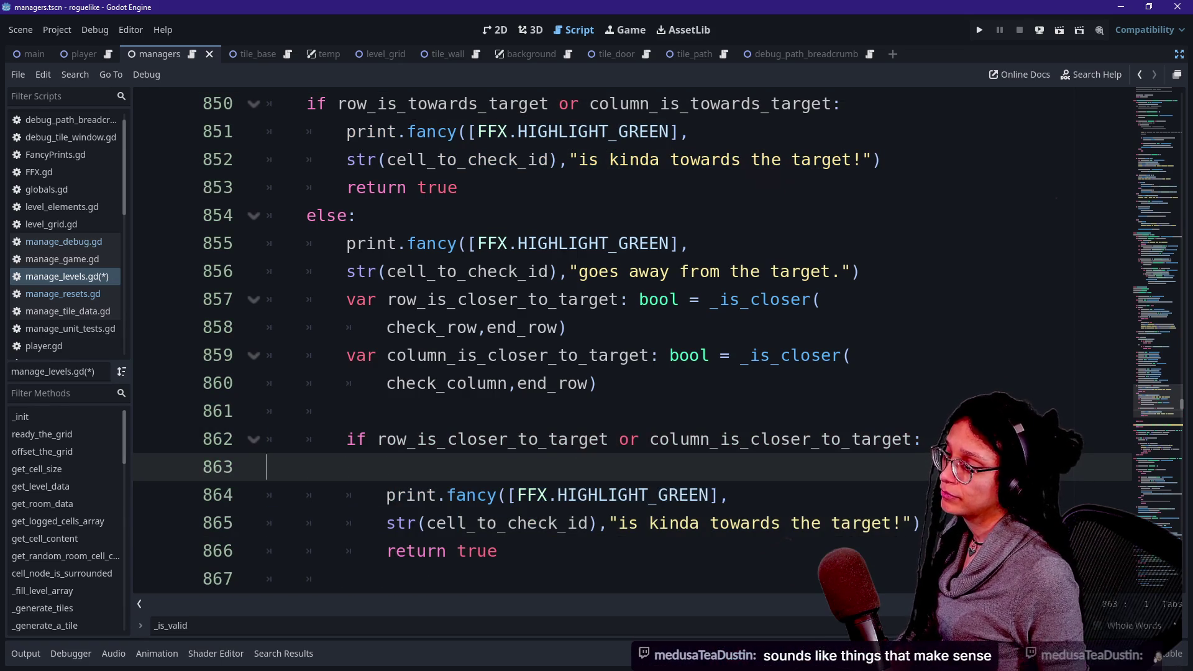
{"action": "key", "text": "BackSpace"}
{"action": "key", "text": "BackSpace"}
{"action": "key", "text": "BackSpace"}
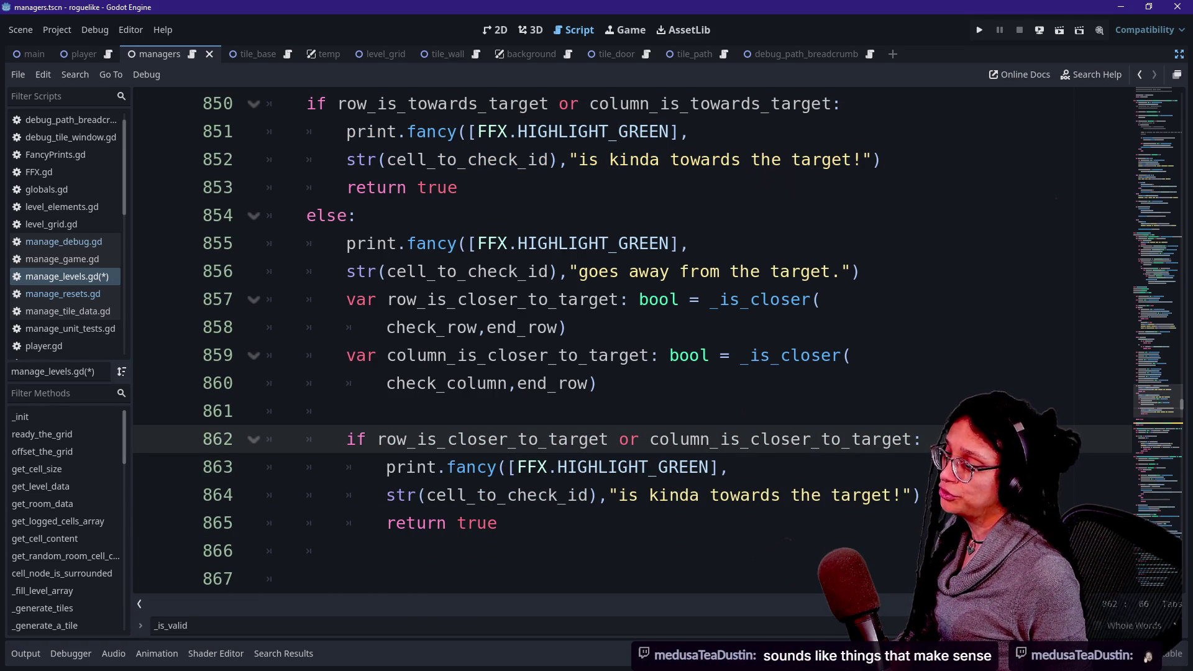
Reword the line 864 message to 'is suboptimal but still close to the target!'.
{"action": "left_click", "coordinate": [649, 495]}
{"action": "type", "text": "suboptimal but still close"}
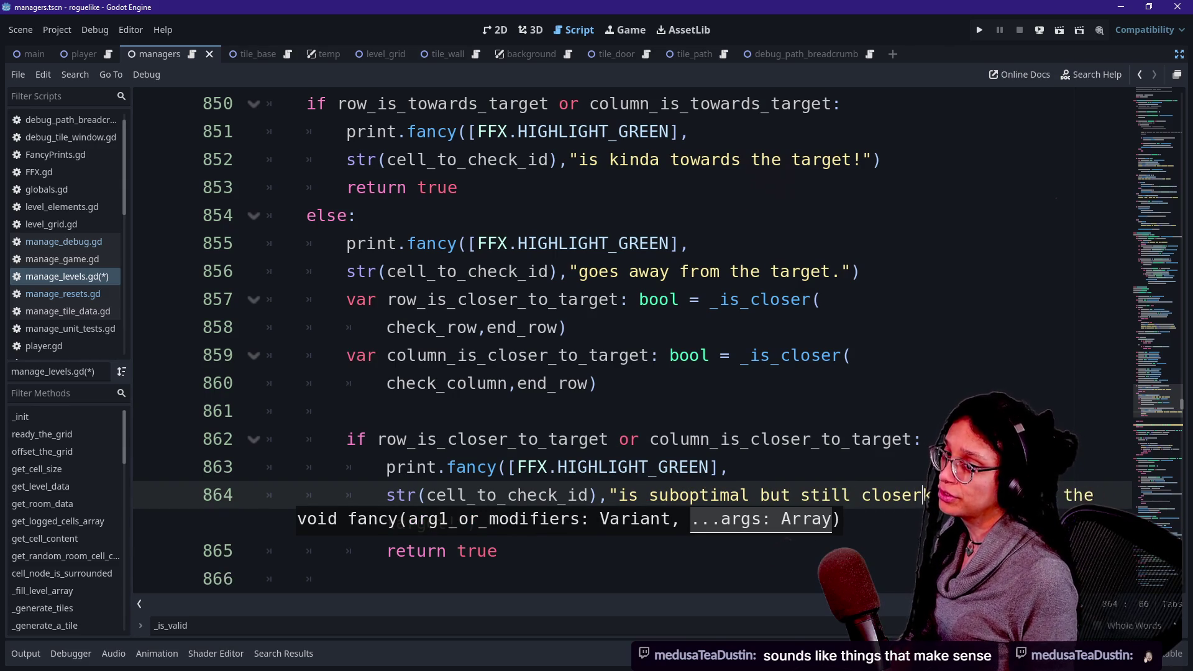
{"action": "key", "text": "Delete"}
{"action": "key", "text": "Delete"}
{"action": "key", "text": "Delete"}
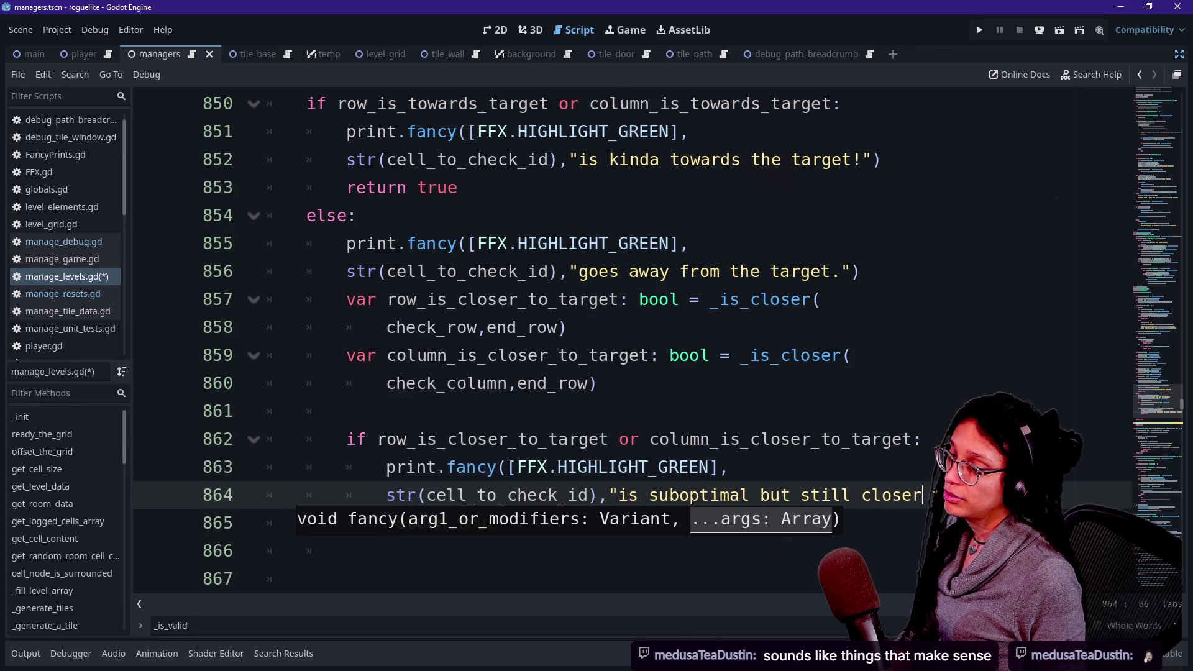
{"action": "scroll", "coordinate": [621, 342], "scroll_direction": "down", "scroll_amount": 2}
{"action": "key", "text": "BackSpace"}
{"action": "key", "text": "BackSpace"}
{"action": "key", "text": "BackSpace"}
{"action": "type", "text": "t"}
{"action": "key", "text": "BackSpace"}
{"action": "key", "text": "BackSpace"}
{"action": "type", "text": "target!\")"}
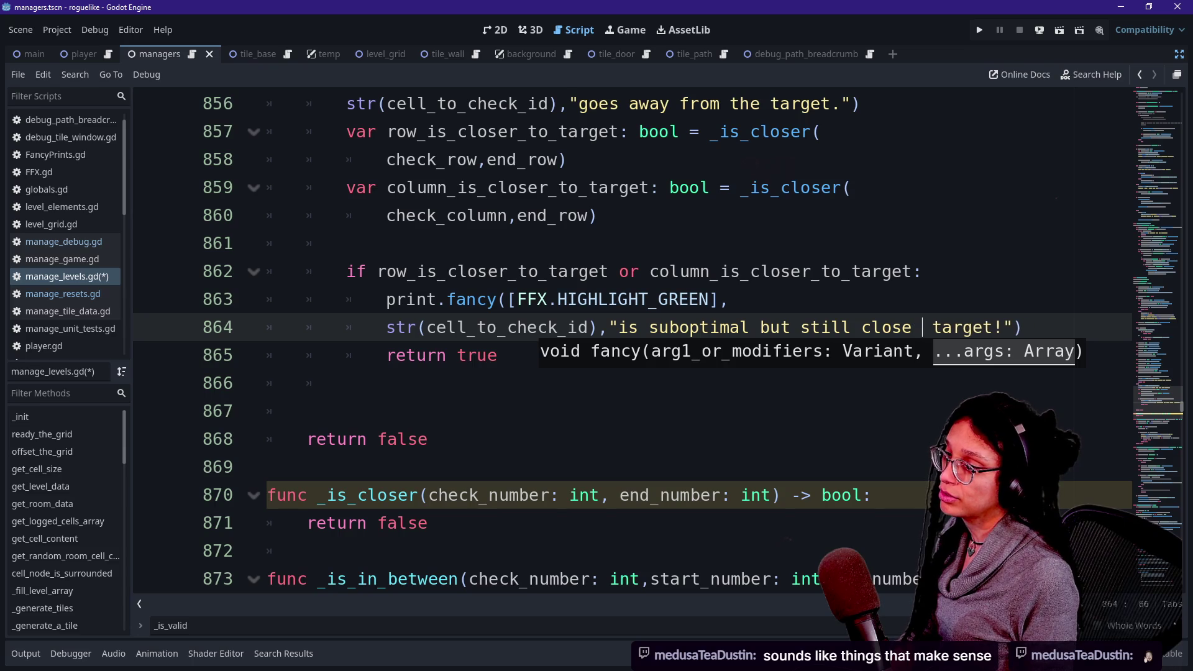
{"action": "key", "text": "BackSpace"}
{"action": "key", "text": "BackSpace"}
{"action": "type", "text": "r to the"}
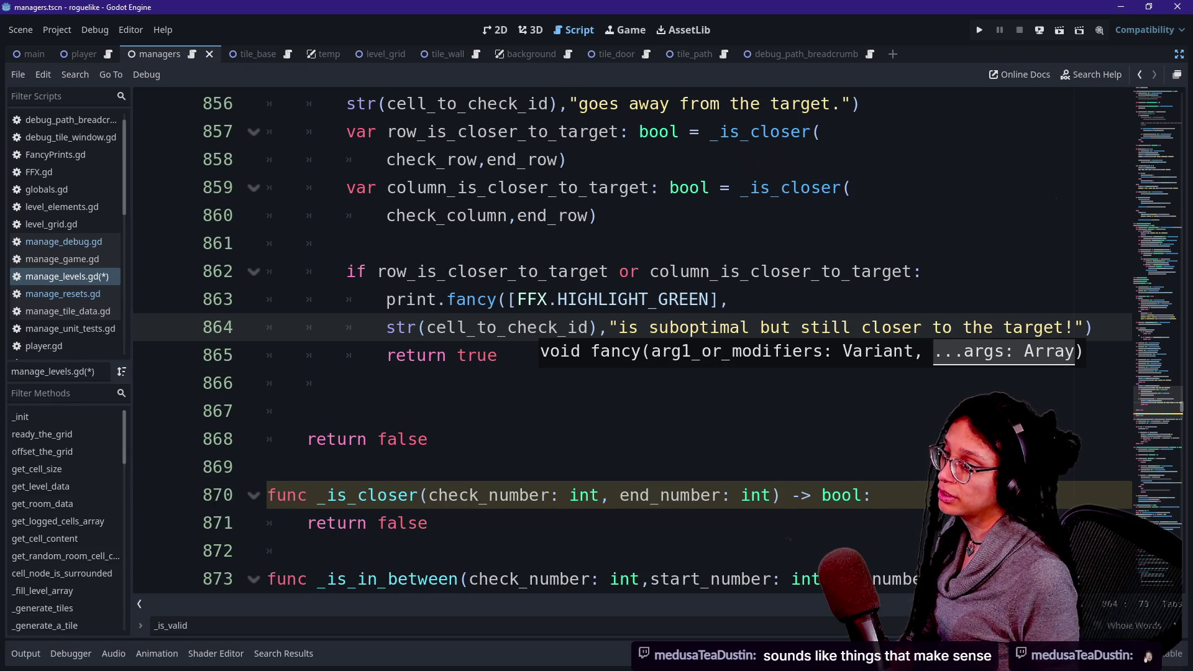
Fix the remaining typo in the line 864 message and save manage_levels.gd.
{"action": "left_click", "coordinate": [497, 467]}
{"action": "left_click", "coordinate": [942, 327]}
{"action": "key", "text": "BackSpace"}
{"action": "key", "text": "BackSpace"}
{"action": "type", "text": "e"}
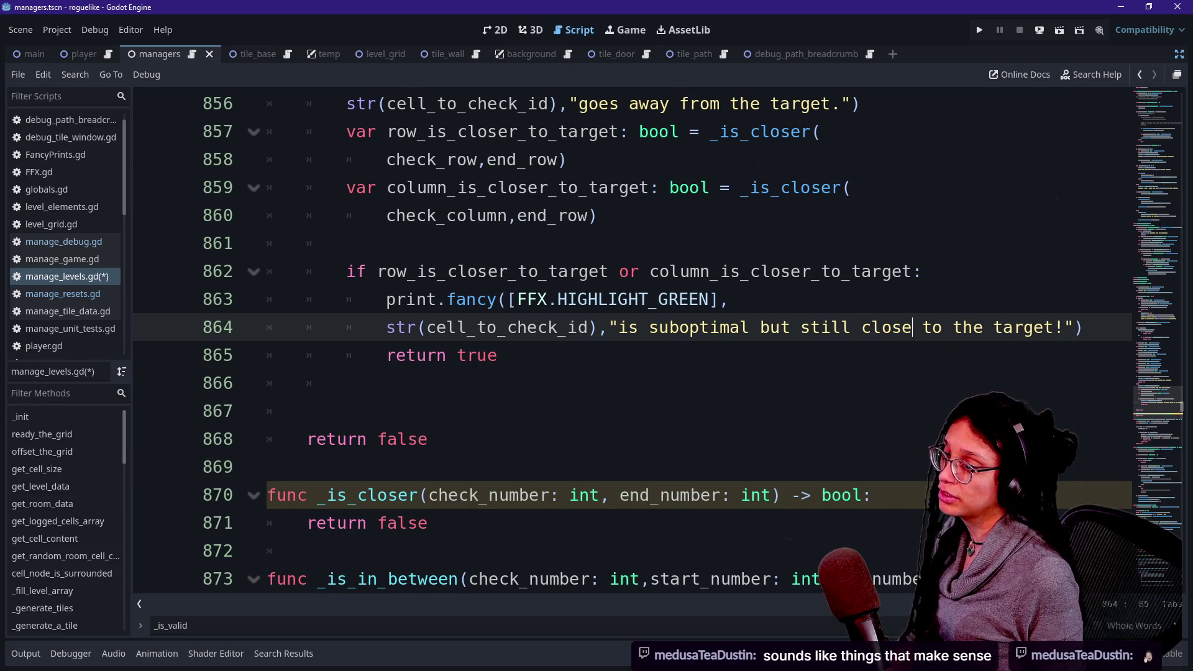
{"action": "left_click", "coordinate": [508, 327]}
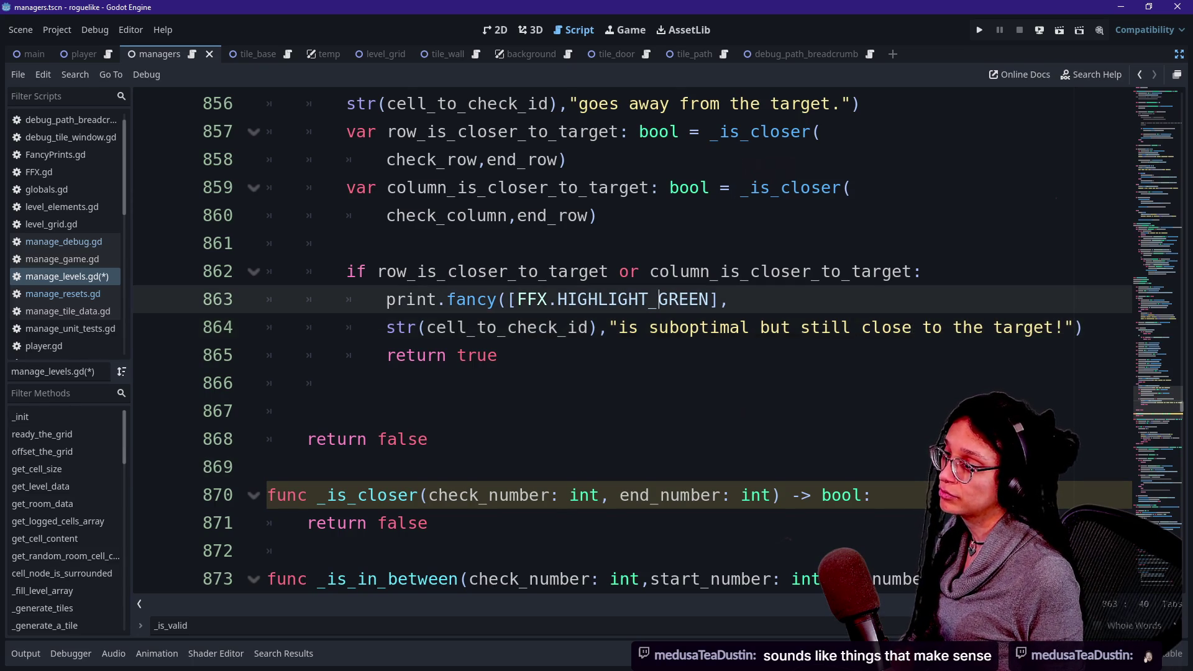
{"action": "key", "text": "ctrl+s"}
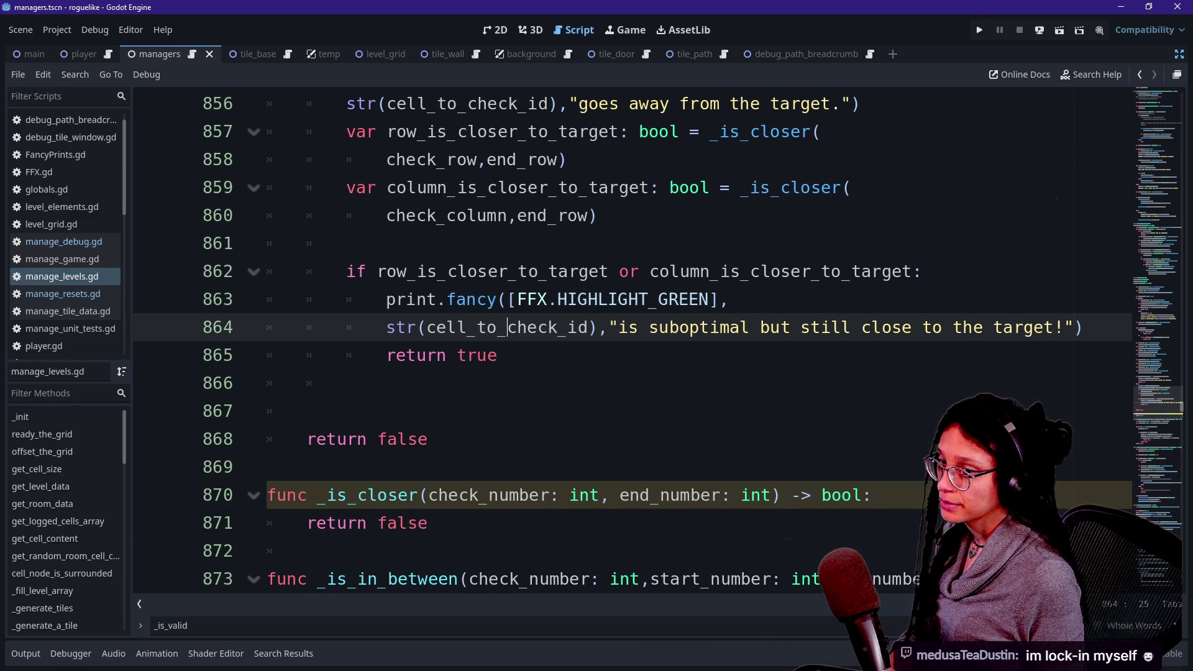
Delete blank line 867 just above the final return false.
{"action": "left_click", "coordinate": [306, 410]}
{"action": "key", "text": "BackSpace"}
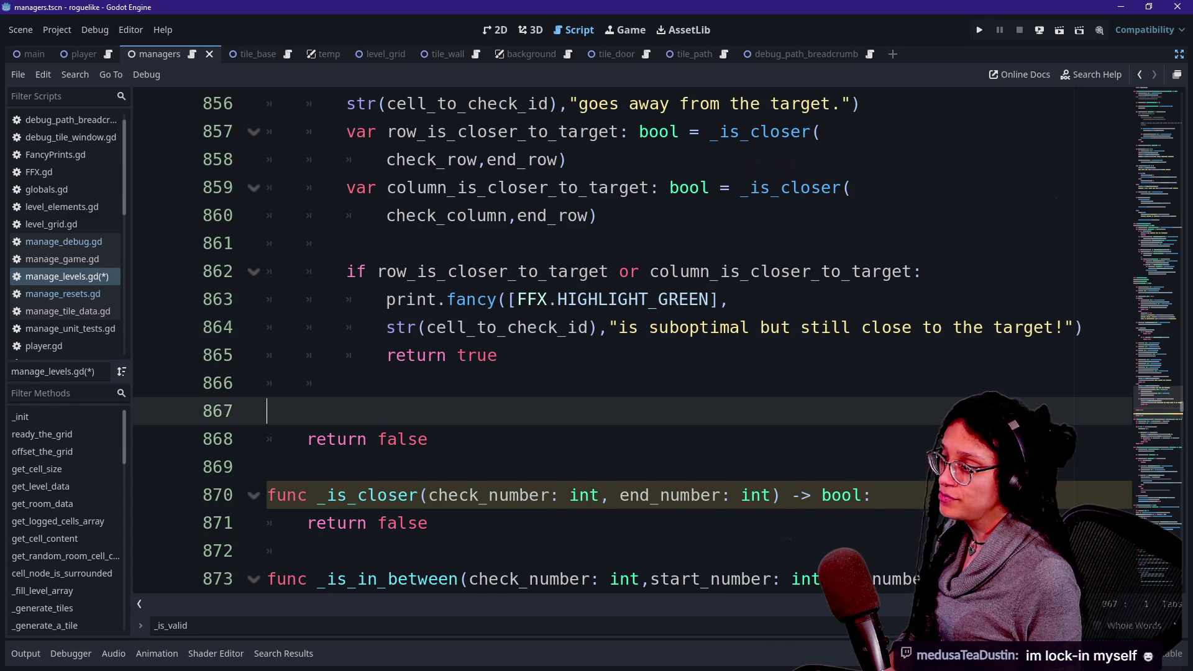
{"action": "key", "text": "BackSpace"}
Add an empty indented line right after the _is_closer header's 'bool:'.
{"action": "left_click", "coordinate": [427, 410]}
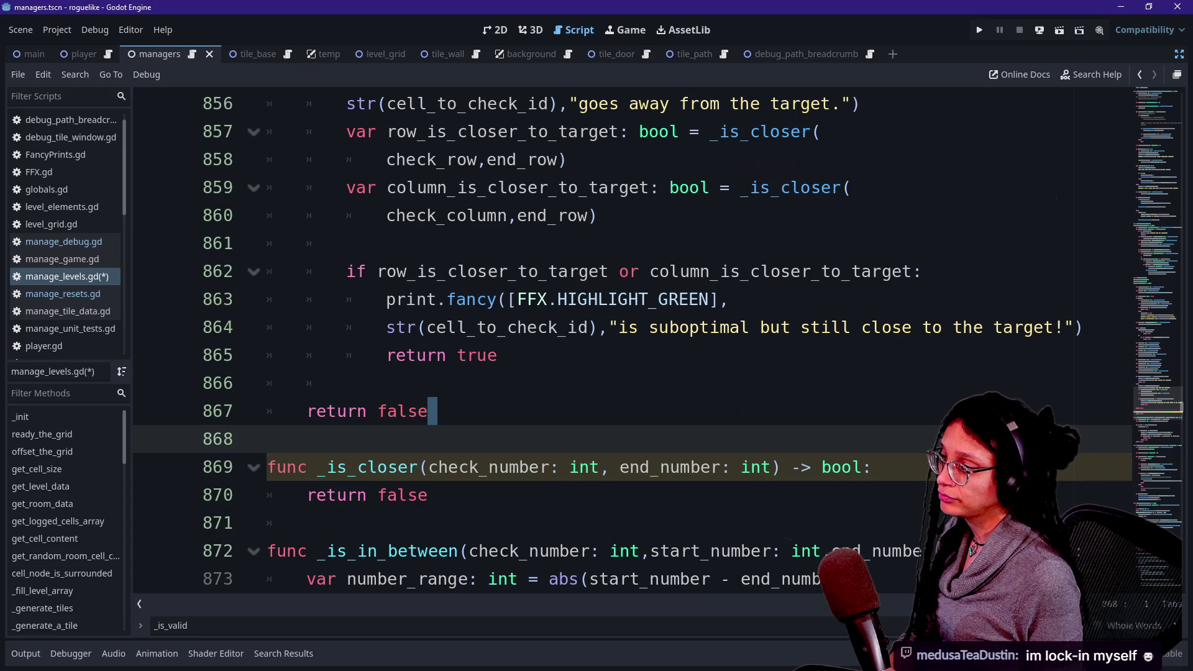
{"action": "left_click", "coordinate": [427, 494]}
{"action": "key", "text": "Down"}
{"action": "key", "text": "Down"}
{"action": "key", "text": "Down"}
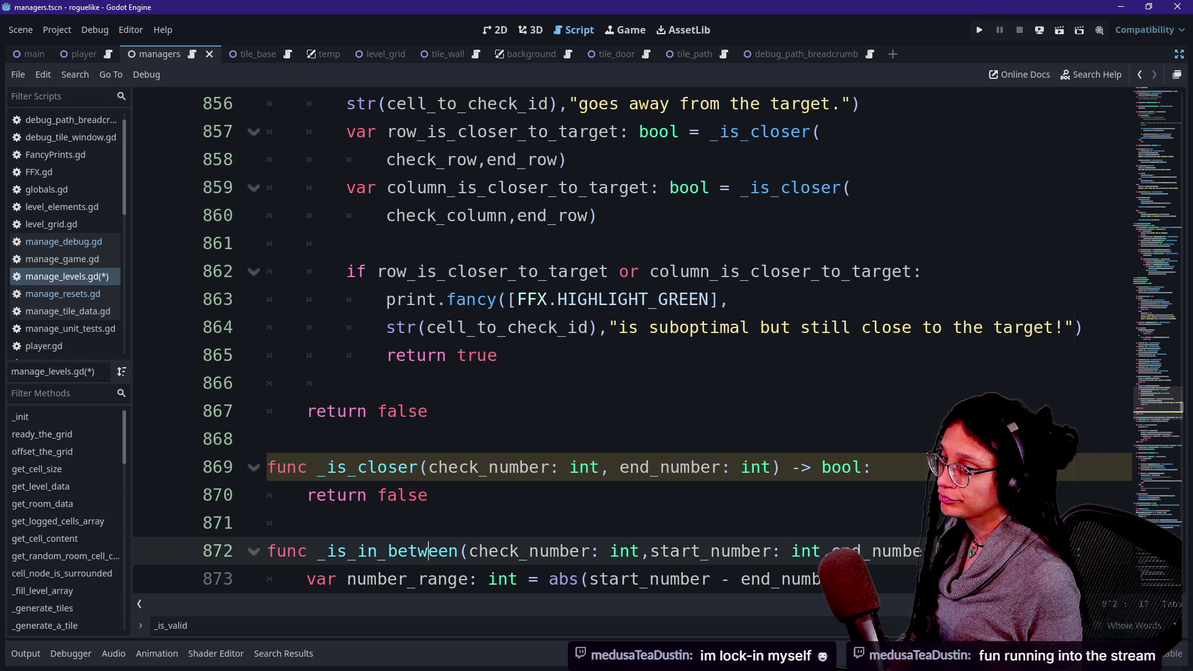
{"action": "key", "text": "Up"}
{"action": "key", "text": "Up"}
{"action": "key", "text": "Up"}
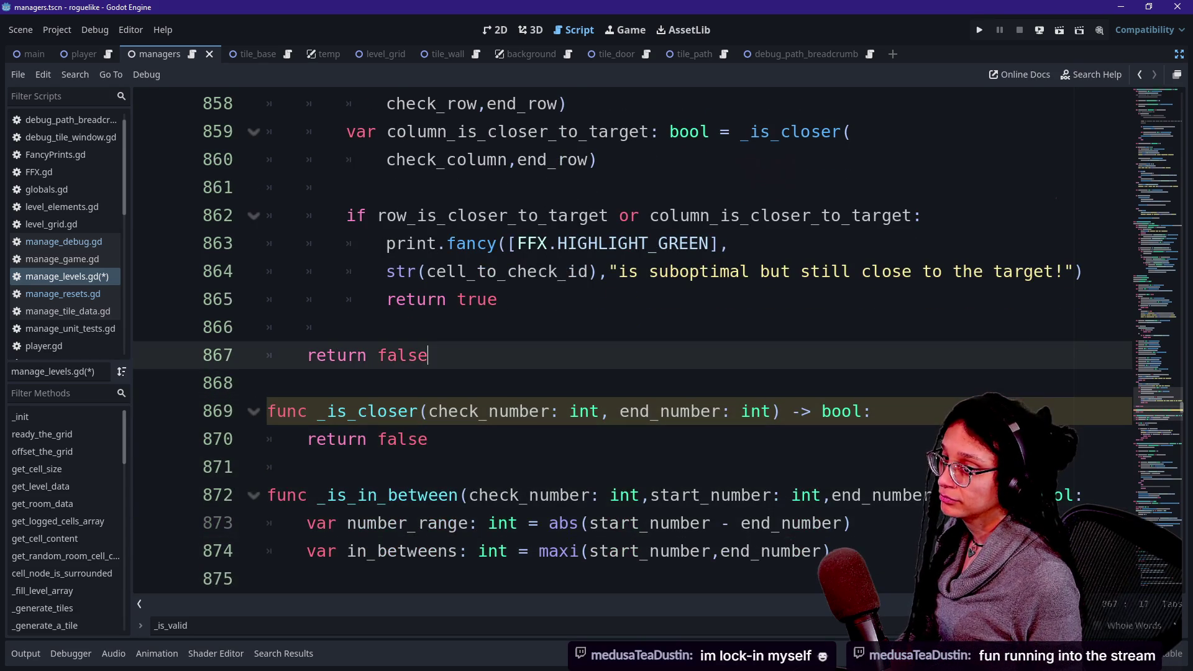
{"action": "key", "text": "Down"}
{"action": "key", "text": "Down"}
{"action": "key", "text": "Down"}
{"action": "key", "text": "Down"}
{"action": "key", "text": "Down"}
{"action": "key", "text": "Down"}
{"action": "key", "text": "Up"}
{"action": "key", "text": "Up"}
{"action": "key", "text": "Up"}
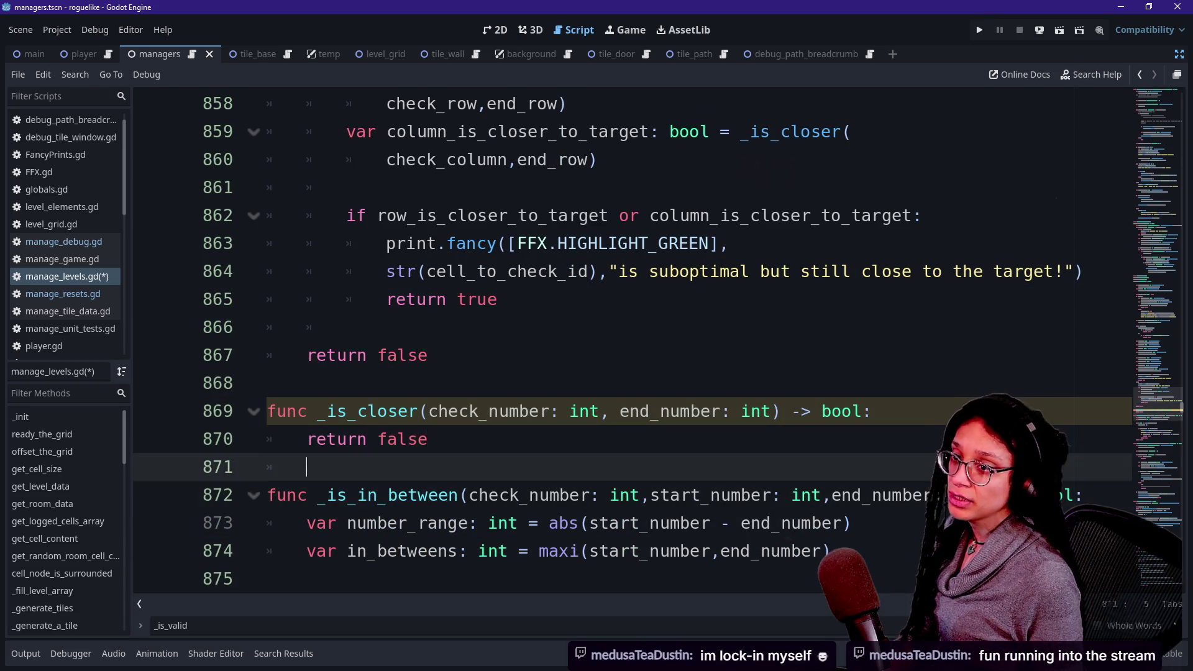
{"action": "key", "text": "Down"}
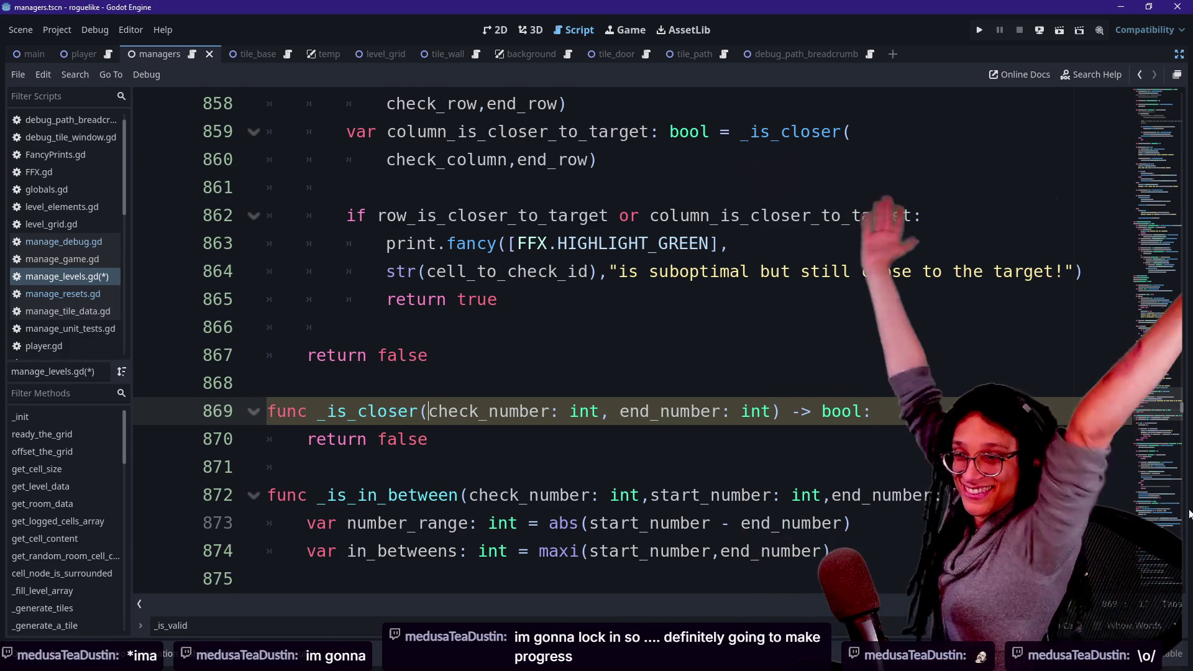
{"action": "key", "text": "Up"}
{"action": "key", "text": "Up"}
{"action": "key", "text": "Down"}
{"action": "key", "text": "Down"}
{"action": "key", "text": "Down"}
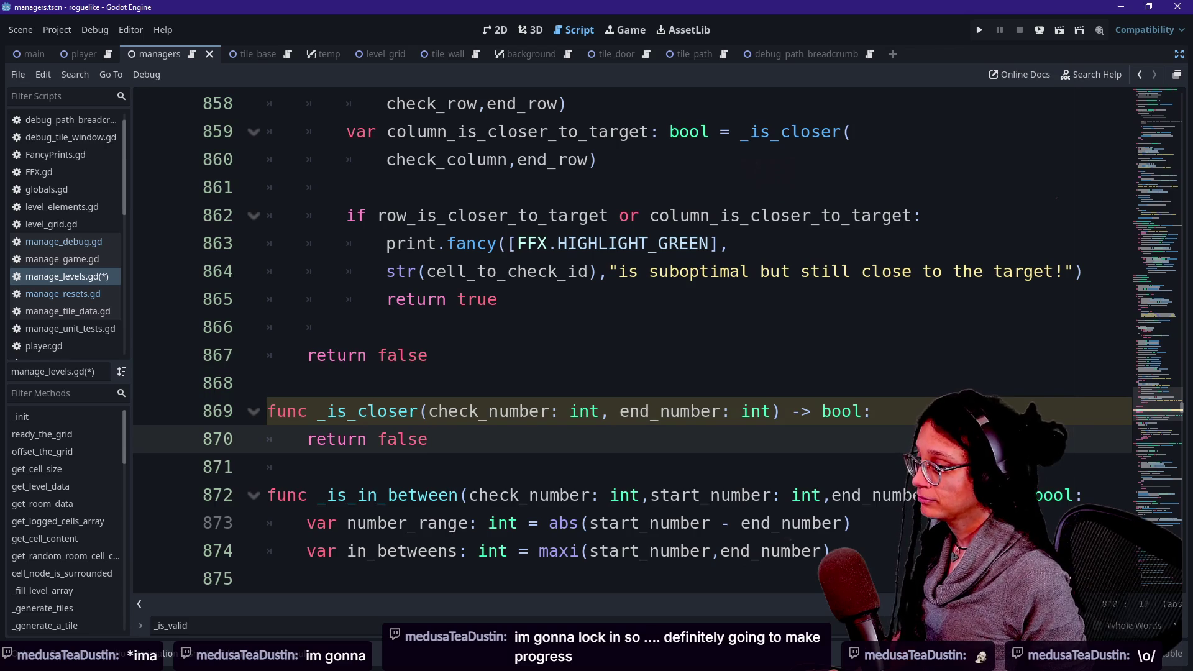
{"action": "key", "text": "ctrl+shift+Left"}
{"action": "key", "text": "ctrl+shift+Left"}
{"action": "key", "text": "ctrl+shift+Left"}
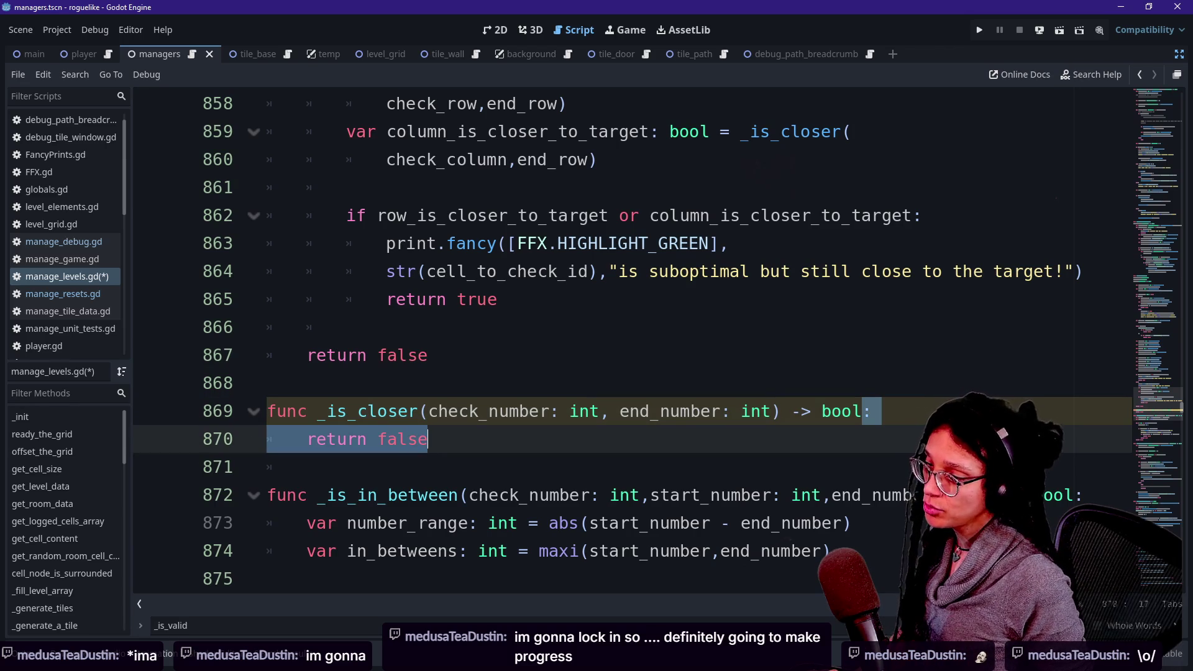
{"action": "key", "text": "Right"}
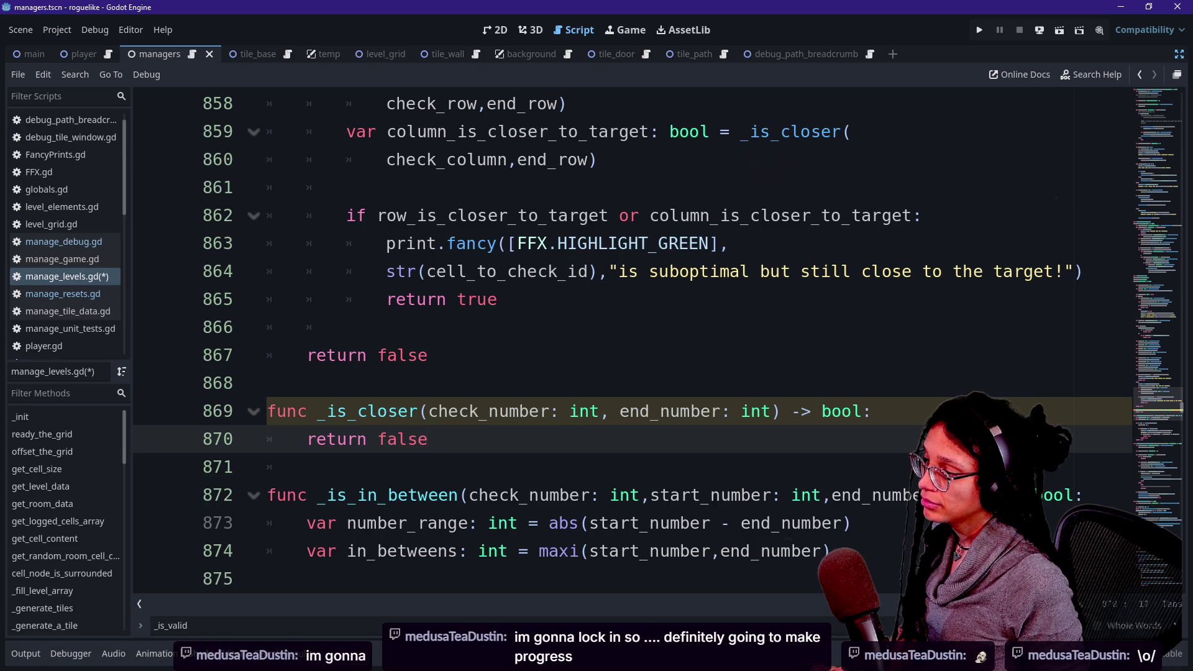
{"action": "left_click", "coordinate": [872, 410]}
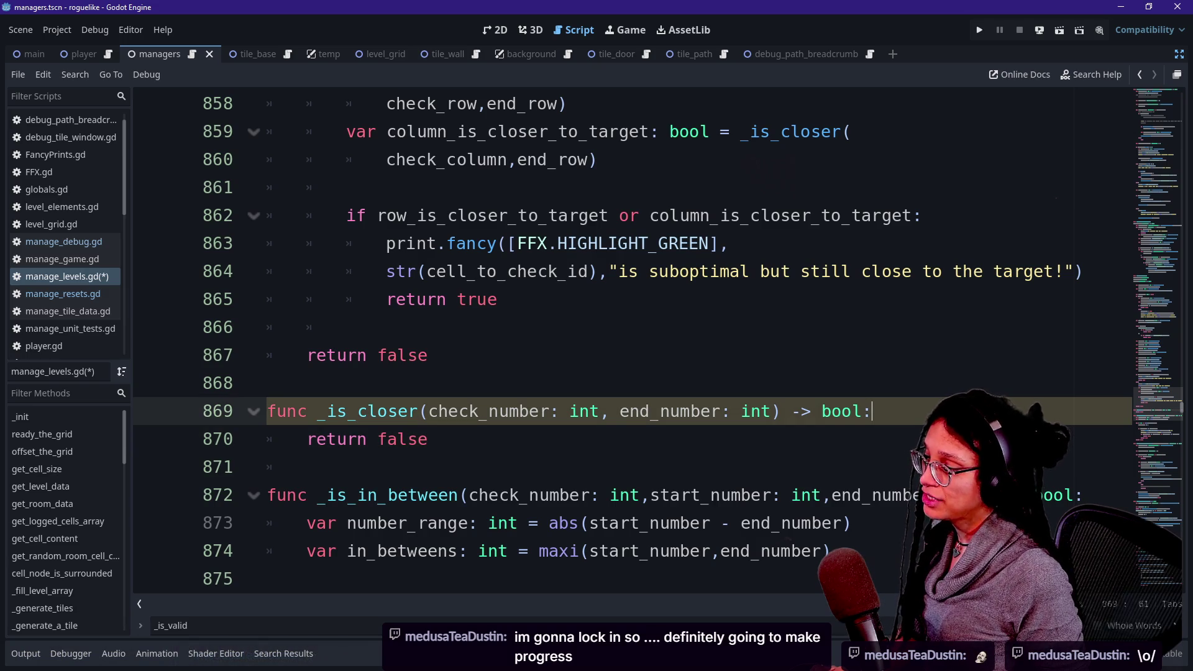
{"action": "key", "text": "Return"}
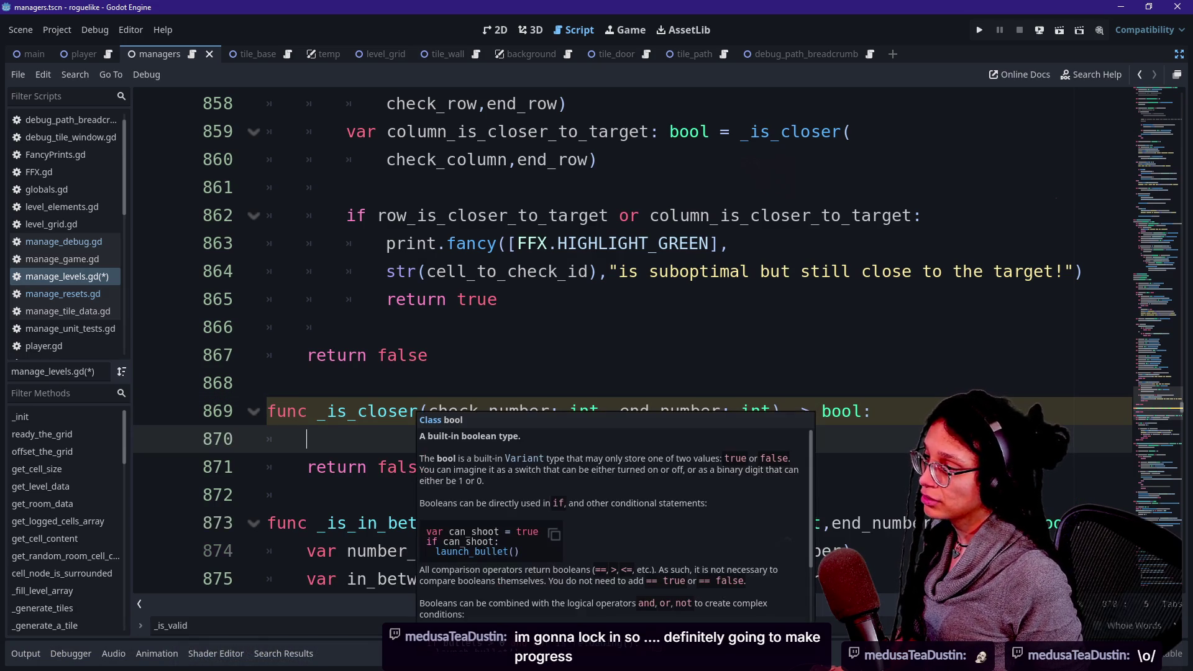
{"action": "scroll", "coordinate": [621, 342], "scroll_direction": "up", "scroll_amount": 1}
{"action": "scroll", "coordinate": [621, 342], "scroll_direction": "down", "scroll_amount": 6}
{"action": "scroll", "coordinate": [621, 342], "scroll_direction": "up", "scroll_amount": 1}
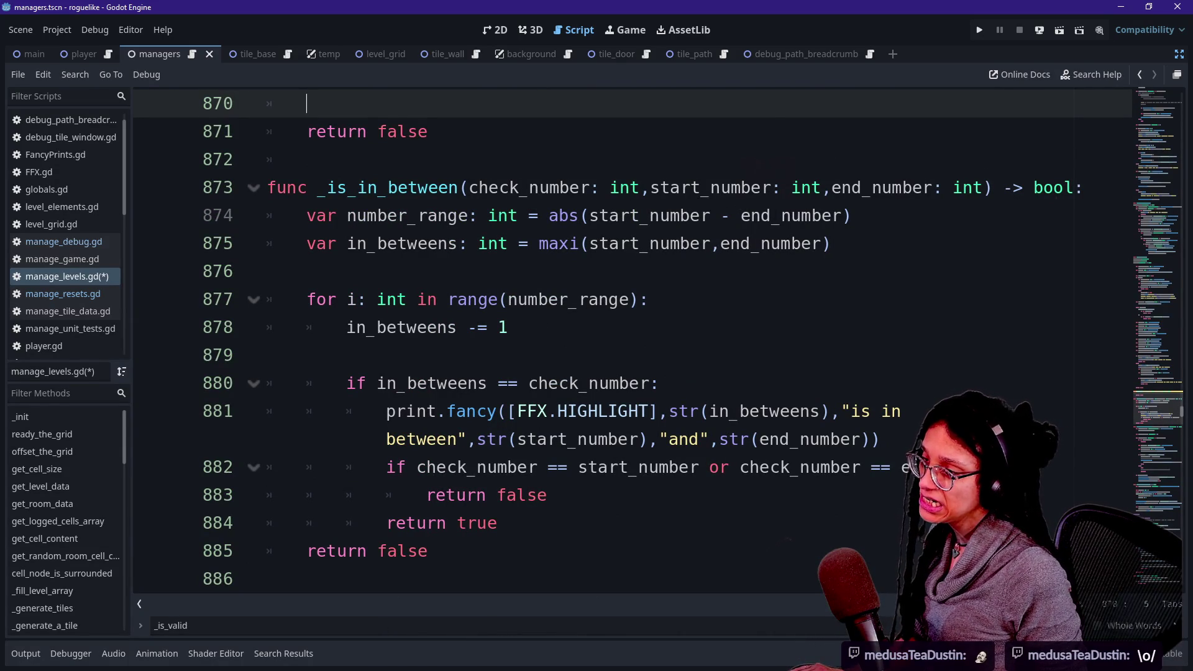
{"action": "scroll", "coordinate": [621, 342], "scroll_direction": "up", "scroll_amount": 3}
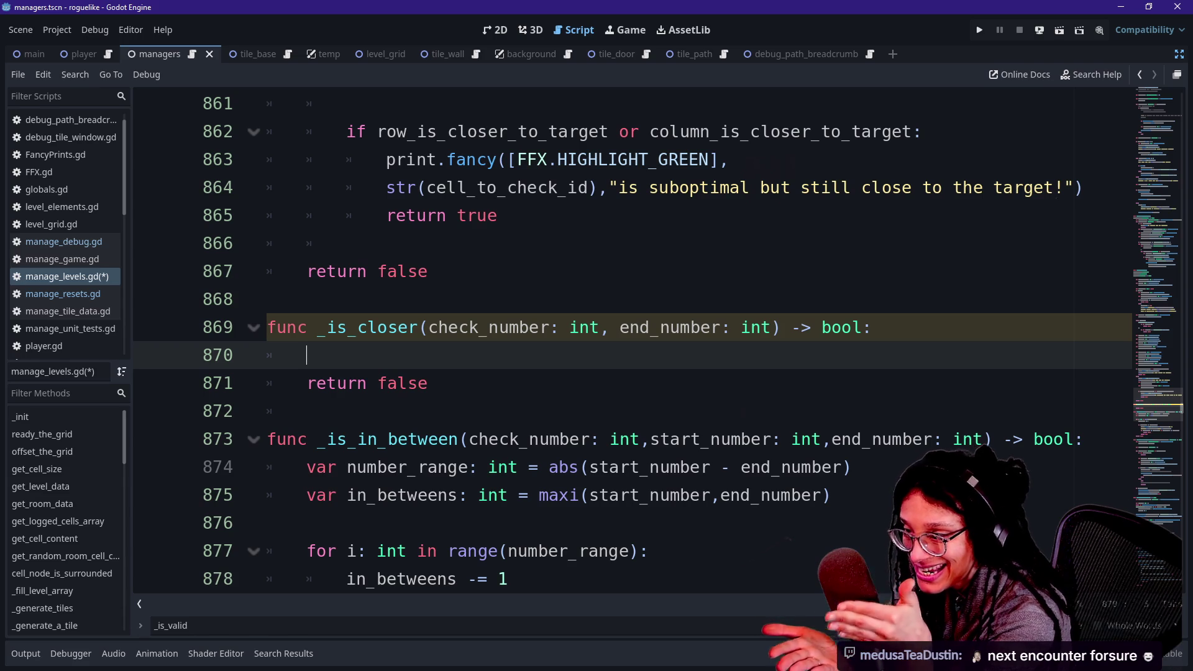
{"action": "scroll", "coordinate": [621, 342], "scroll_direction": "up", "scroll_amount": 10}
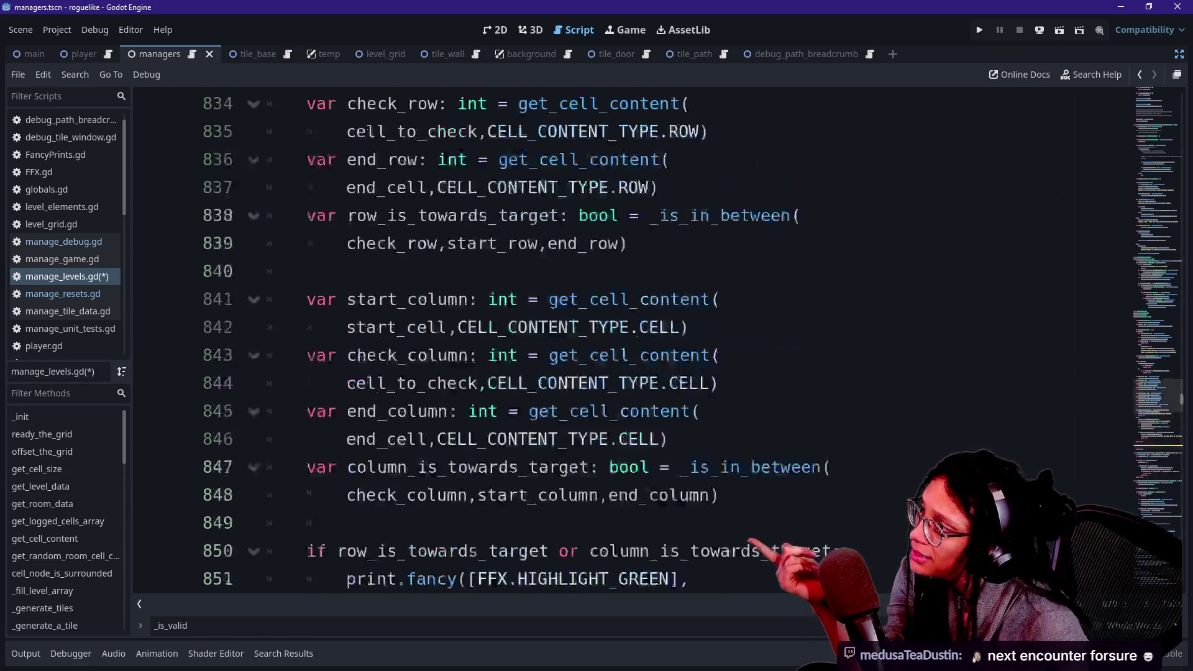
{"action": "scroll", "coordinate": [621, 341], "scroll_direction": "down", "scroll_amount": 12}
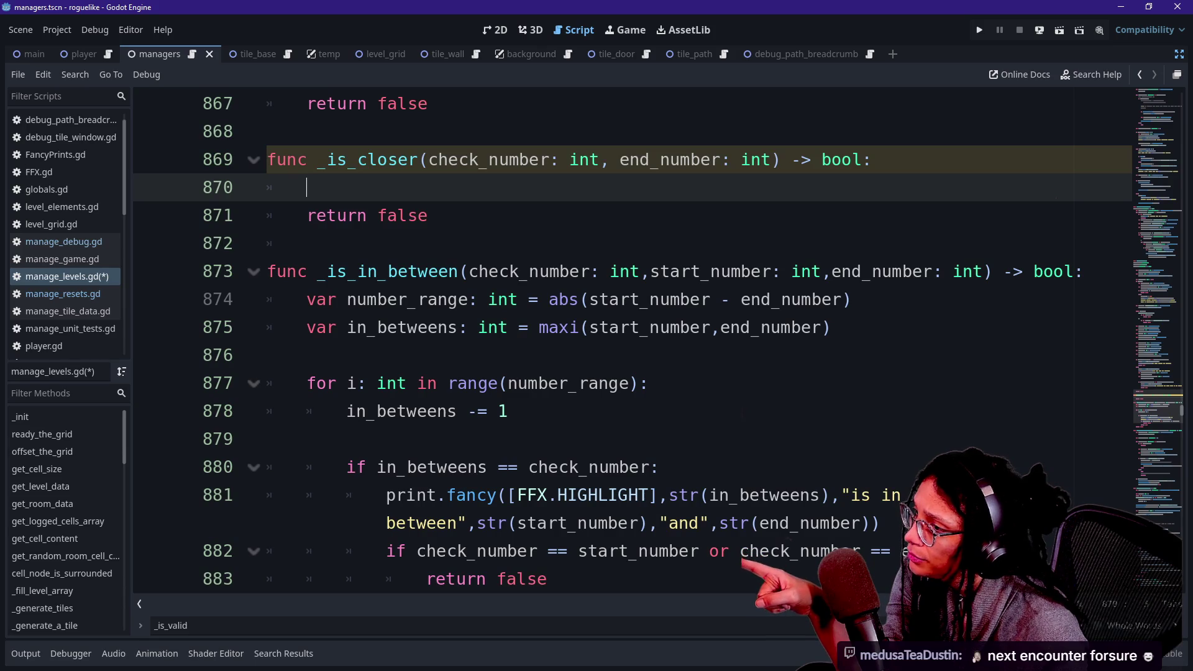
{"action": "scroll", "coordinate": [435, 342], "scroll_direction": "down", "scroll_amount": 2}
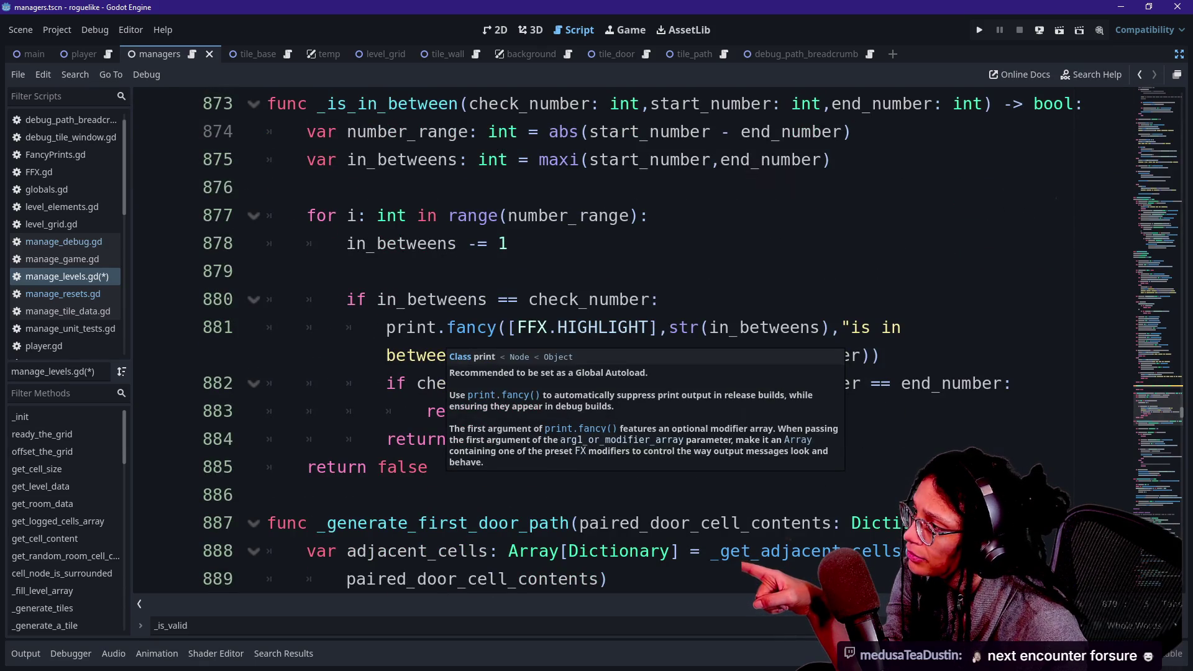
{"action": "left_click", "coordinate": [373, 270]}
{"action": "scroll", "coordinate": [621, 342], "scroll_direction": "up", "scroll_amount": 7}
{"action": "scroll", "coordinate": [621, 341], "scroll_direction": "up", "scroll_amount": 8}
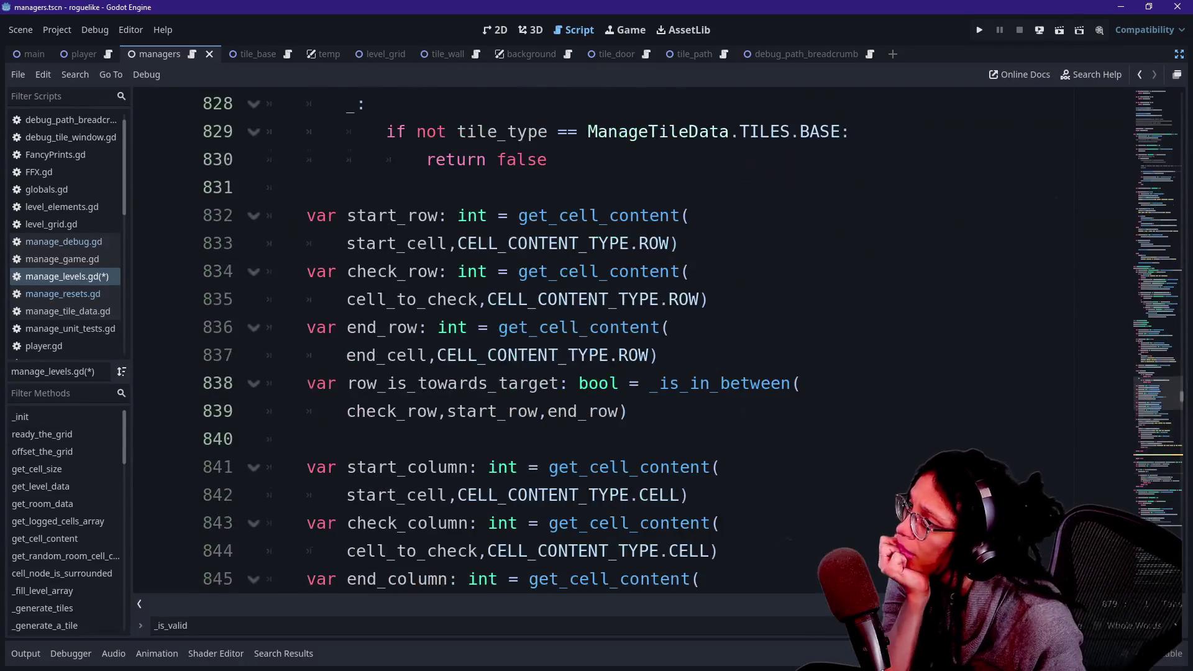
{"action": "scroll", "coordinate": [621, 341], "scroll_direction": "up", "scroll_amount": 5}
{"action": "scroll", "coordinate": [621, 341], "scroll_direction": "down", "scroll_amount": 14}
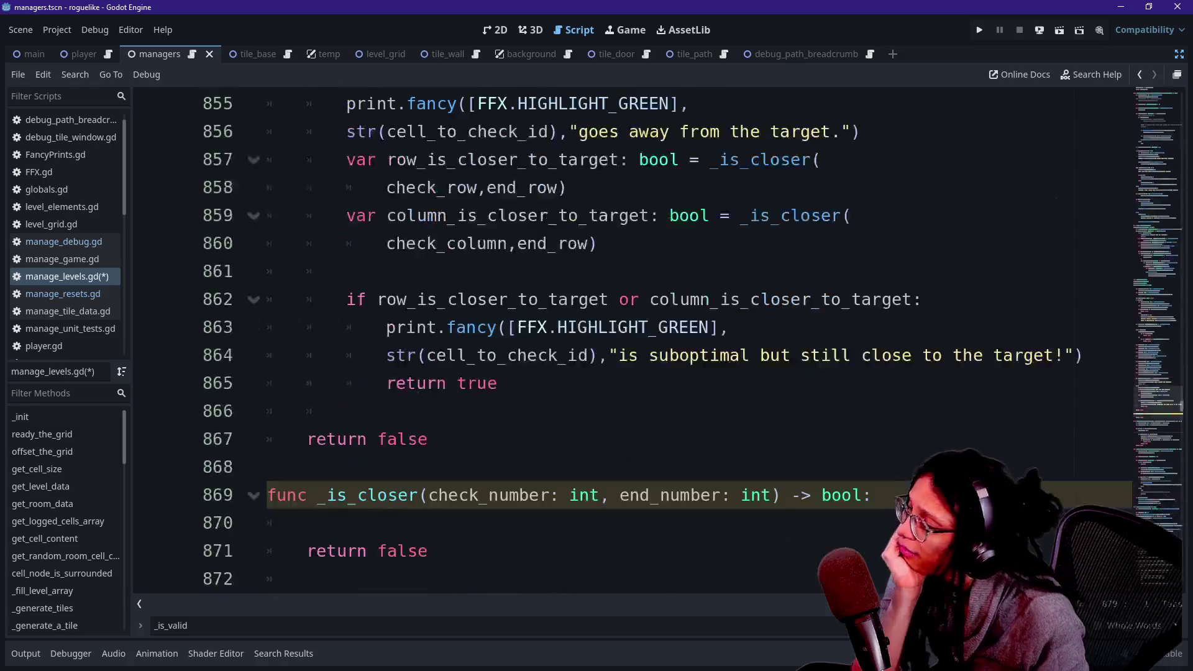
{"action": "scroll", "coordinate": [621, 342], "scroll_direction": "down", "scroll_amount": 1}
{"action": "left_click", "coordinate": [372, 327]}
{"action": "left_click", "coordinate": [434, 355]}
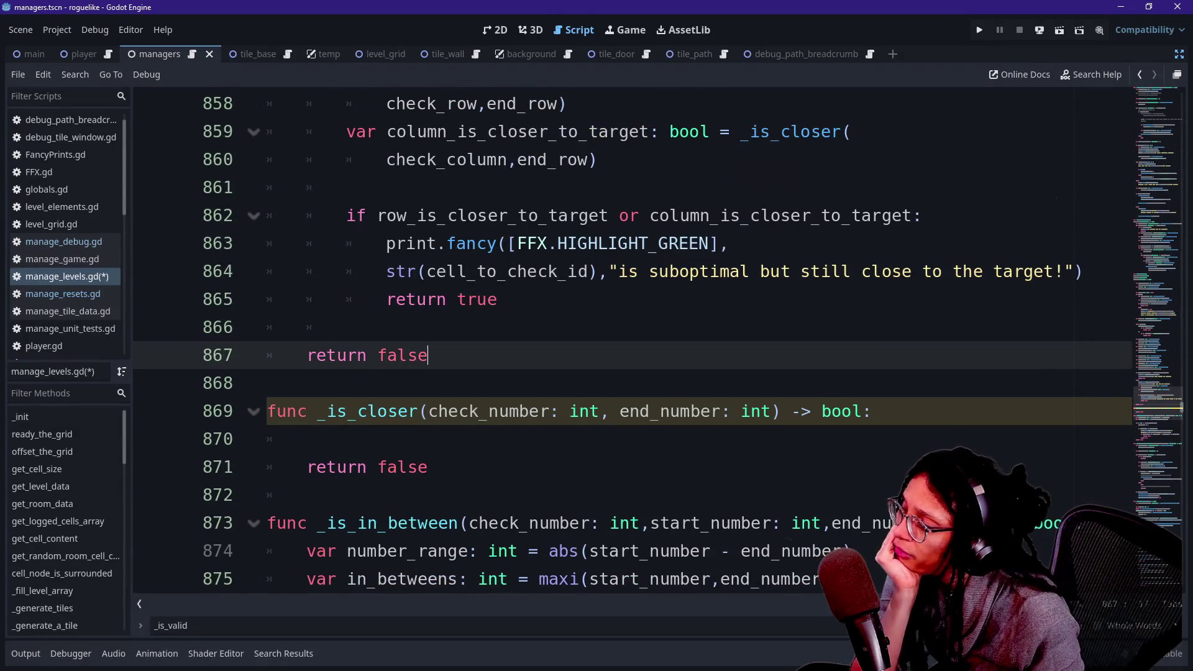
{"action": "left_click", "coordinate": [307, 439]}
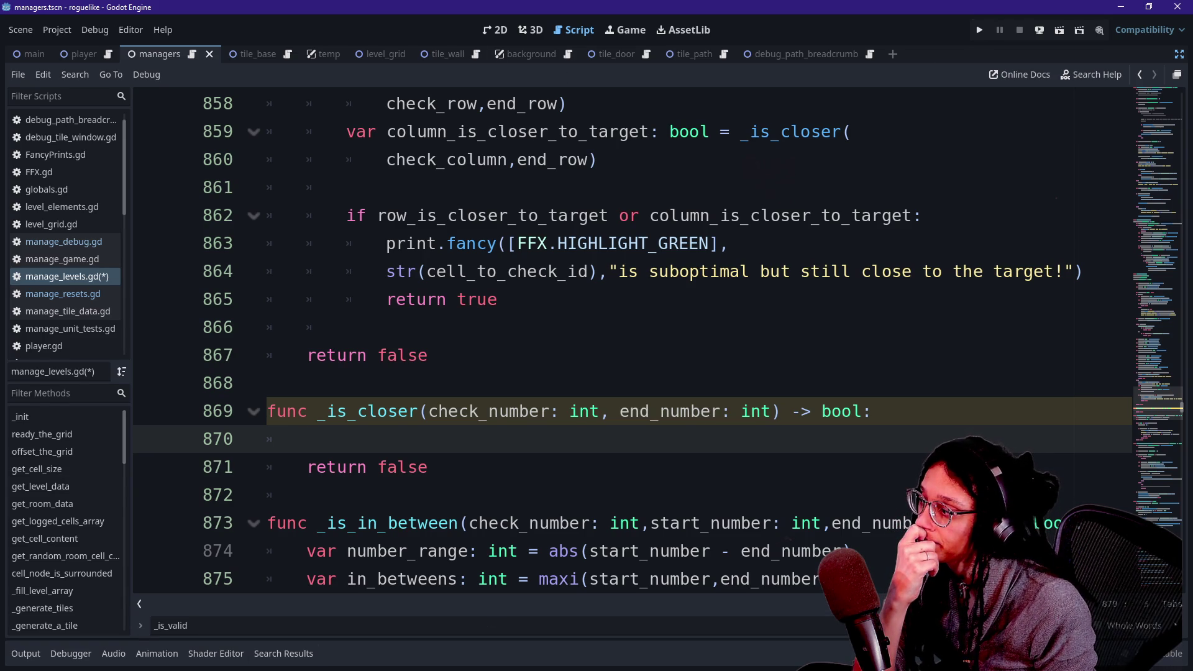
{"action": "left_click", "coordinate": [979, 26]}
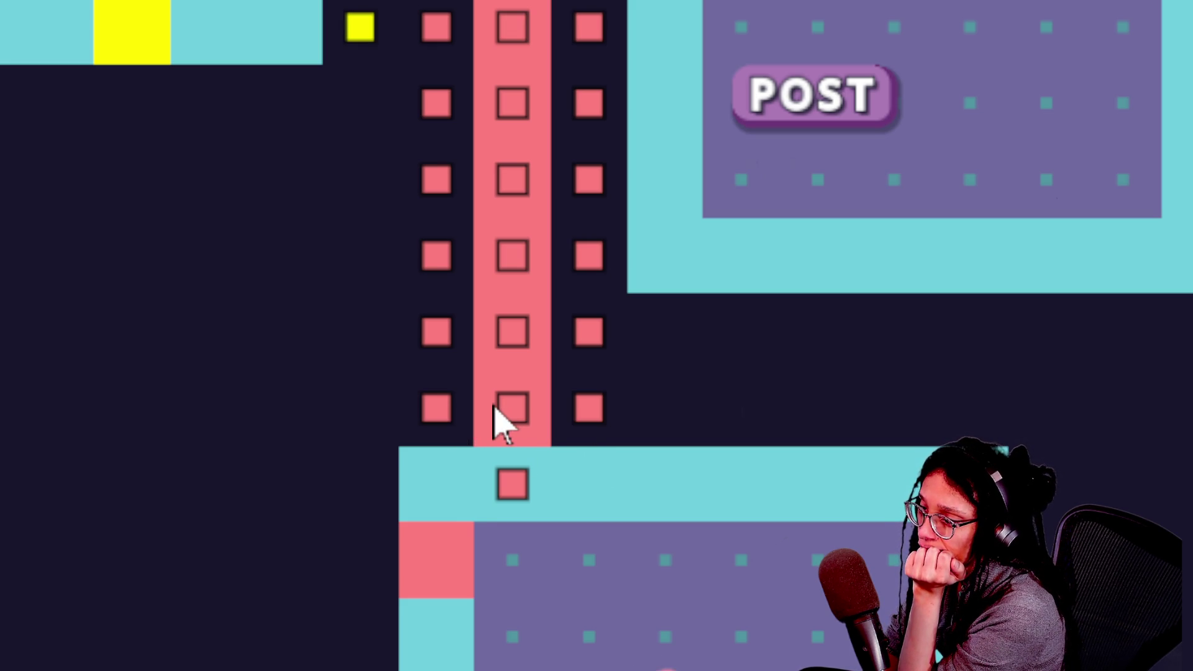
Show the debug panel for PATH [4] tile ID 677, row 14, paired door 768, then close it.
{"action": "left_click", "coordinate": [437, 582]}
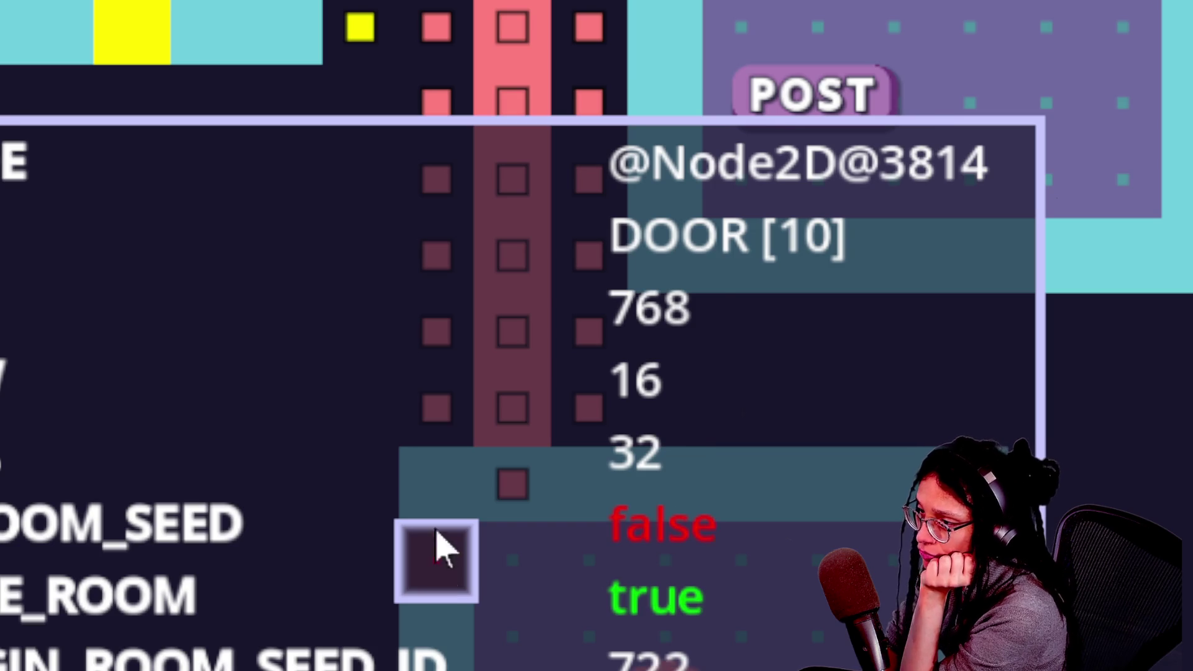
{"action": "mouse_move", "coordinate": [506, 438]}
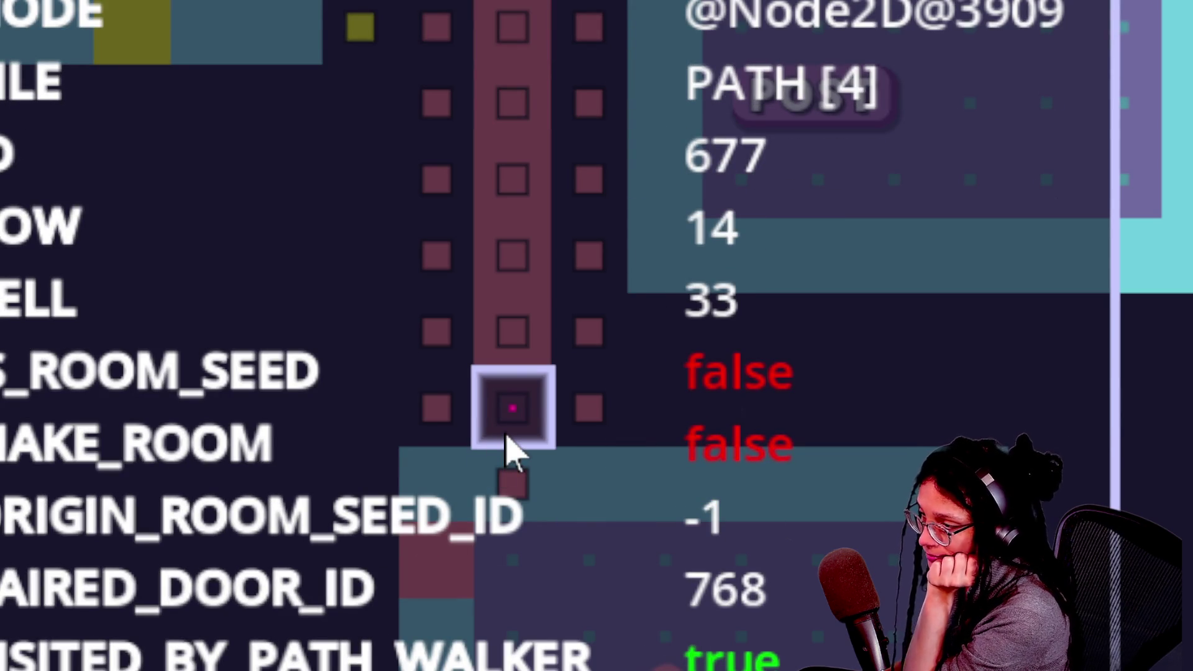
{"action": "key", "text": "Escape"}
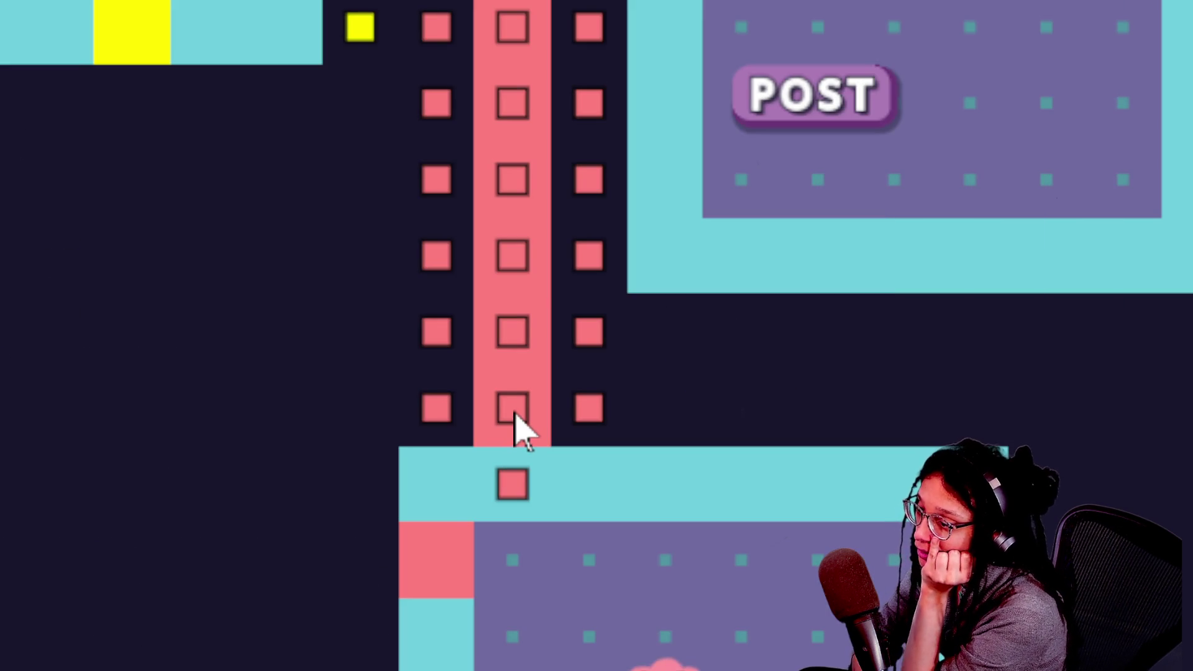